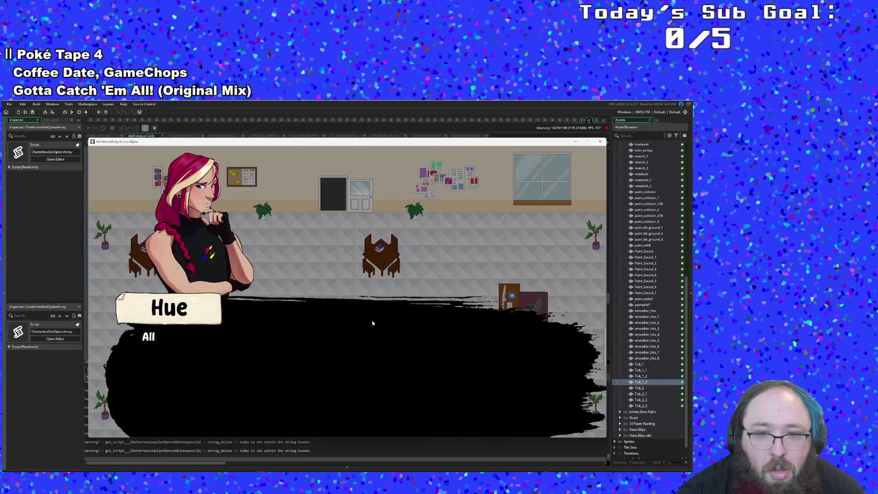
Play through Hue's opening dialogue and collect the money pickup in the game
key(space)
key(space)
key(space)
key(space)
key(space)
key(space)
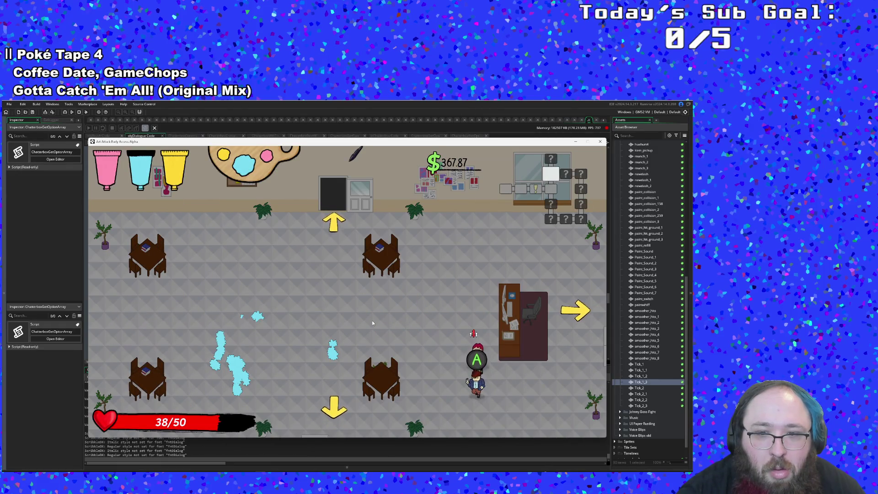
key(w)
key(w)
key(a)
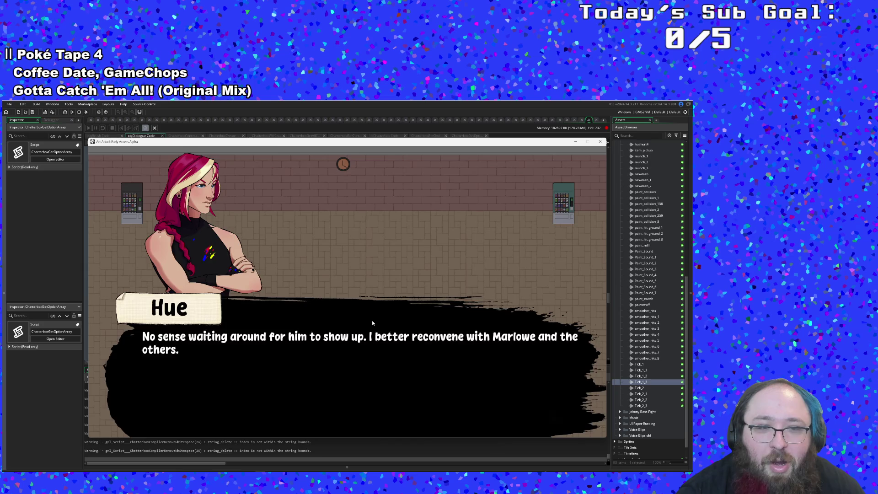
key(space)
Walk the player to the shopkeeper and talk to her until the game crashes
key(d)
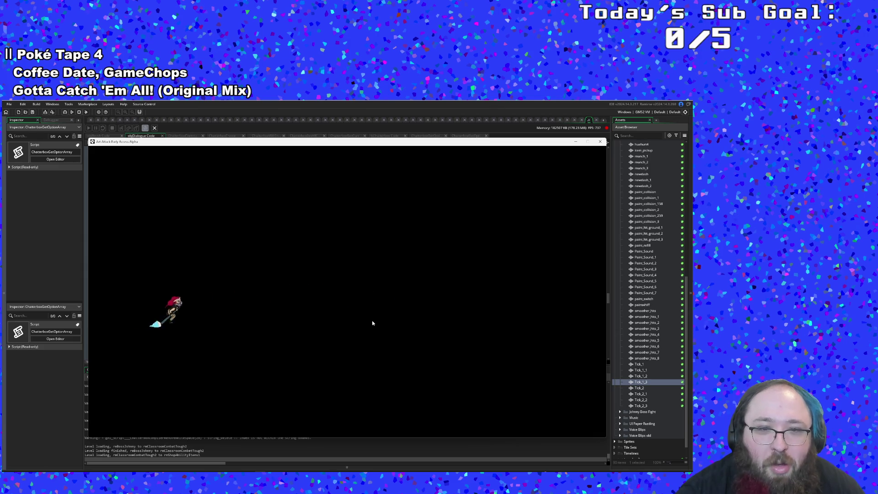
key(s)
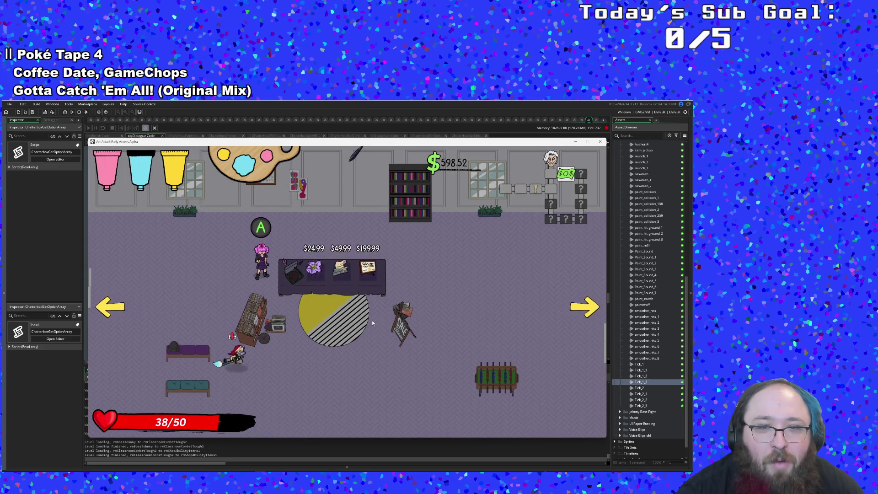
key(d)
key(a)
key(w)
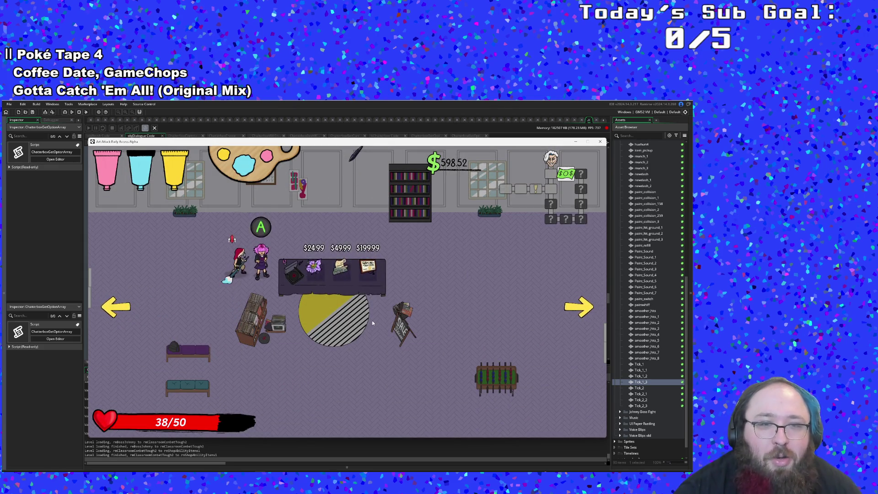
key(e)
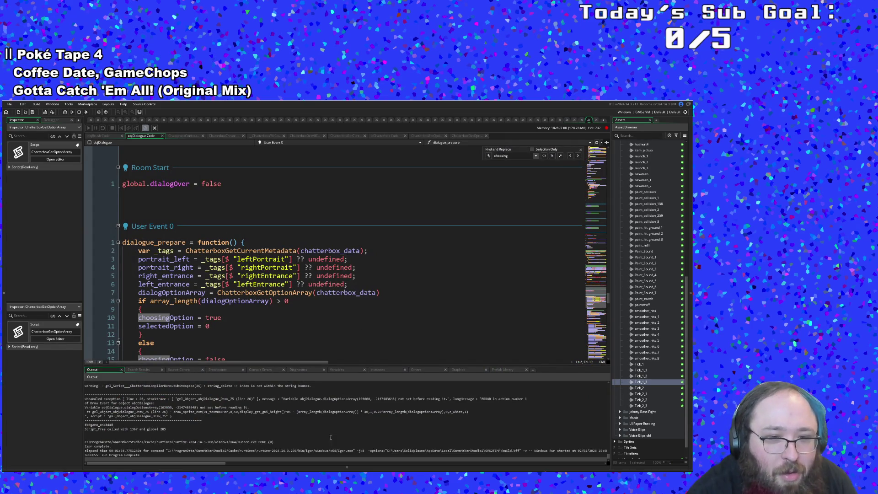
scroll(321, 422, up, 2)
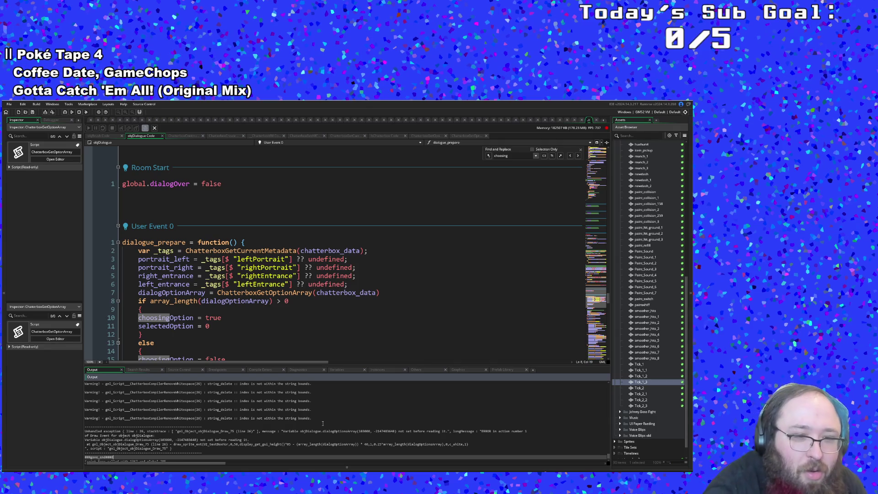
scroll(323, 424, down, 1)
scroll(302, 427, up, 1)
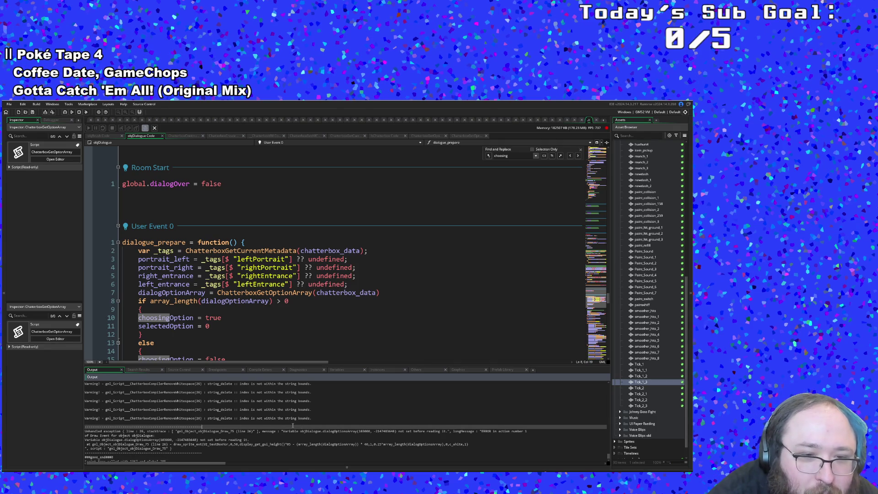
scroll(293, 425, down, 2)
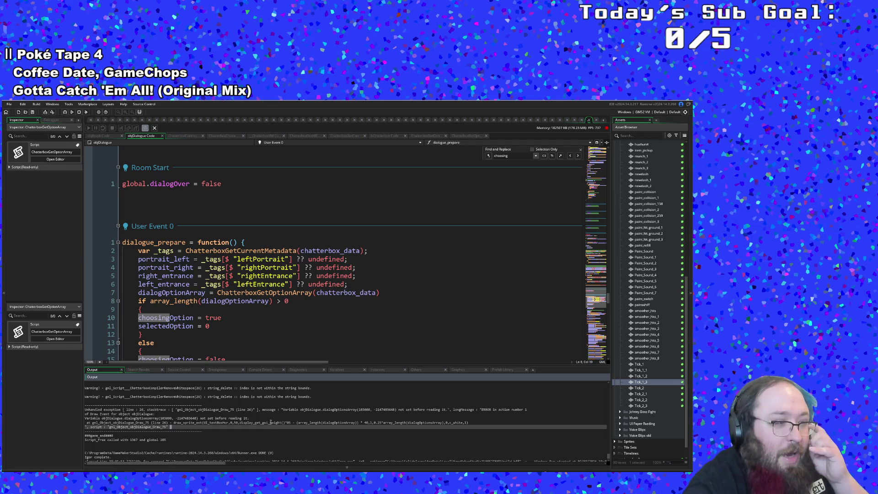
click(311, 414)
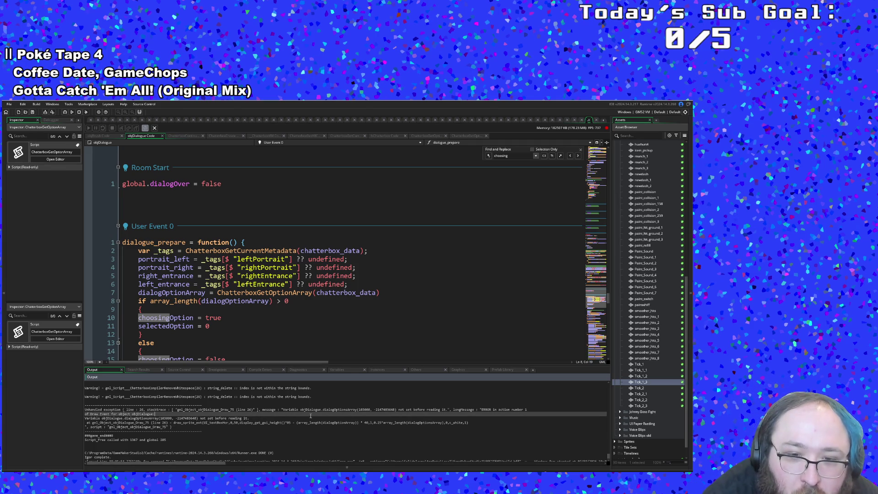
click(353, 418)
click(343, 422)
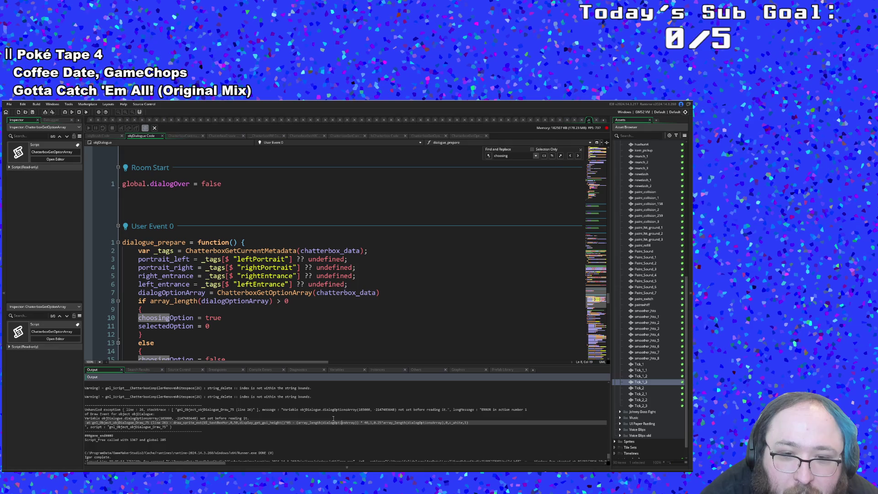
click(333, 419)
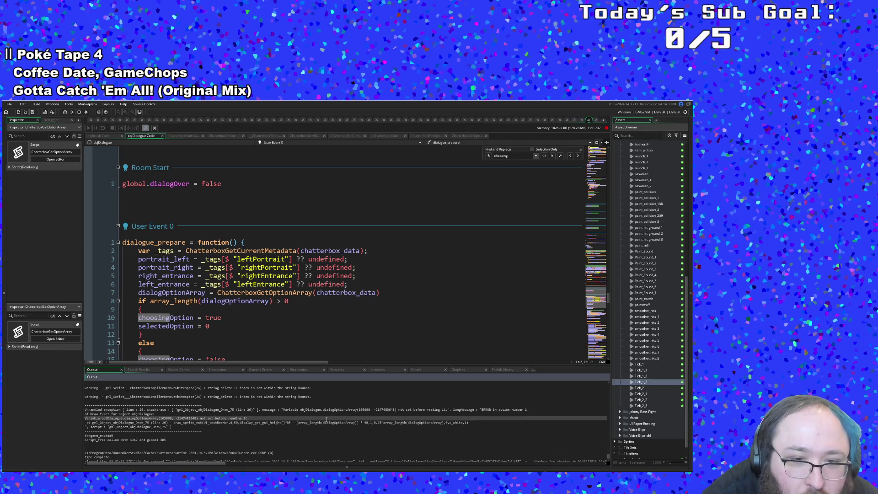
click(323, 423)
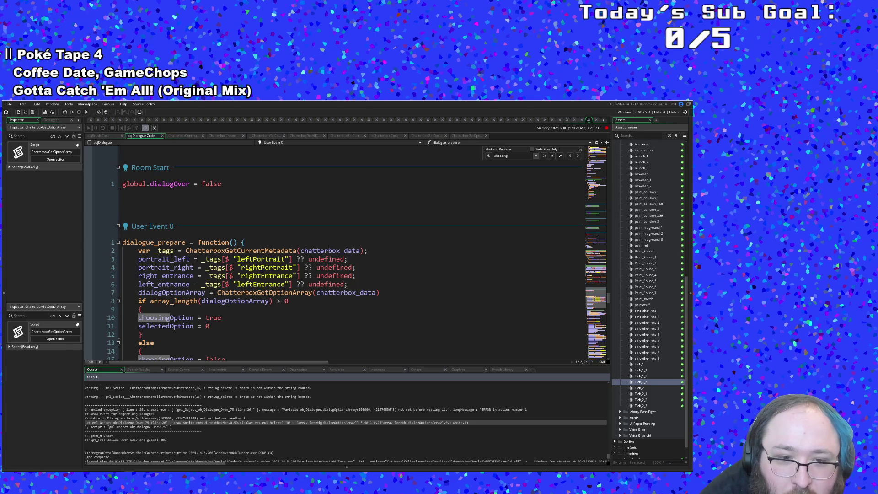
Jump from the choice-drawing code to objDialogue's Draw GUI End event via the events list
scroll(247, 312, up, 15)
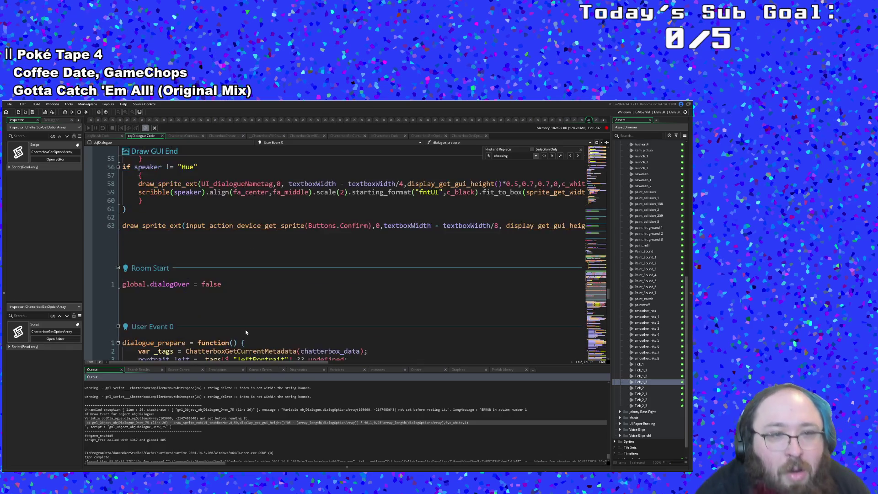
scroll(246, 310, up, 5)
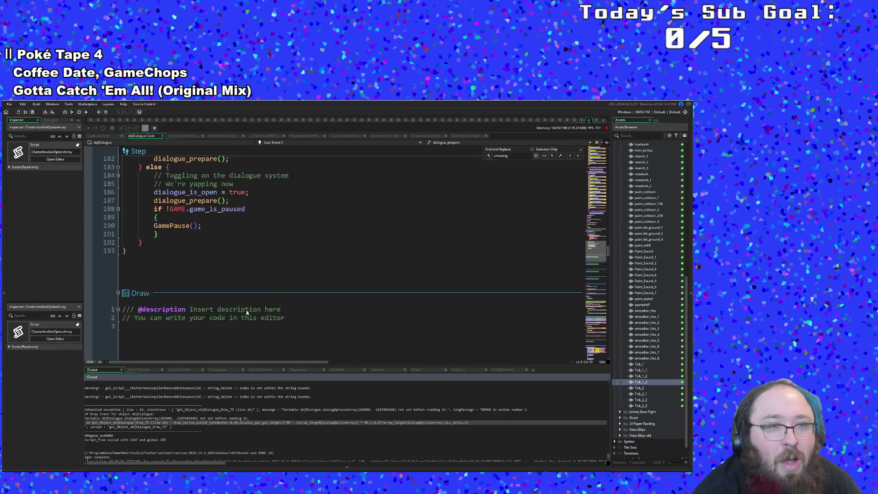
scroll(246, 309, down, 10)
click(246, 310)
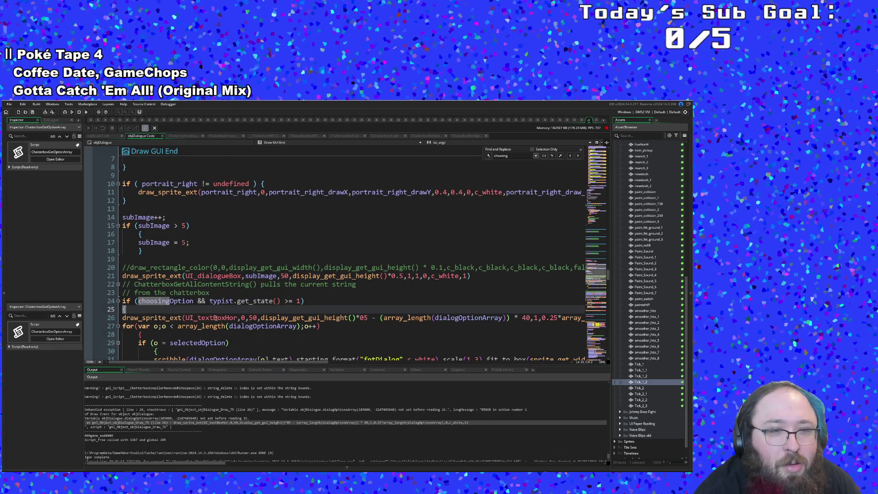
scroll(213, 318, up, 15)
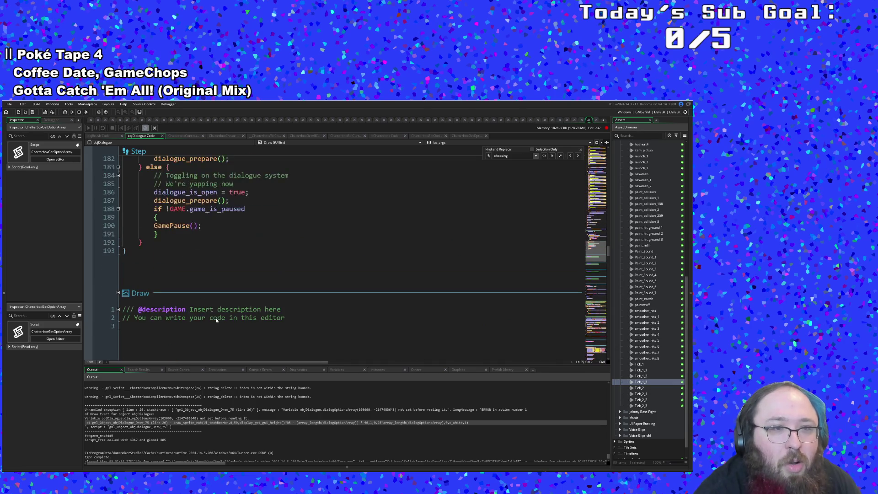
scroll(217, 320, up, 20)
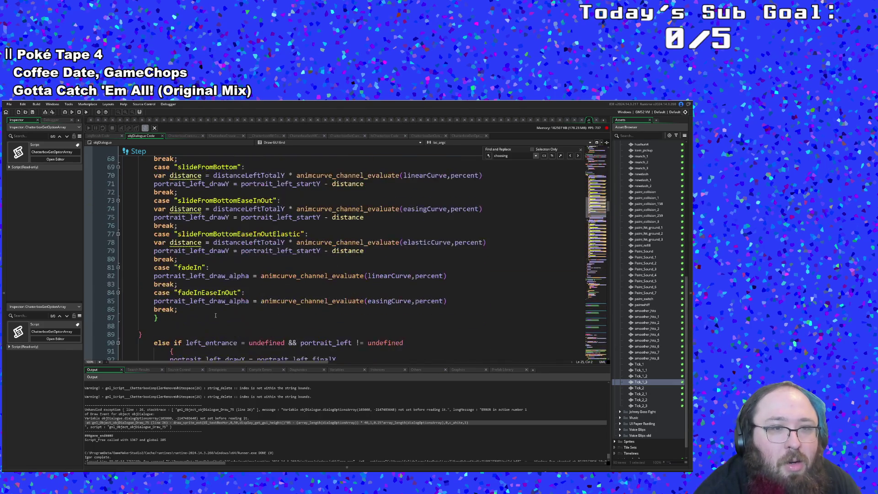
scroll(215, 315, up, 20)
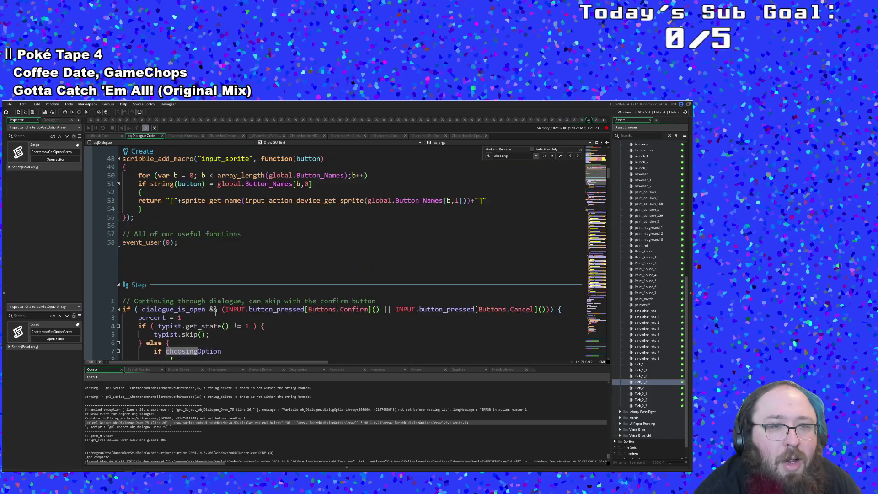
scroll(216, 313, up, 15)
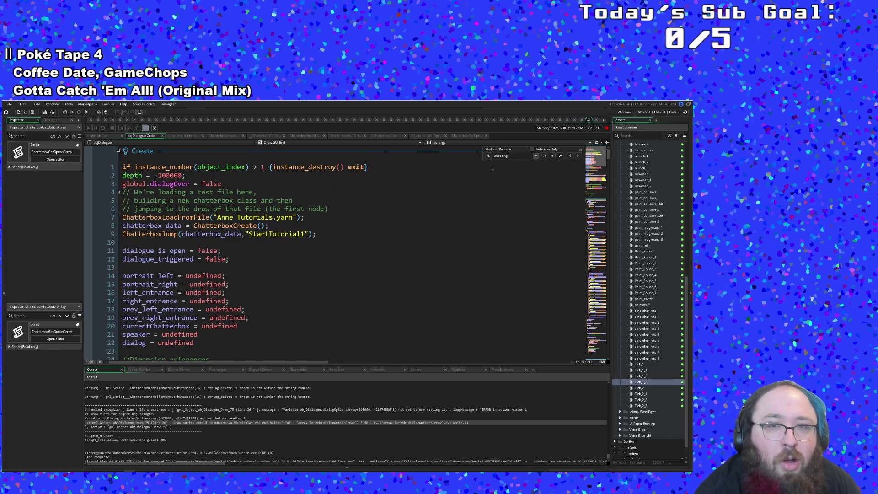
scroll(338, 328, down, 20)
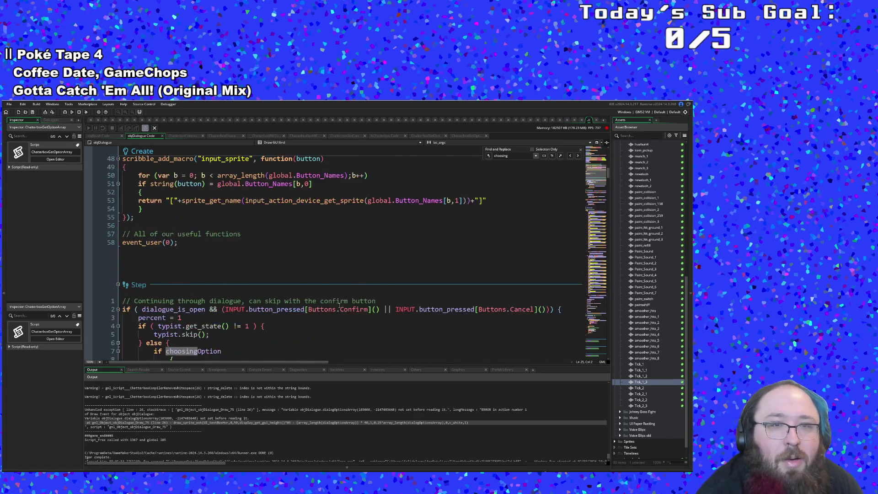
click(277, 142)
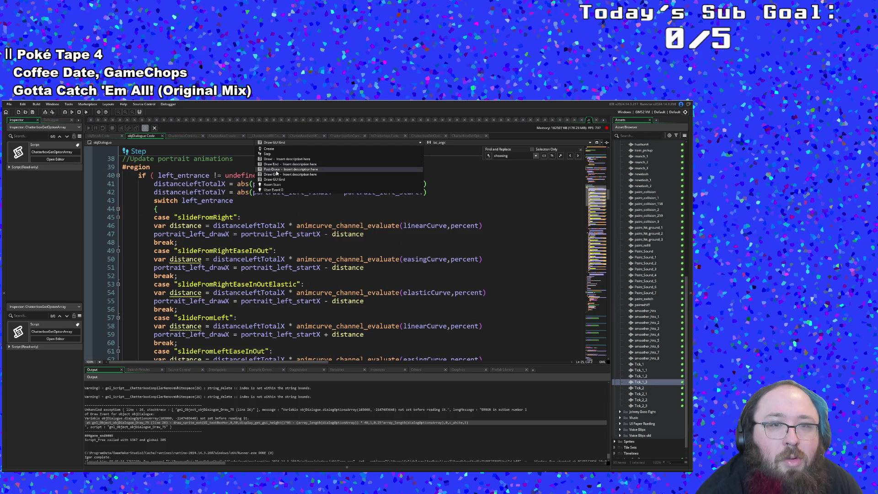
click(274, 180)
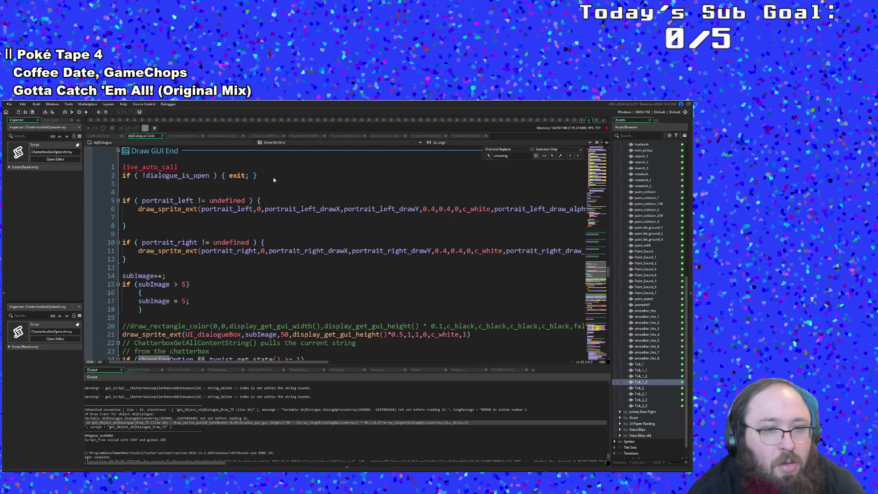
Inspect the option-drawing loop, the array_length call and line 24's choosingOption condition
scroll(270, 220, down, 6)
click(263, 256)
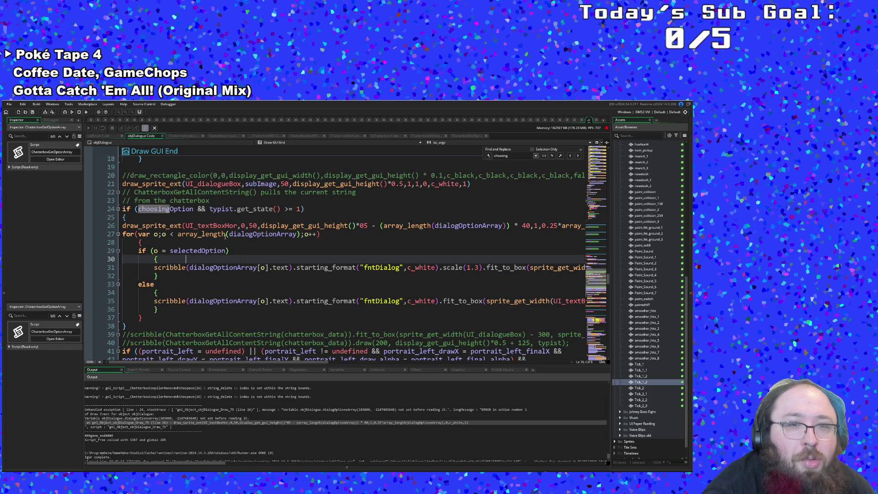
click(226, 235)
scroll(210, 244, up, 2)
click(166, 260)
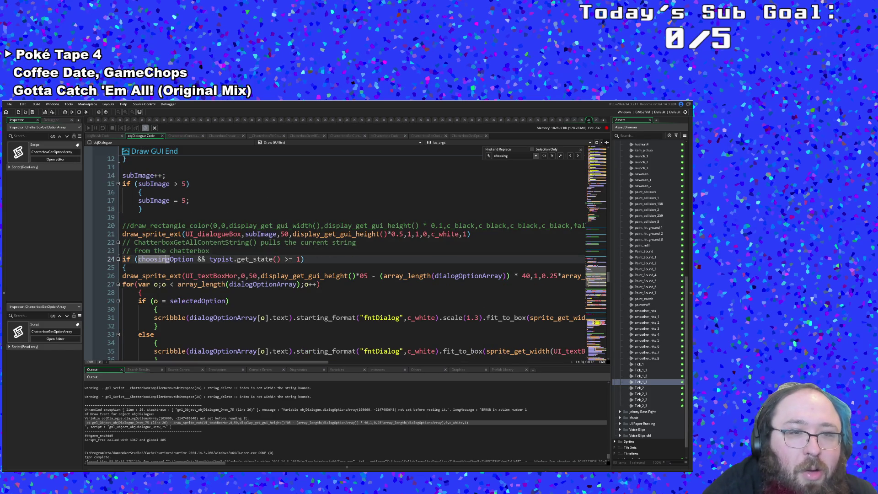
click(135, 259)
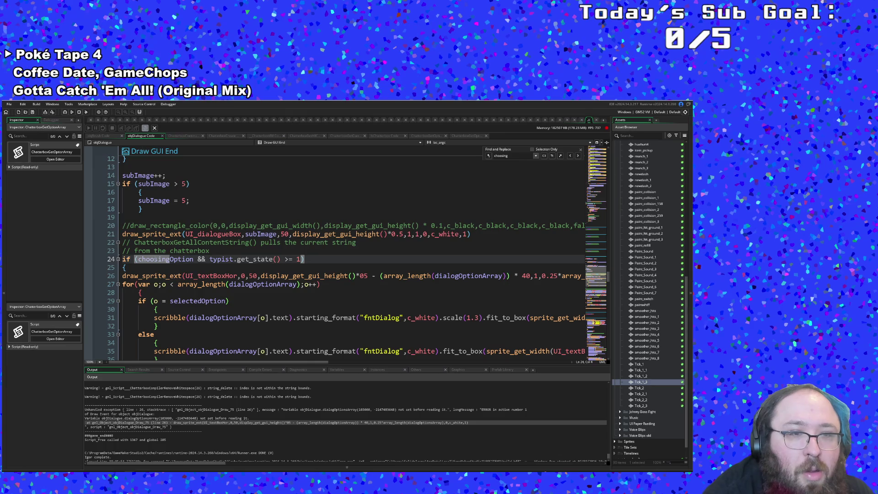
click(137, 260)
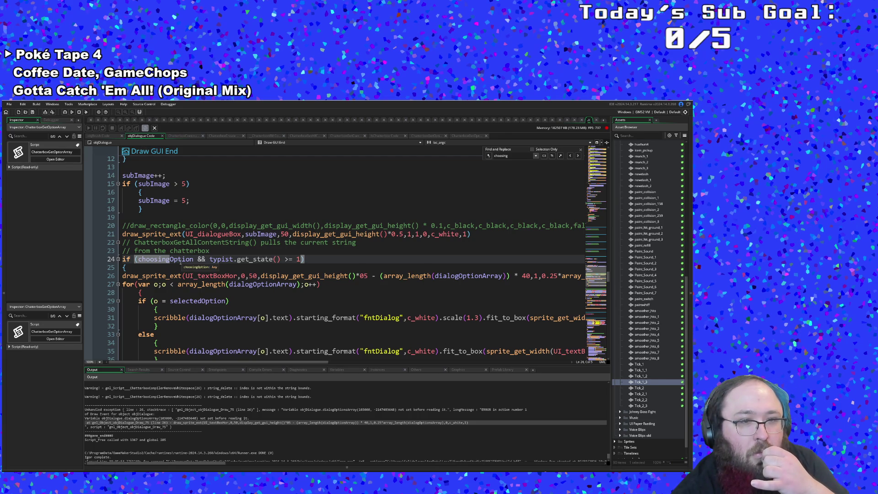
click(197, 260)
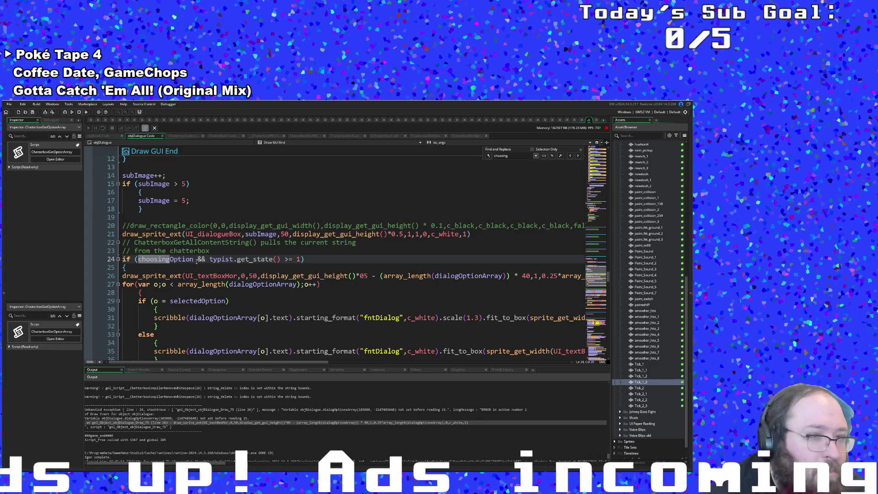
Review the option box drawing line and choosingOption check, then scroll down to User Event 0
scroll(223, 297, down, 4)
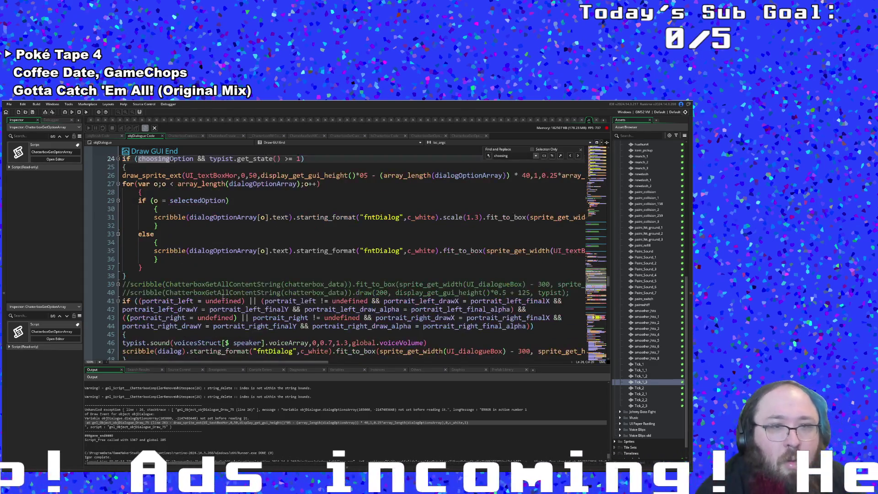
scroll(223, 297, up, 2)
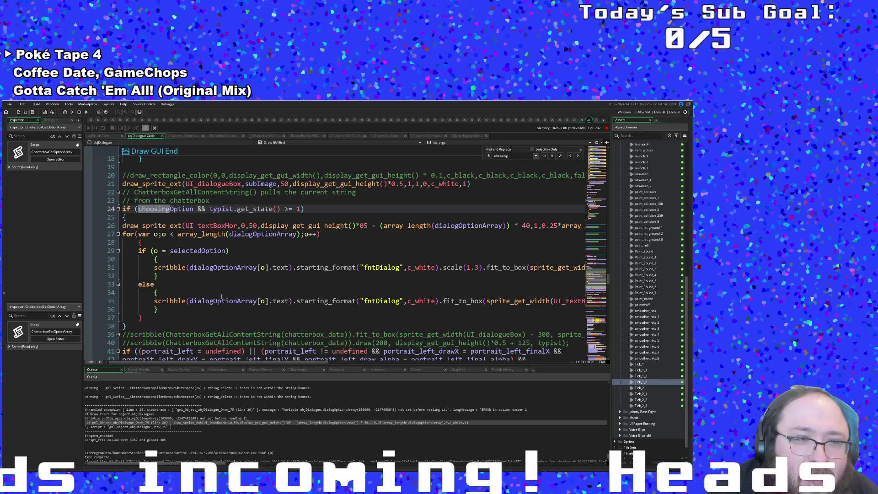
click(246, 226)
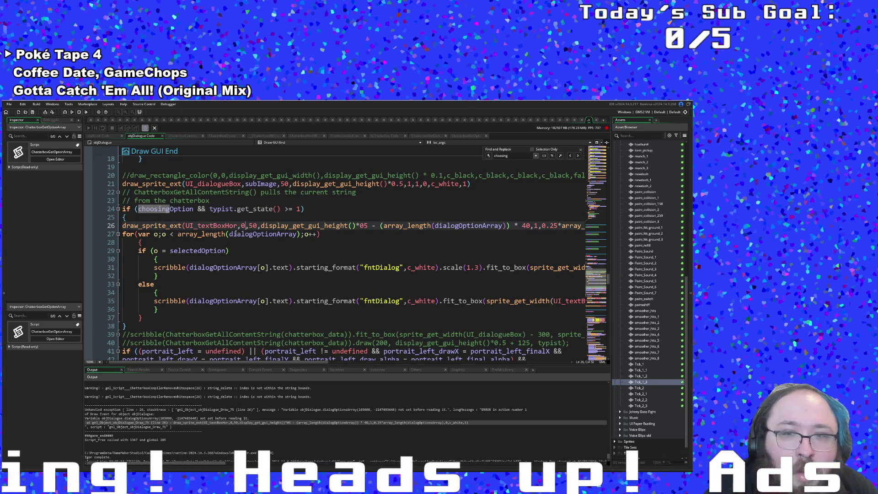
click(164, 208)
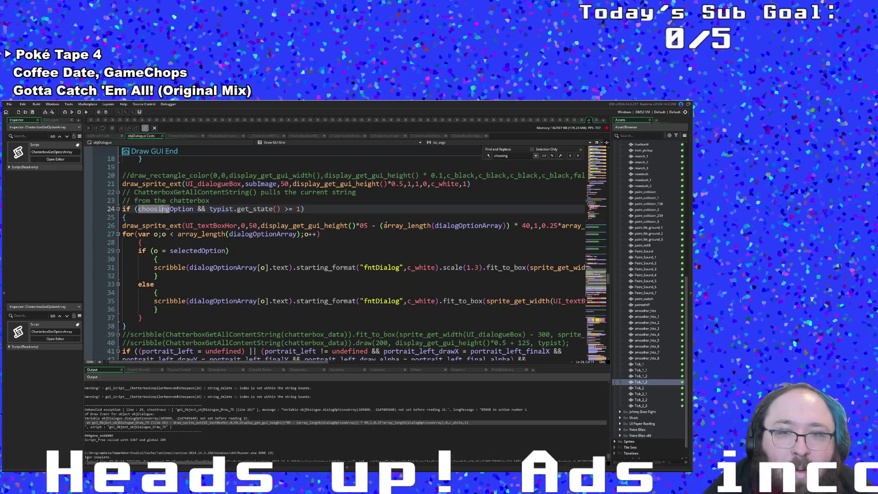
mouse_move(385, 225)
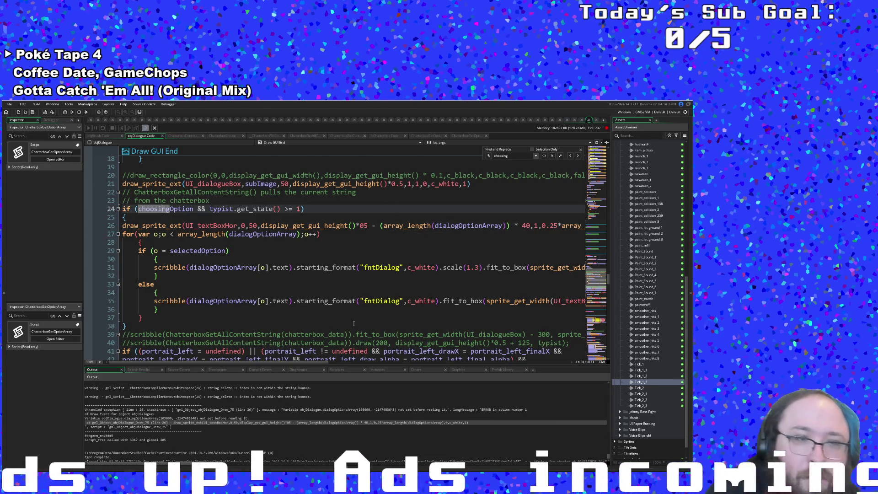
scroll(353, 324, down, 15)
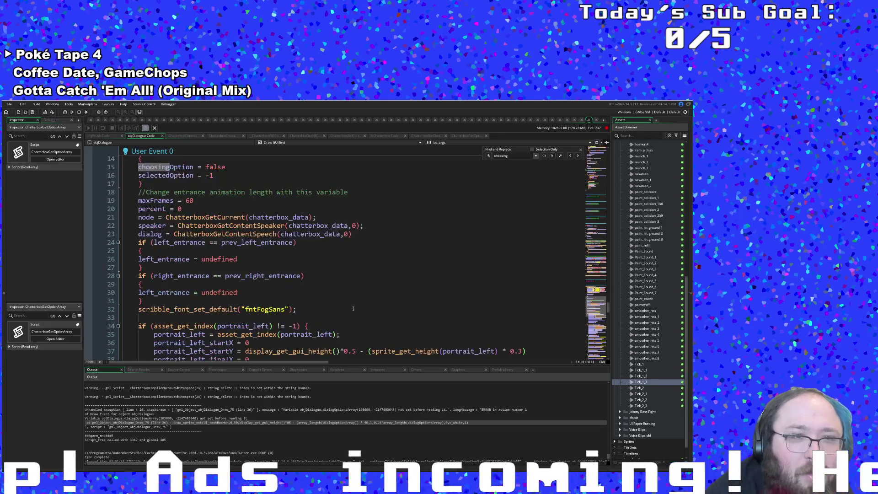
Inspect dialogue_prepare's choosingOption branch around selectedOption = 0 and the else on line 13
scroll(354, 309, up, 6)
click(254, 287)
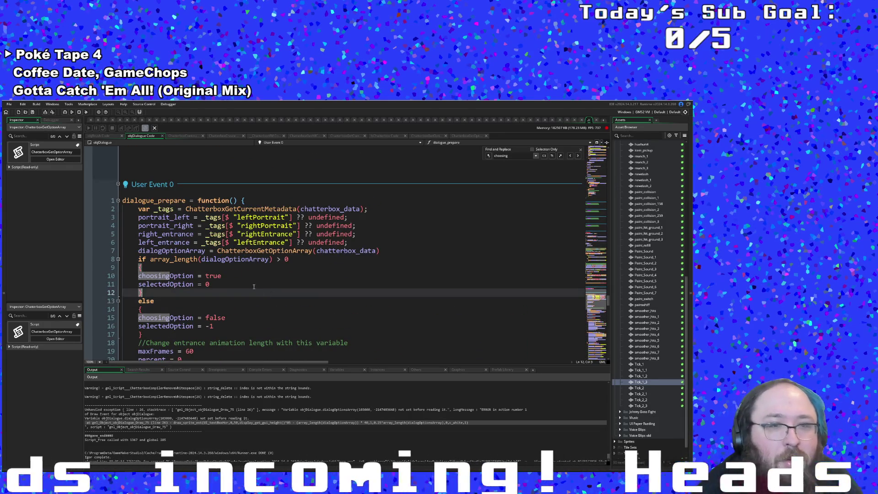
click(254, 286)
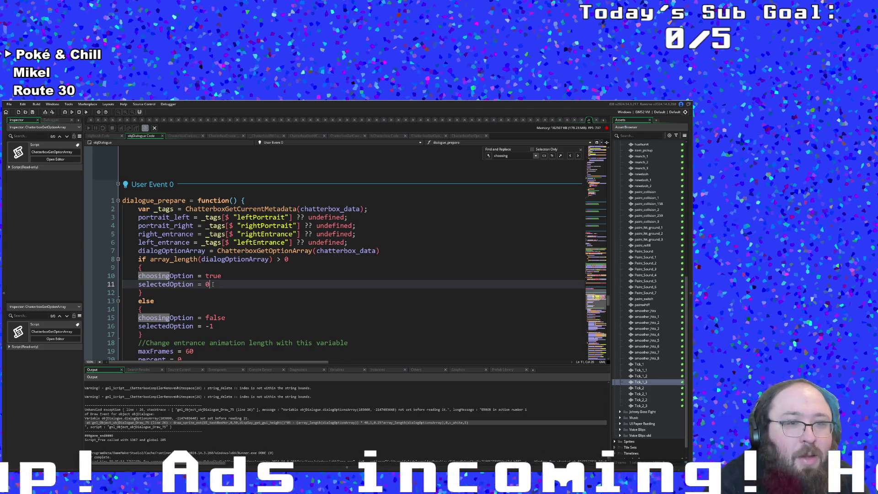
click(205, 293)
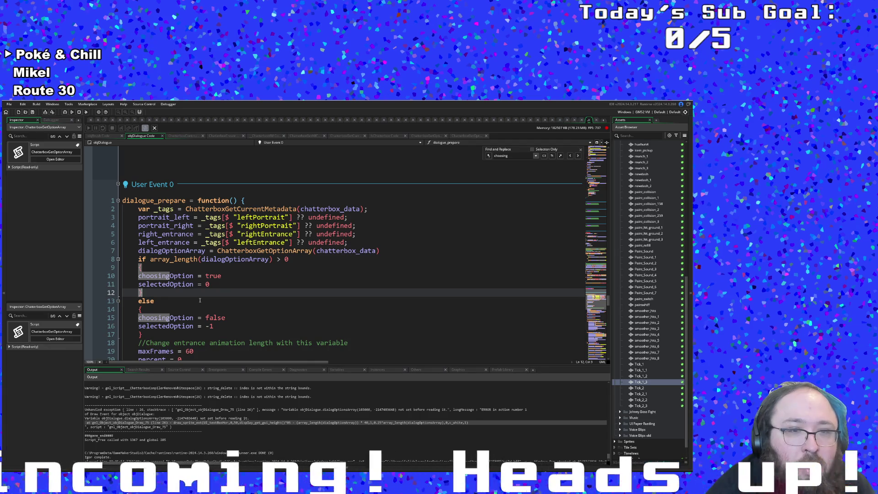
click(200, 301)
Add a breakpoint on dialogue_prepare's first line and start the game in debug mode
scroll(229, 312, down, 2)
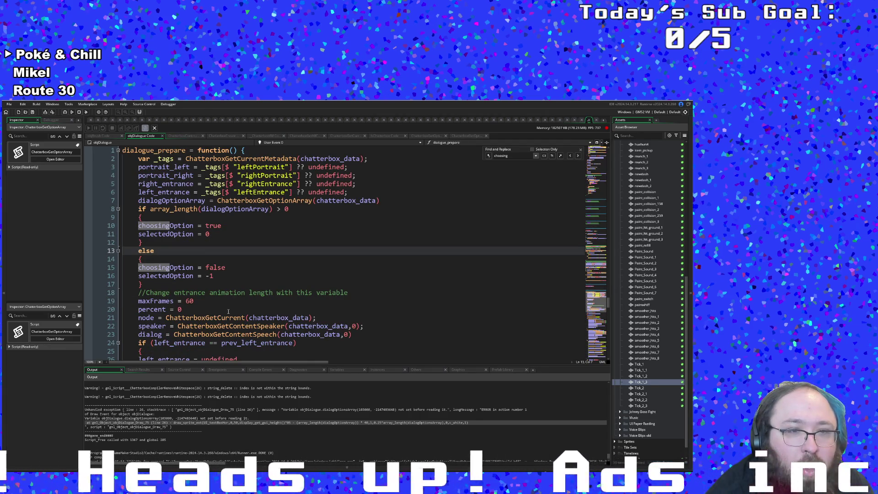
scroll(104, 209, up, 2)
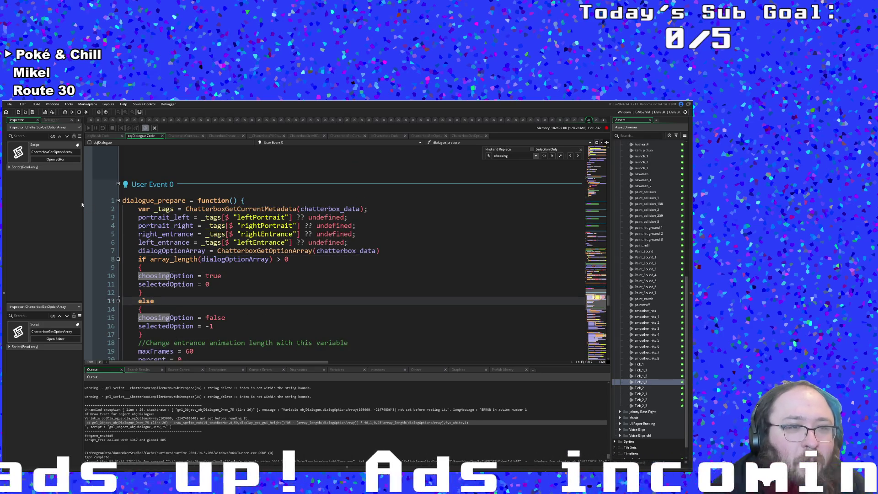
click(87, 202)
click(65, 112)
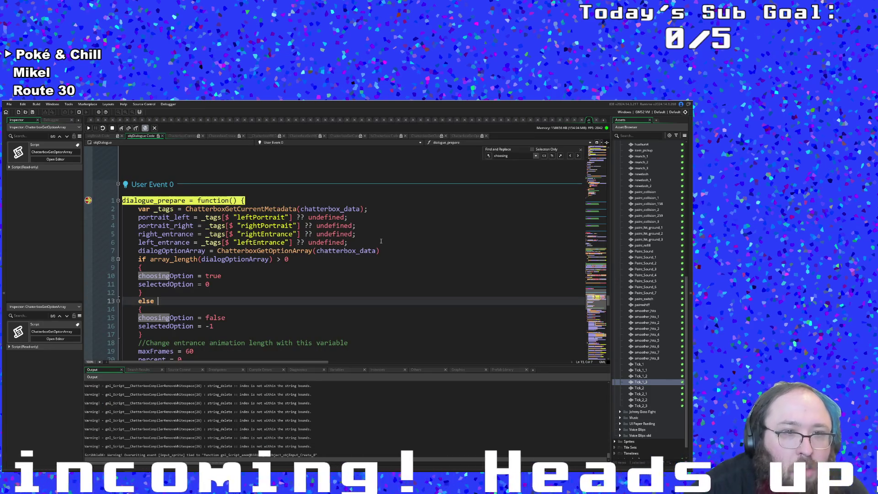
Continue from the breakpoint three times through Hue's lines and move the game window aside
click(89, 128)
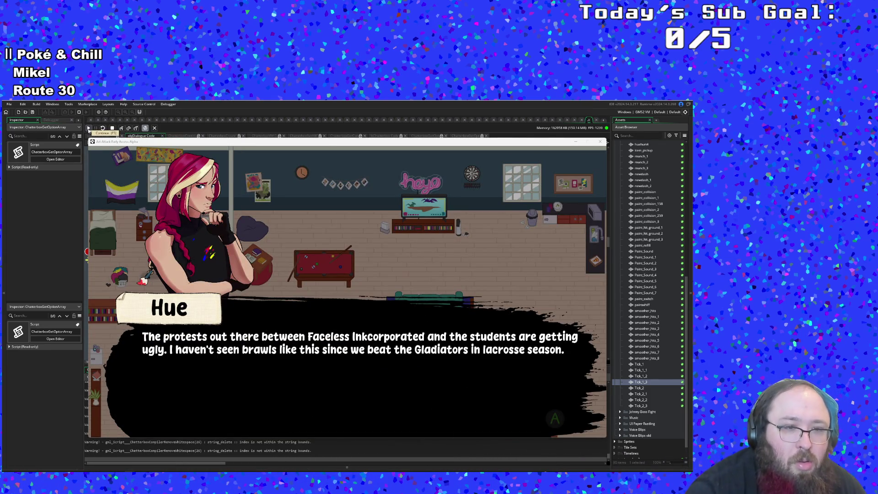
click(89, 129)
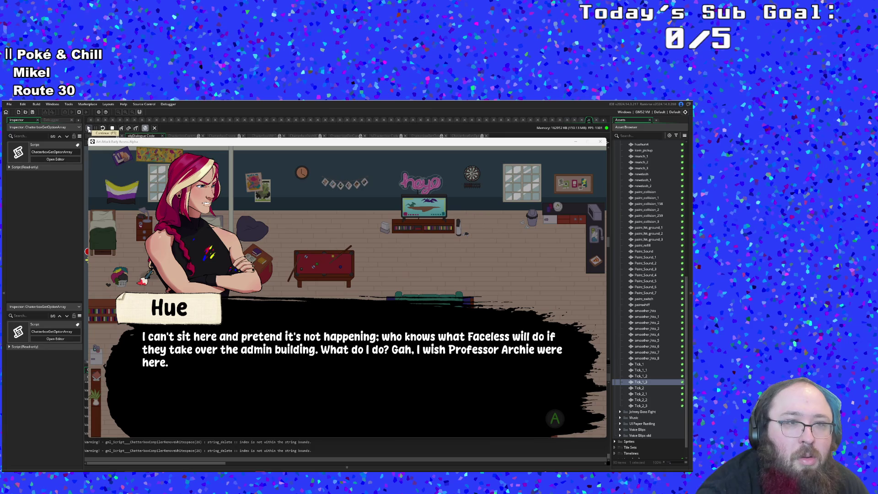
click(89, 129)
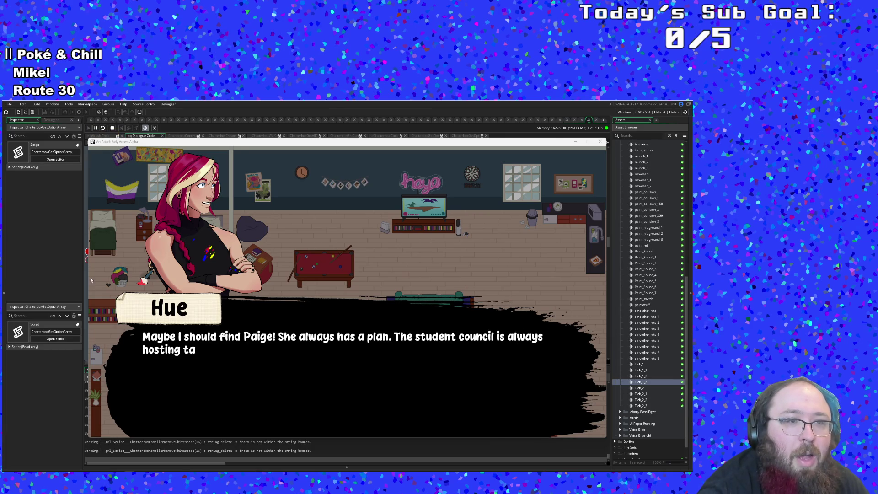
drag(139, 145, 171, 144)
Resume the paused game, finish Hue's dialogue with Return, and walk the player left then right
click(90, 252)
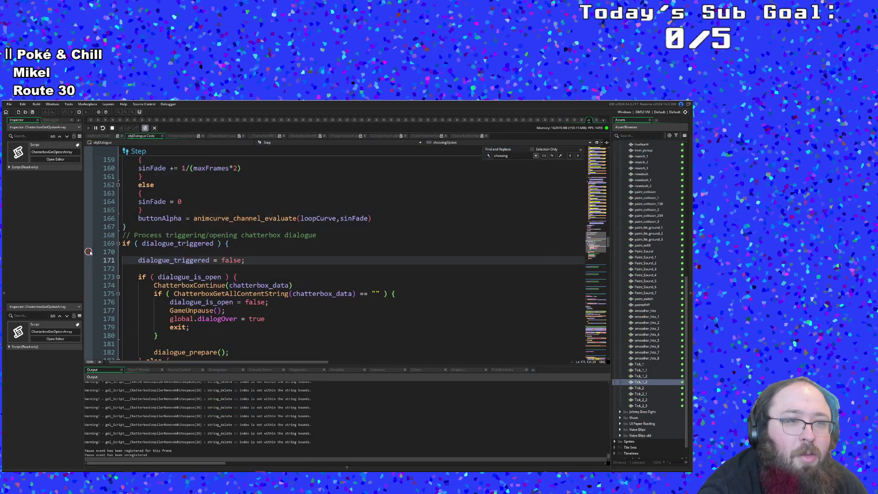
click(89, 129)
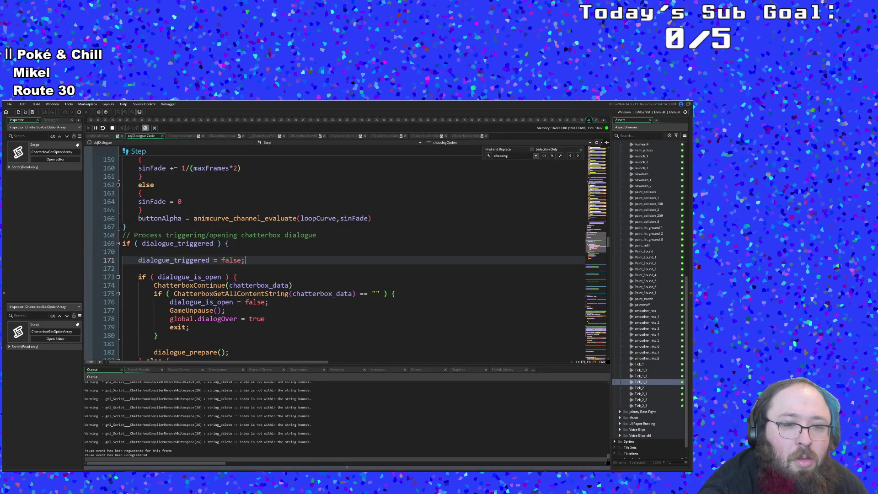
key(Return)
key(Return)
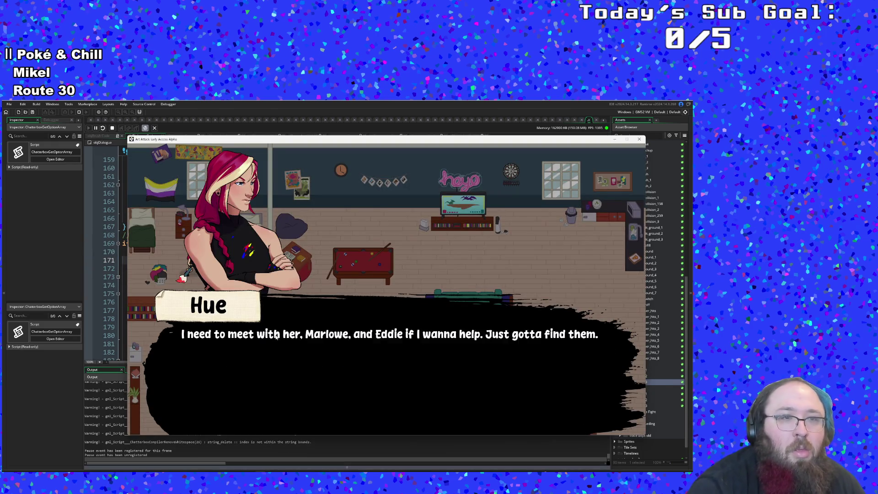
key(Left)
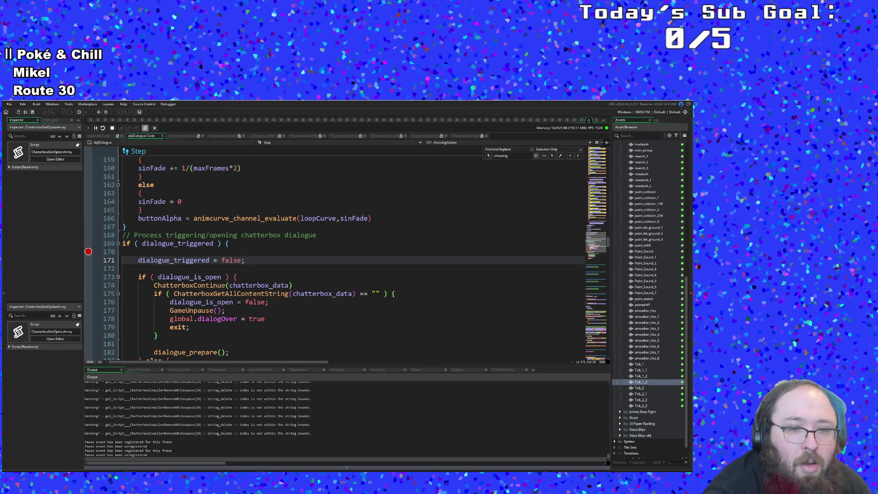
key(F5)
key(Right)
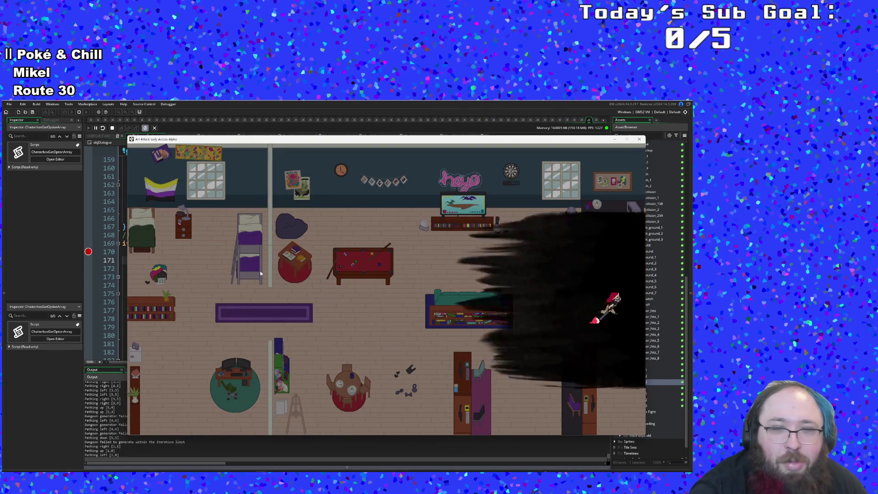
Leave the room, grab the Sponge, and slash through the enemies in the next room
key(Left)
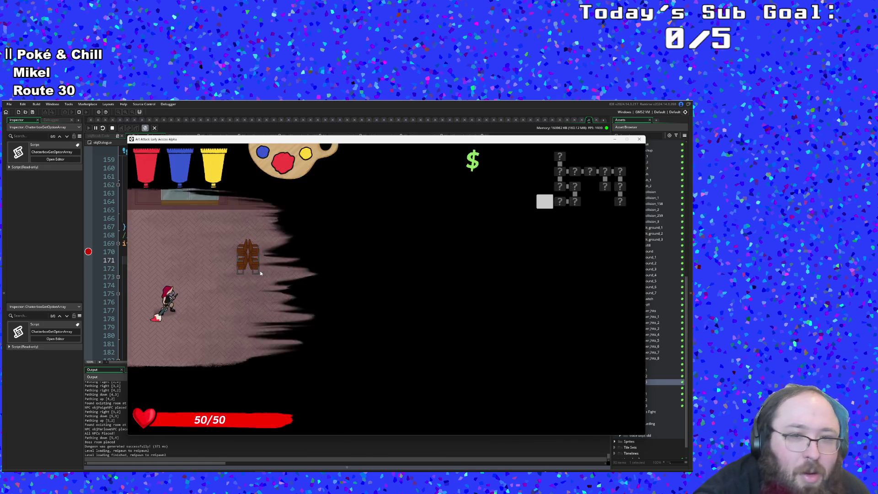
key(Right)
key(Right)
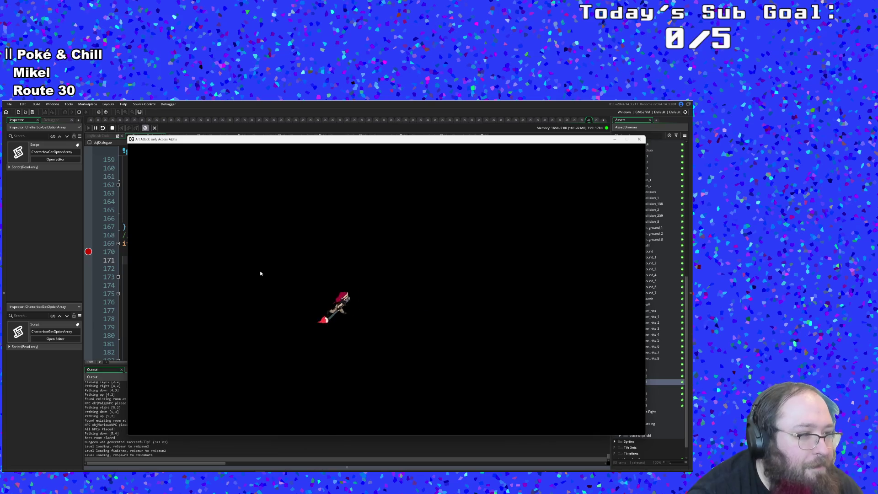
key(Up)
key(Right)
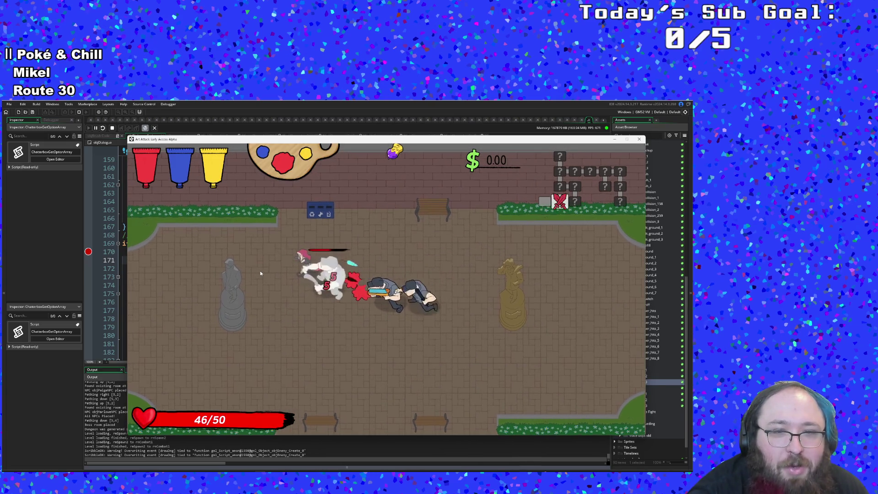
key(Right)
key(Left)
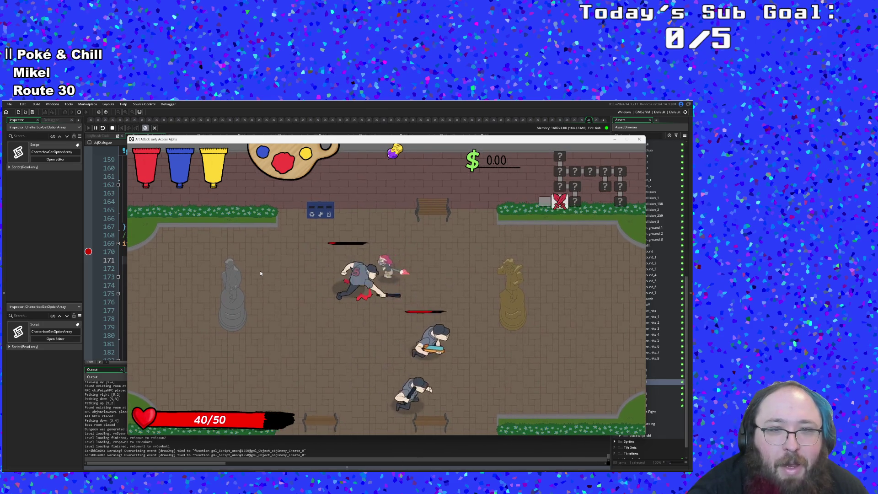
key(Left)
key(Down)
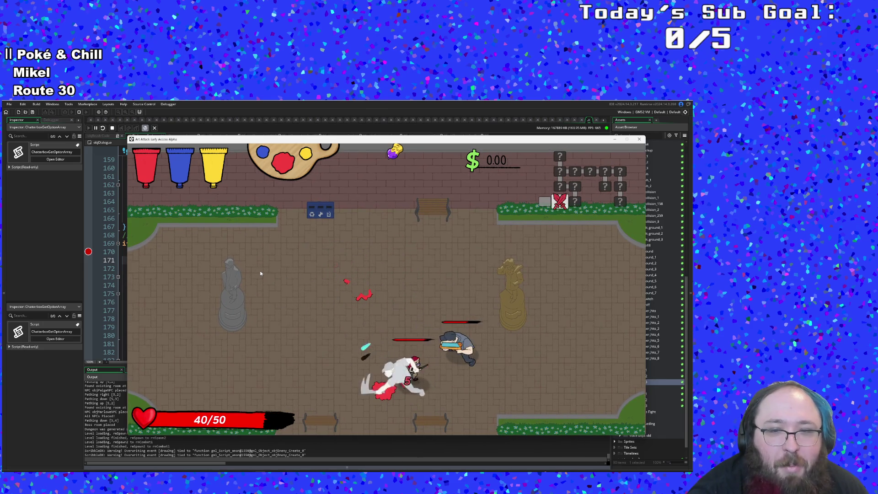
key(Right)
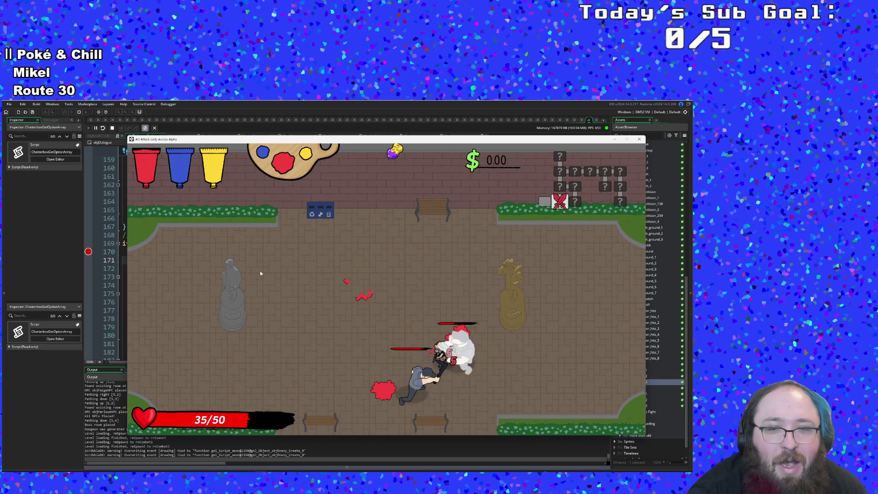
key(Right)
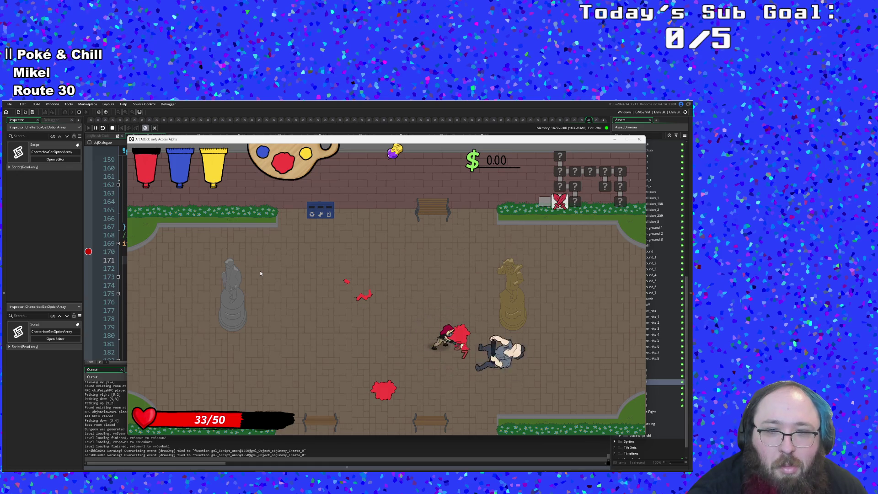
key(d)
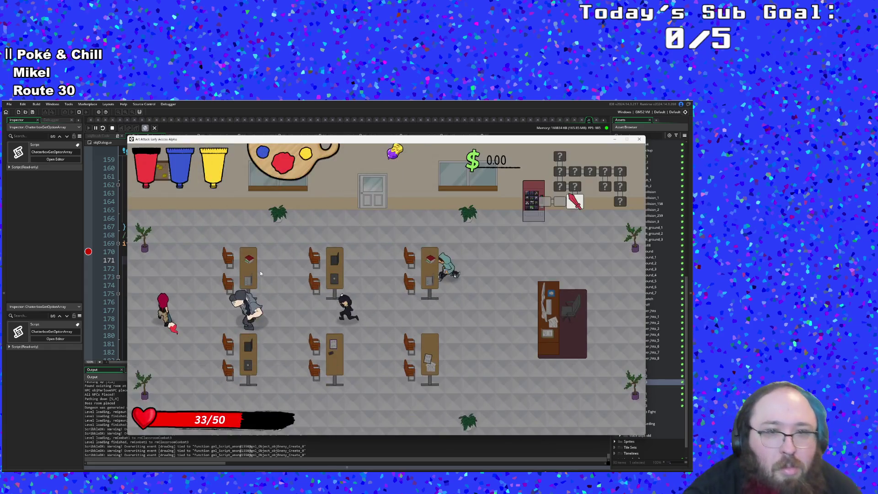
Clear the classroom enemies, cross to the vending machine room, and collect the money
key(d)
key(a)
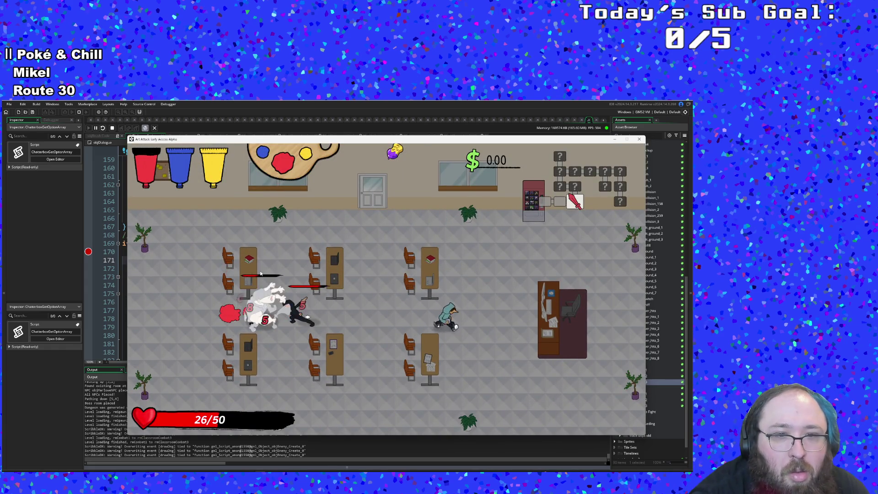
key(s)
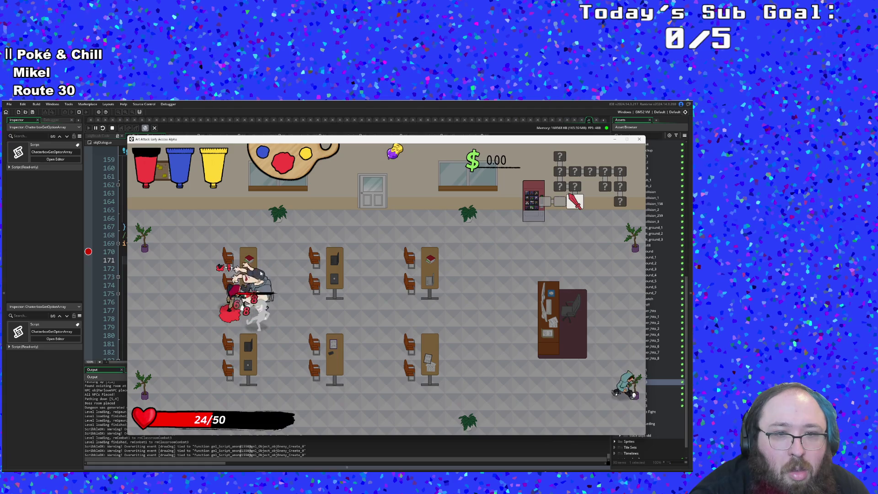
key(d)
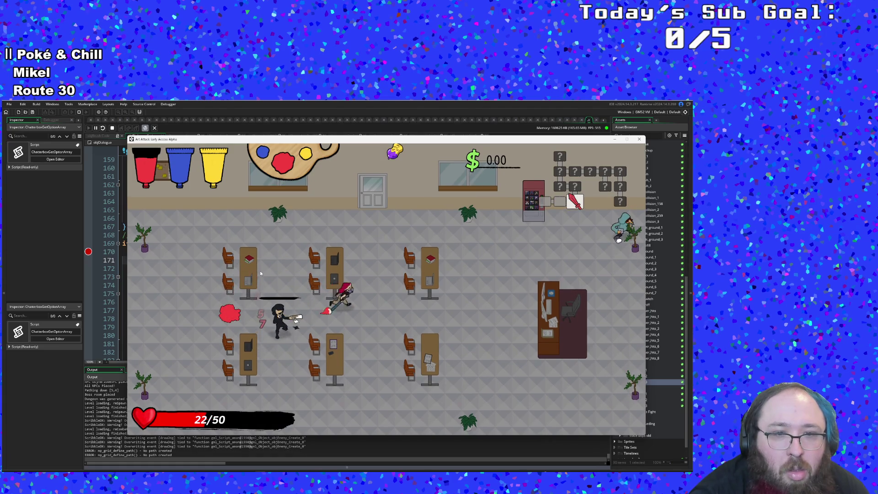
key(d)
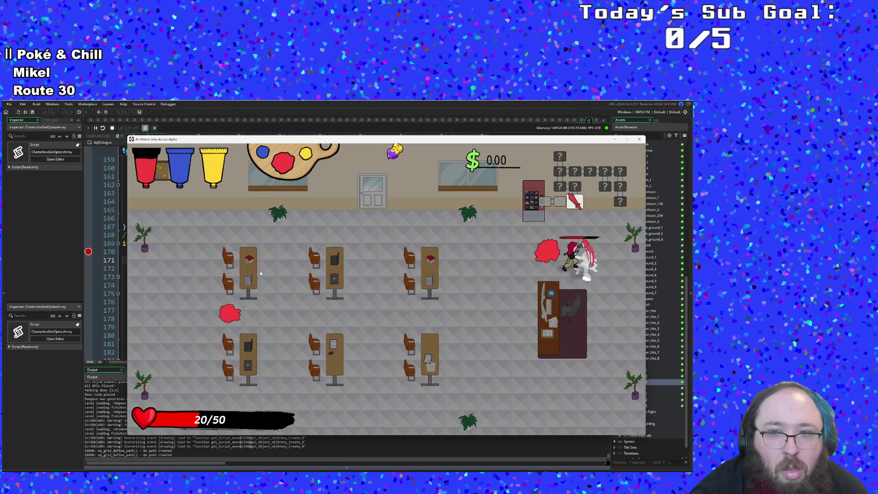
key(d)
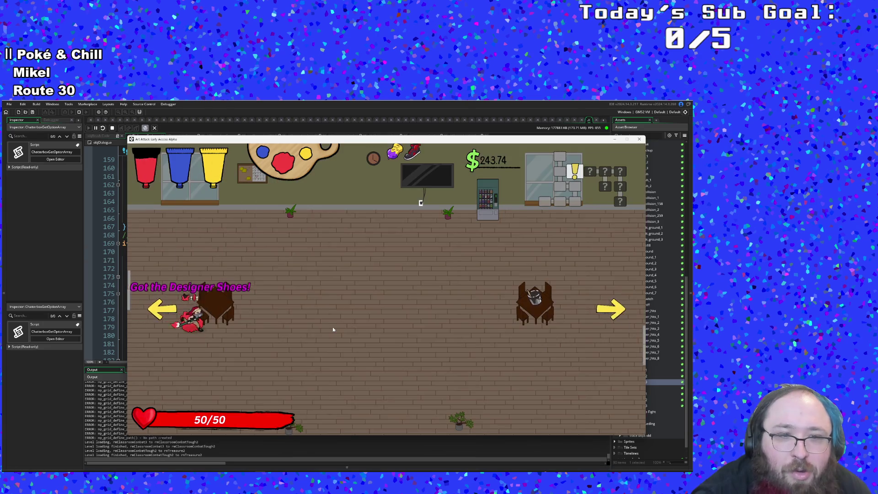
key(w)
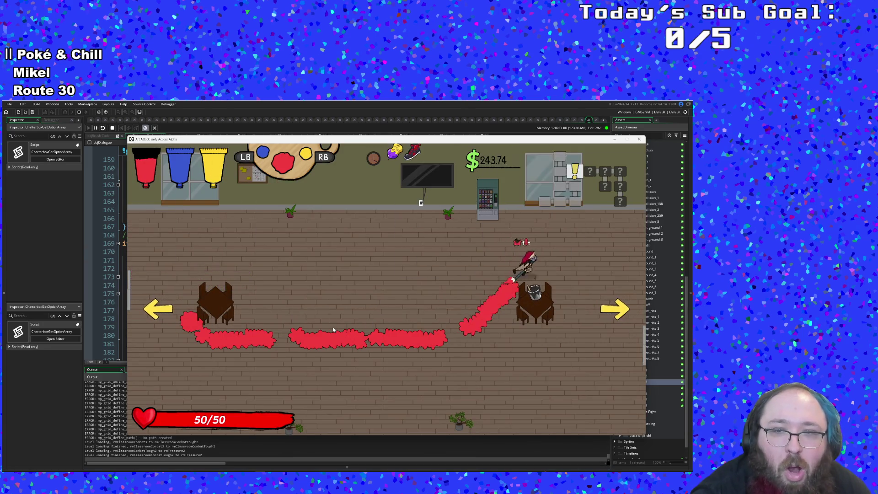
key(a)
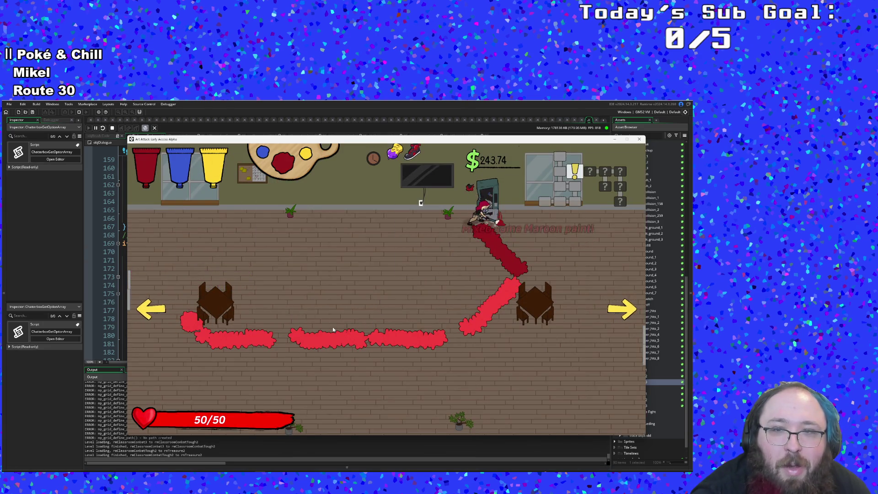
key(s)
key(d)
key(d)
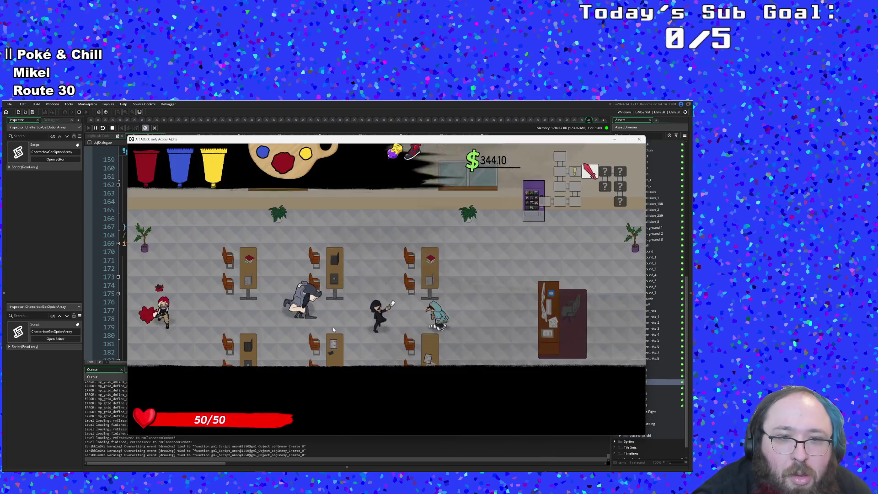
Enter the classroom and attack repeatedly until the ghost and dark-clad enemies are defeated
key(d)
click(334, 330)
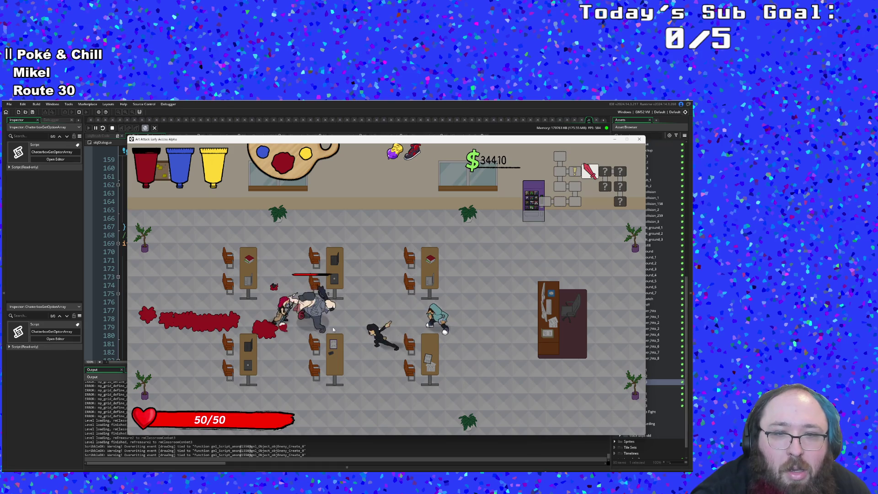
click(334, 329)
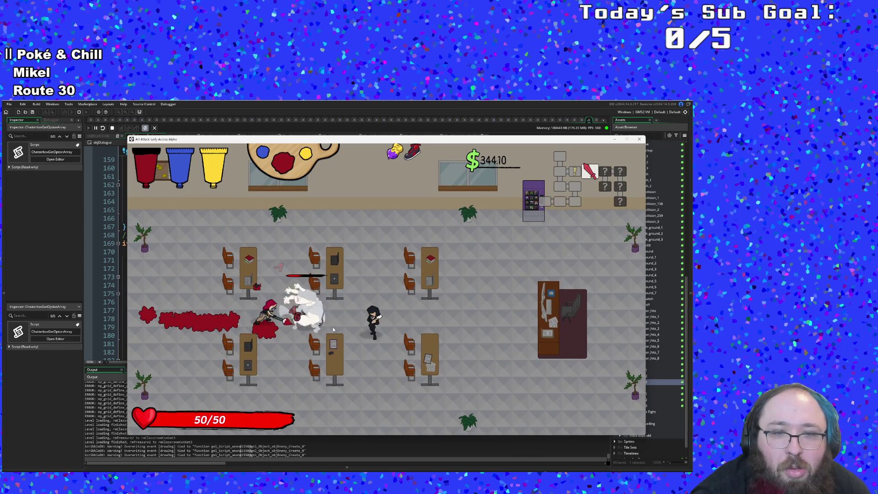
click(334, 329)
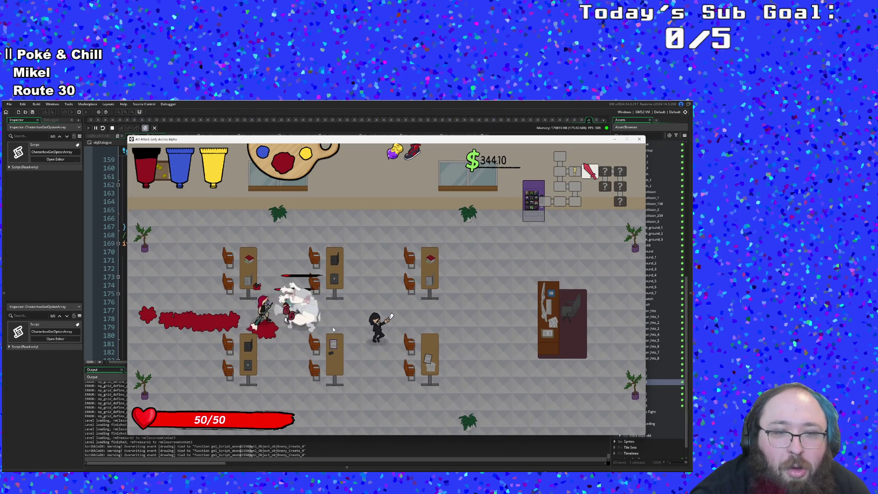
click(334, 329)
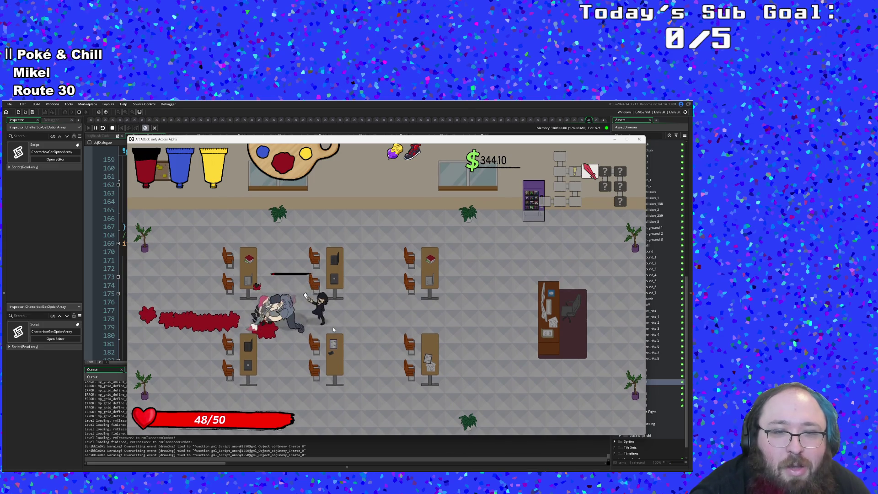
click(333, 329)
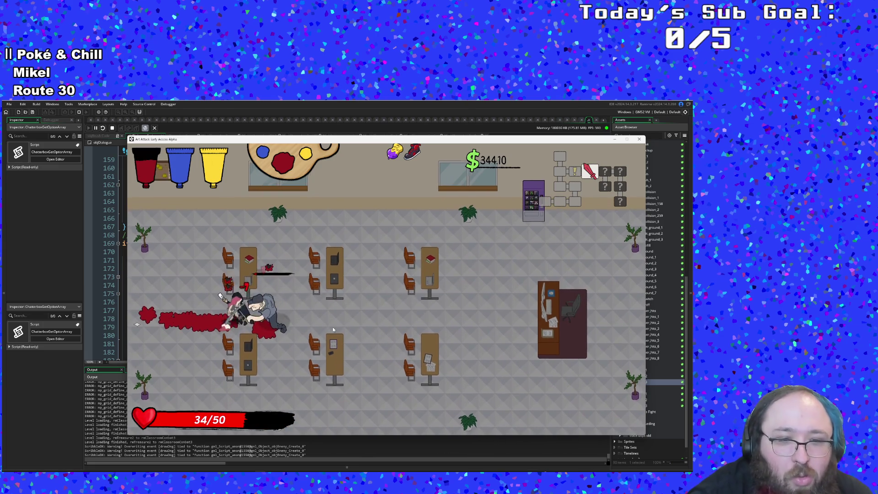
click(334, 329)
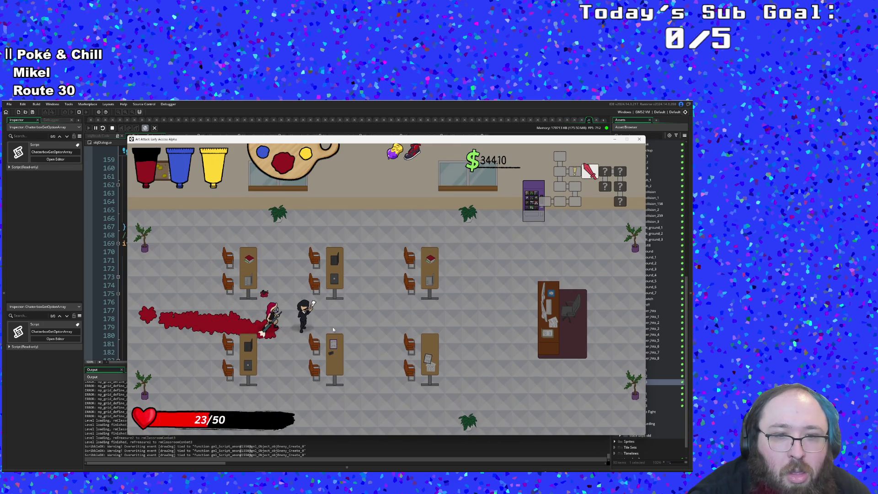
click(334, 329)
click(334, 329)
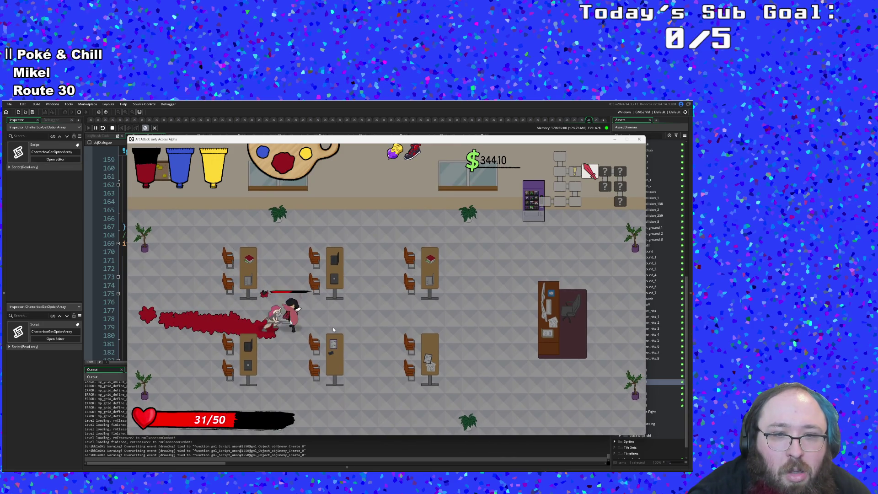
click(334, 330)
click(333, 330)
click(333, 330)
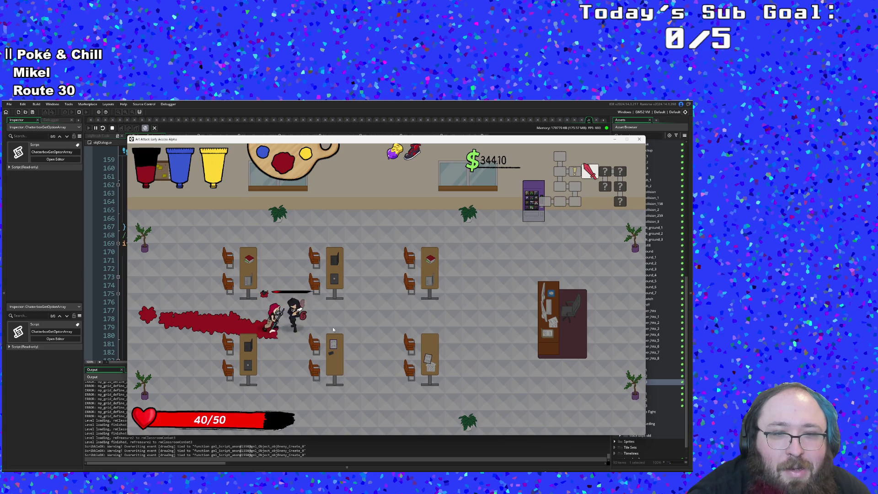
click(334, 329)
click(333, 329)
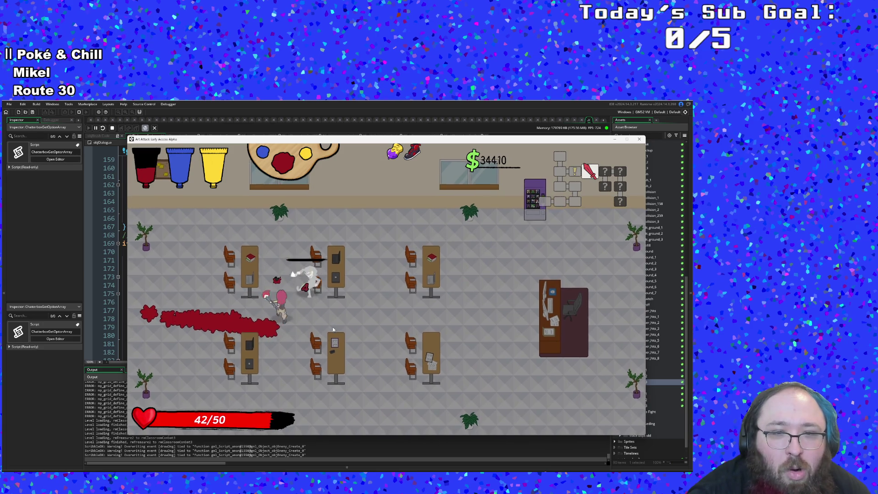
click(334, 329)
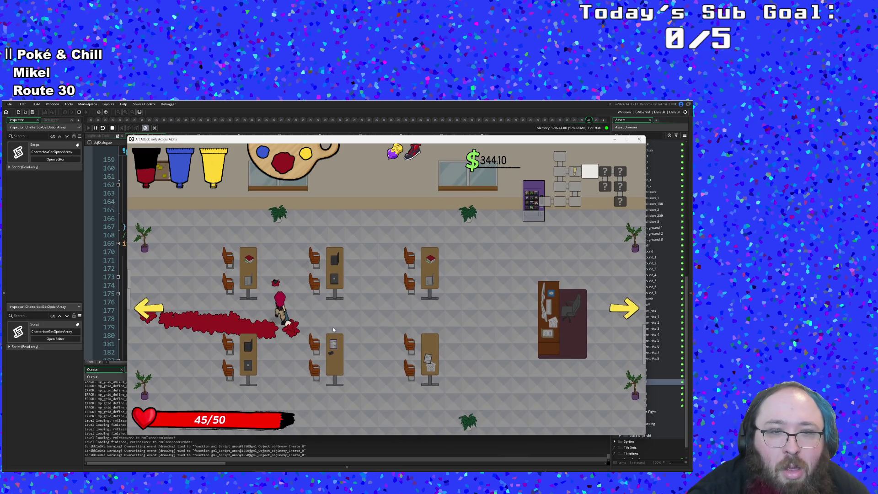
Restore health at the vending machine and leave through the right exit
key(d)
key(w)
key(w)
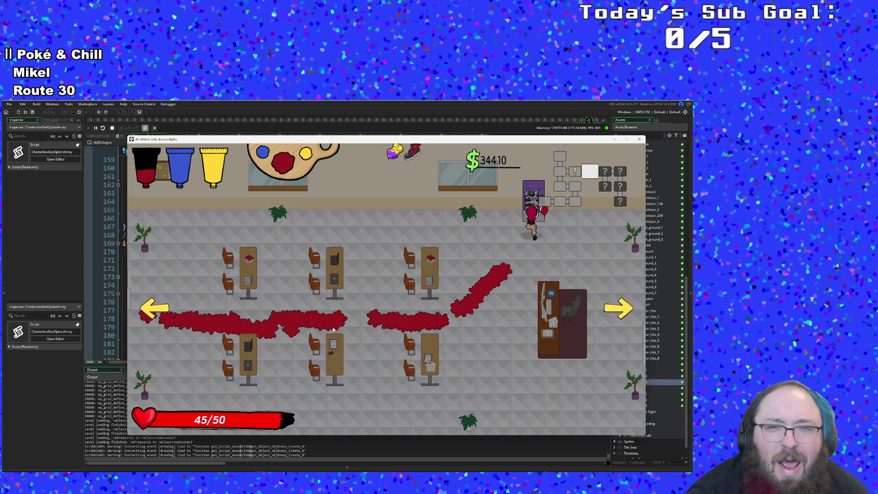
key(e)
key(s)
key(d)
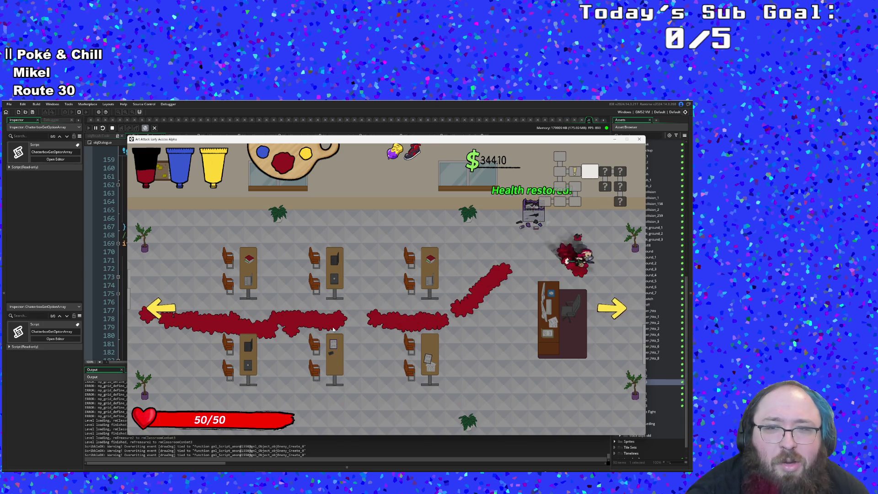
key(d)
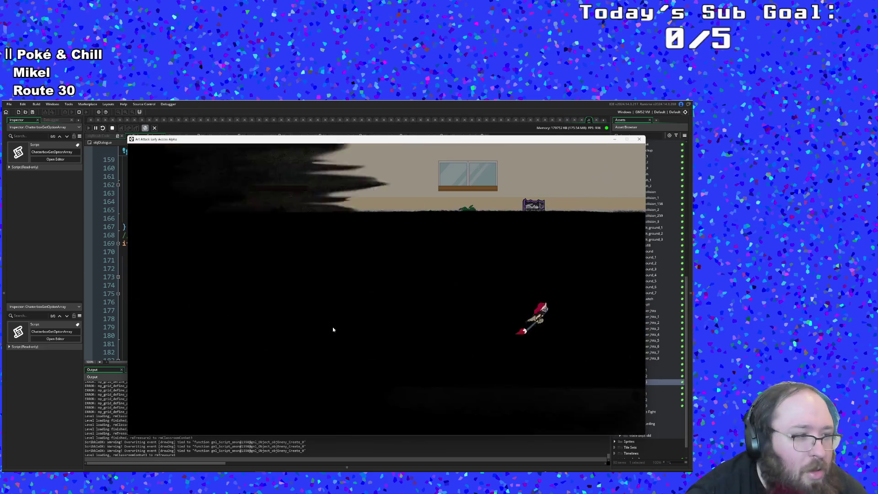
Collect items, smash the vending machine, and head down to the shopkeeper's counter
key(s)
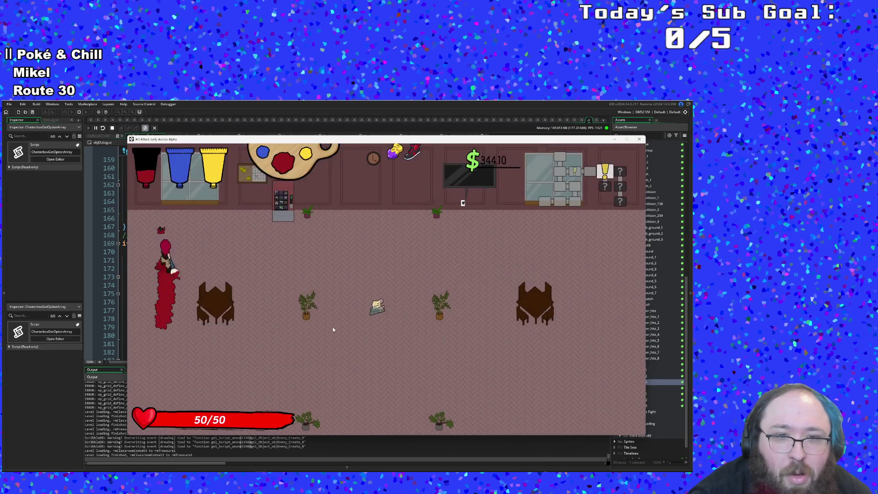
key(d)
key(w)
key(w)
key(a)
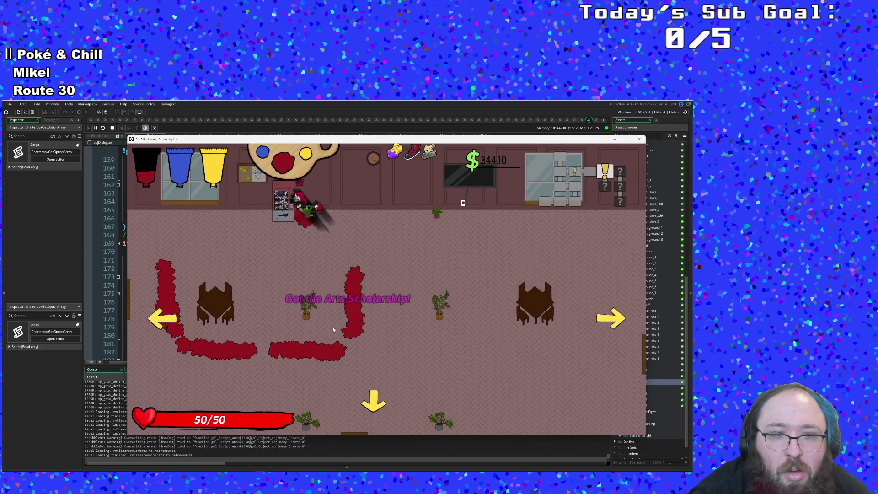
key(e)
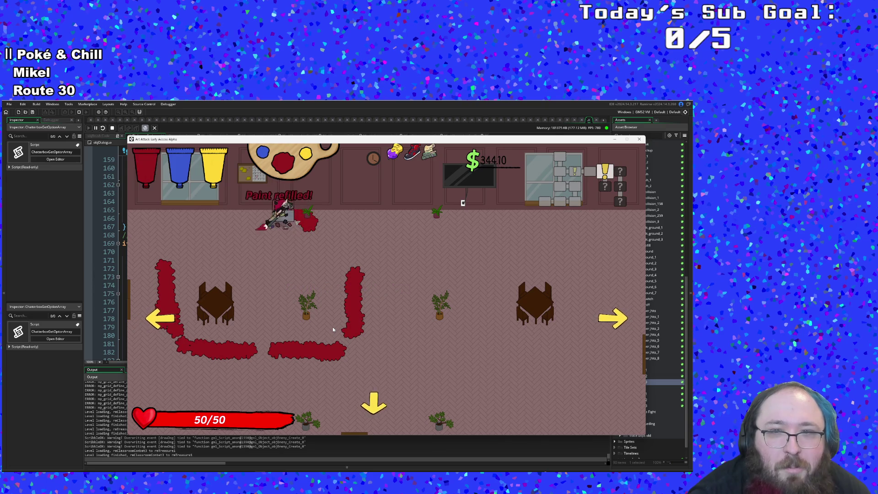
key(d)
key(s)
key(s)
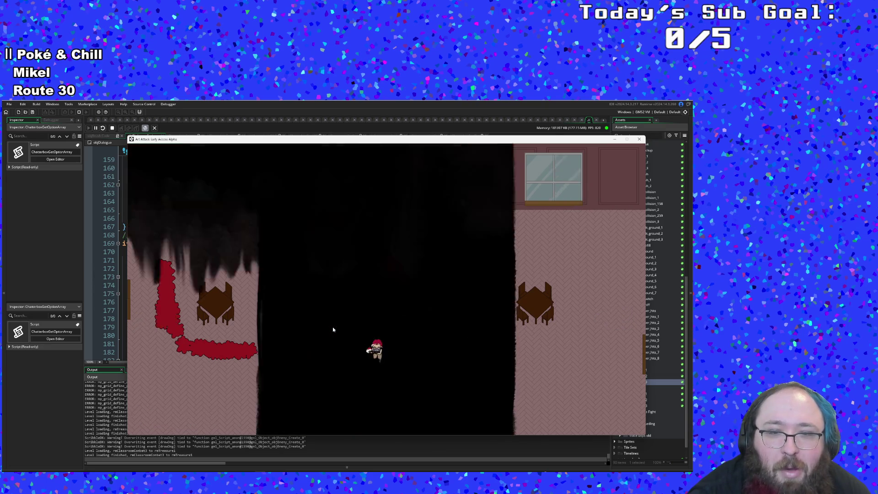
key(d)
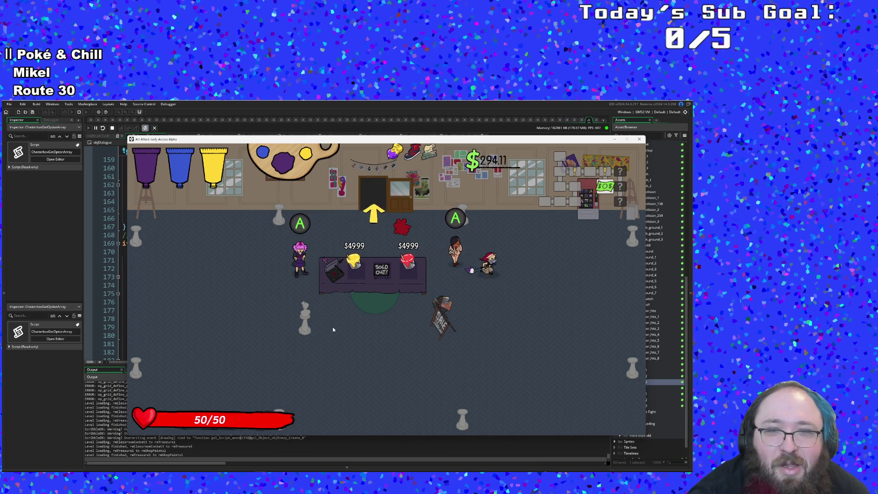
Advance the shopkeeper's dialogue lines with Space until the conversation closes
key(space)
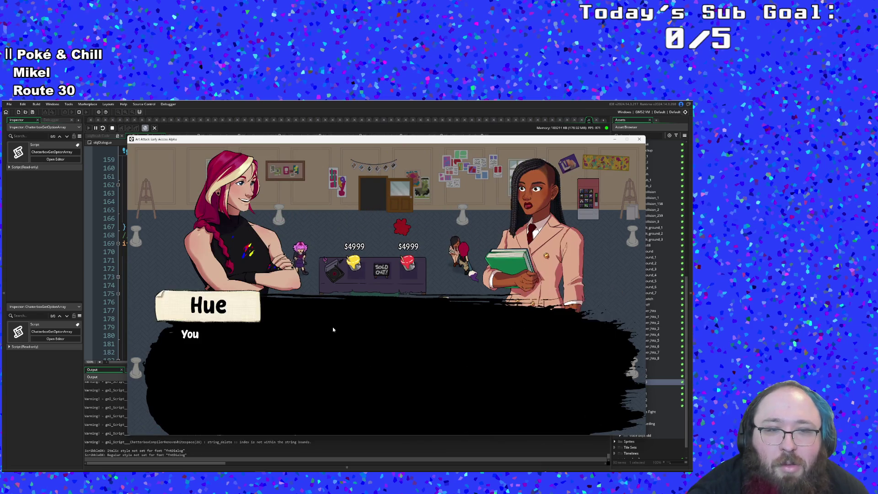
key(space)
key(space)
key(space)
key(space)
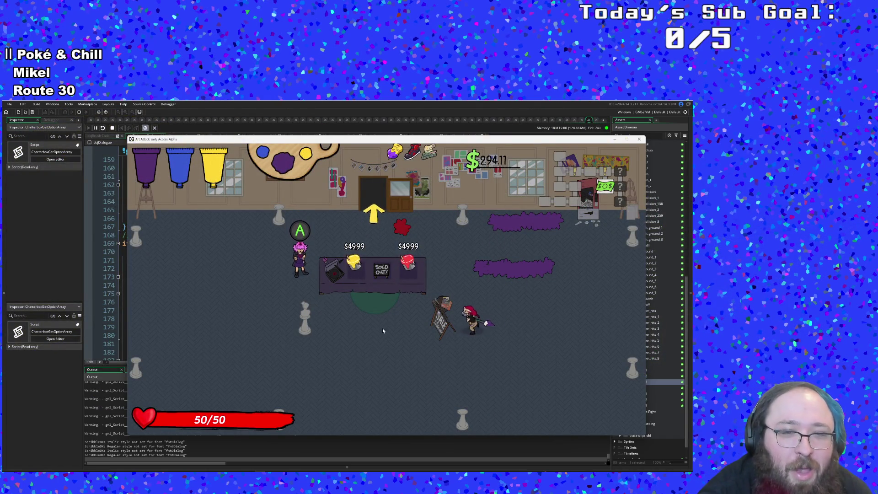
Set a breakpoint at the dialogue trigger check, resume, and walk across the shop until it crashes
click(54, 392)
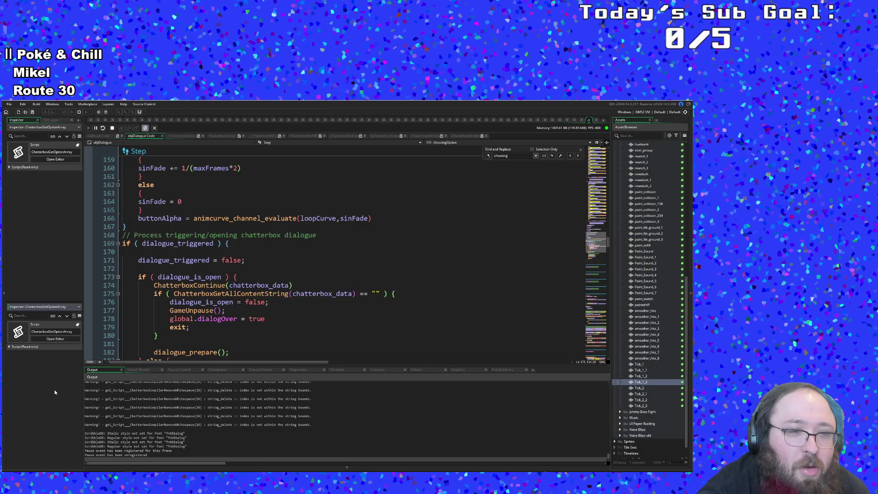
click(88, 236)
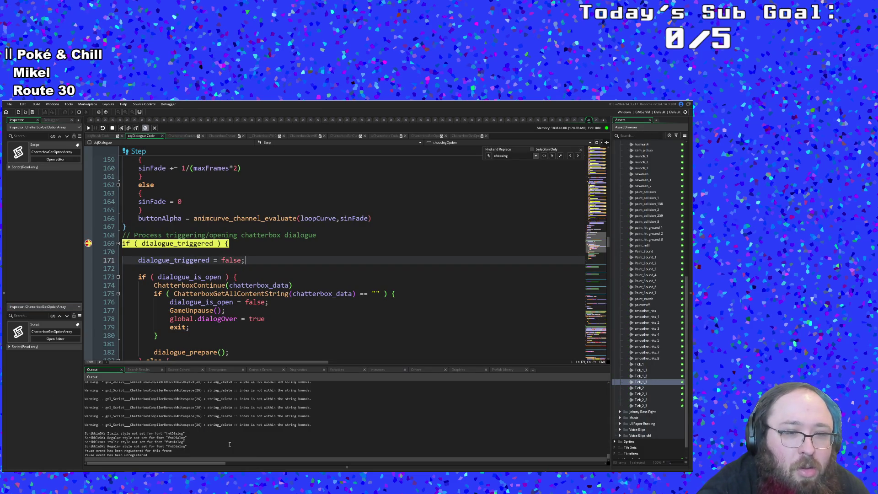
click(89, 129)
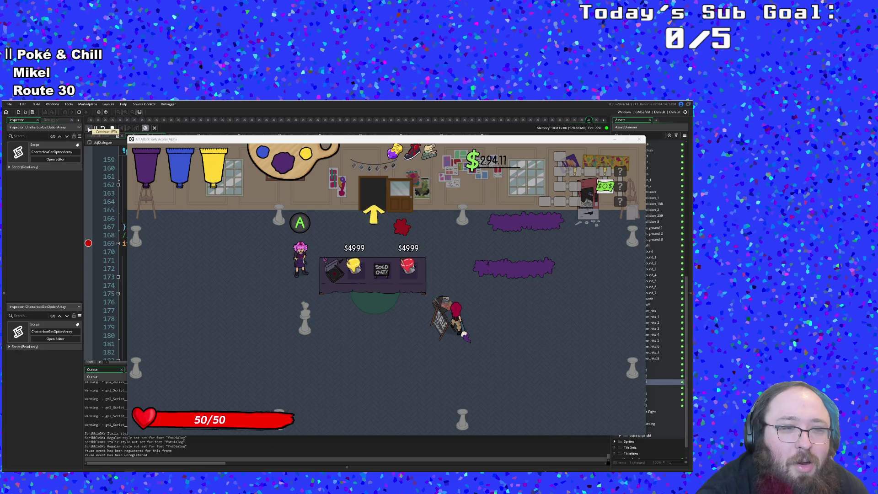
click(281, 387)
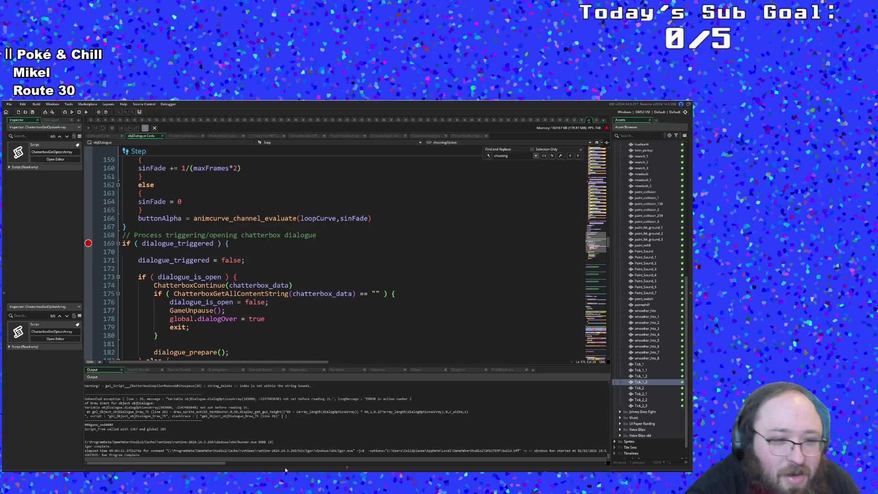
click(236, 413)
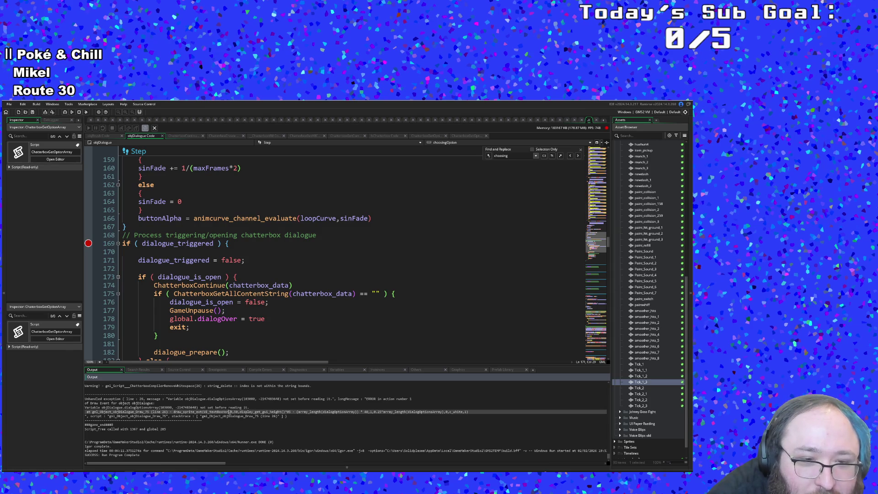
click(230, 417)
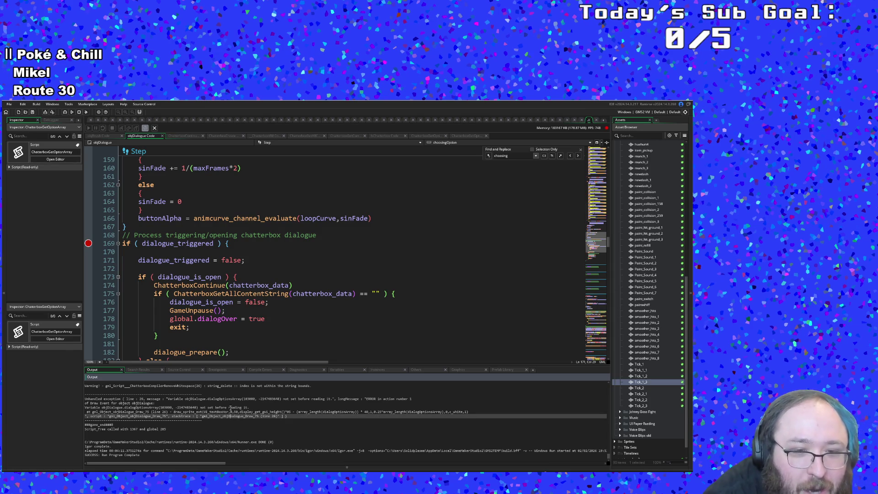
scroll(123, 330, up, 20)
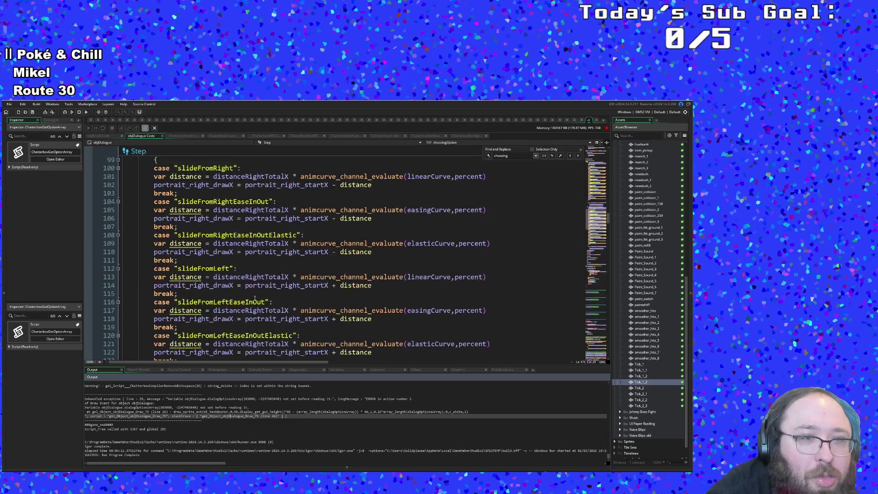
scroll(255, 298, up, 18)
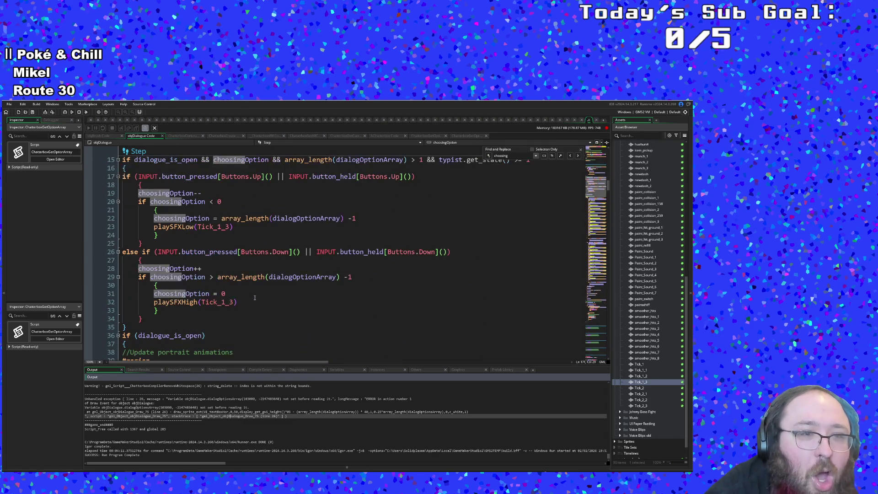
scroll(255, 298, down, 20)
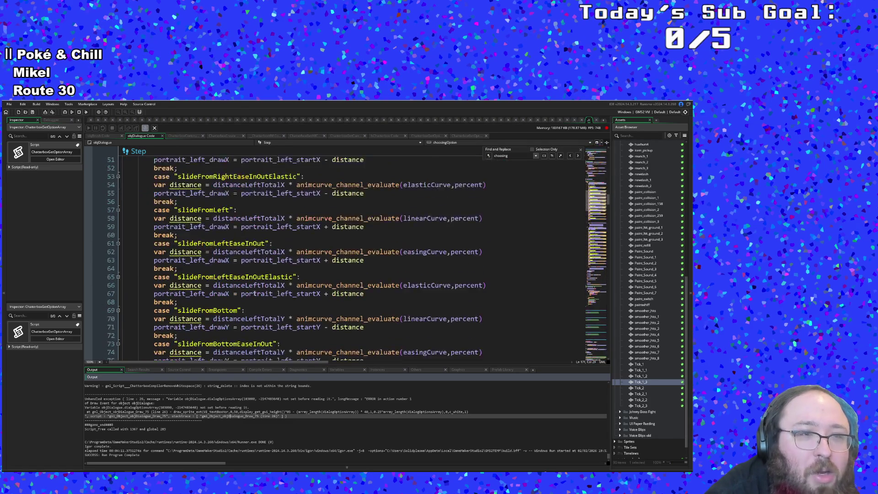
scroll(254, 291, down, 15)
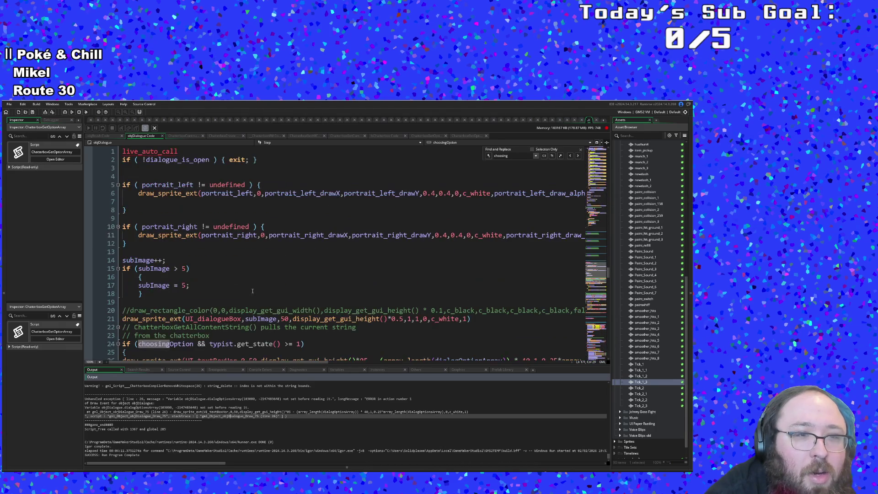
scroll(249, 295, up, 8)
scroll(241, 297, up, 12)
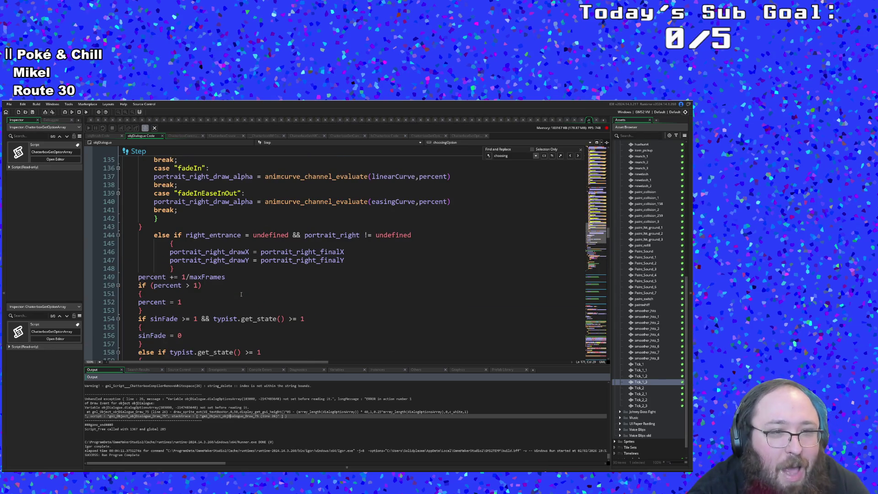
scroll(241, 294, up, 20)
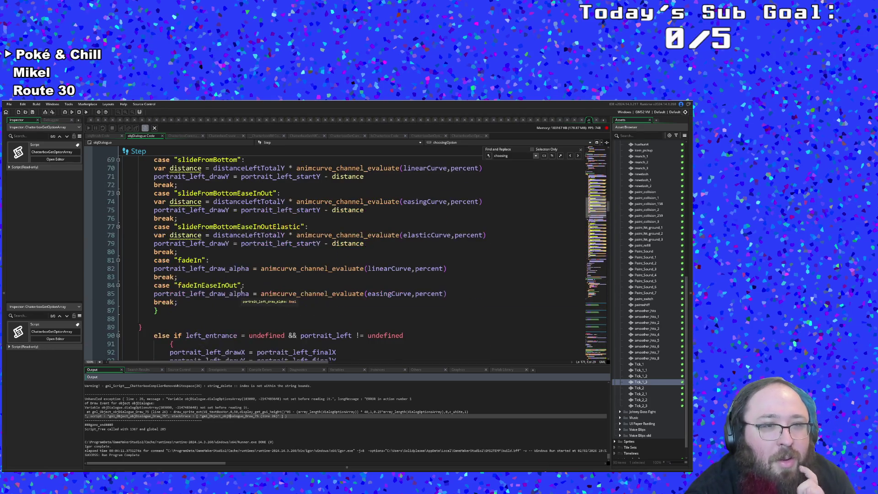
scroll(241, 290, up, 16)
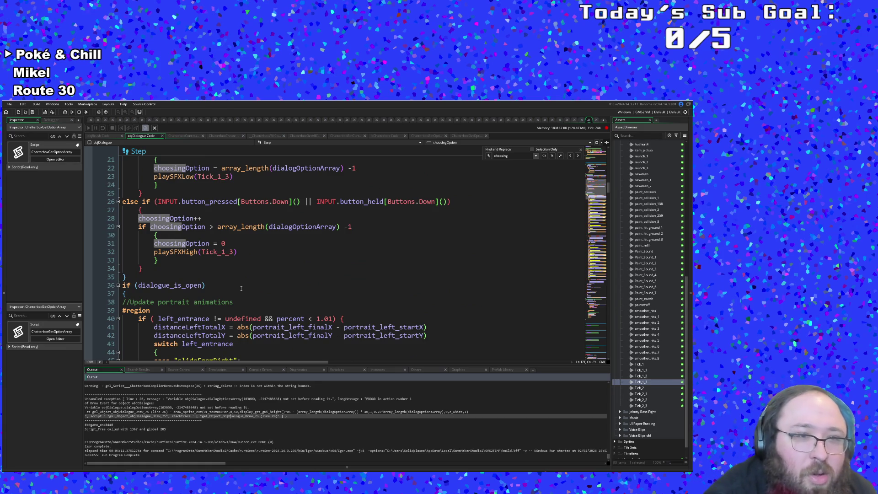
click(248, 267)
scroll(248, 263, up, 11)
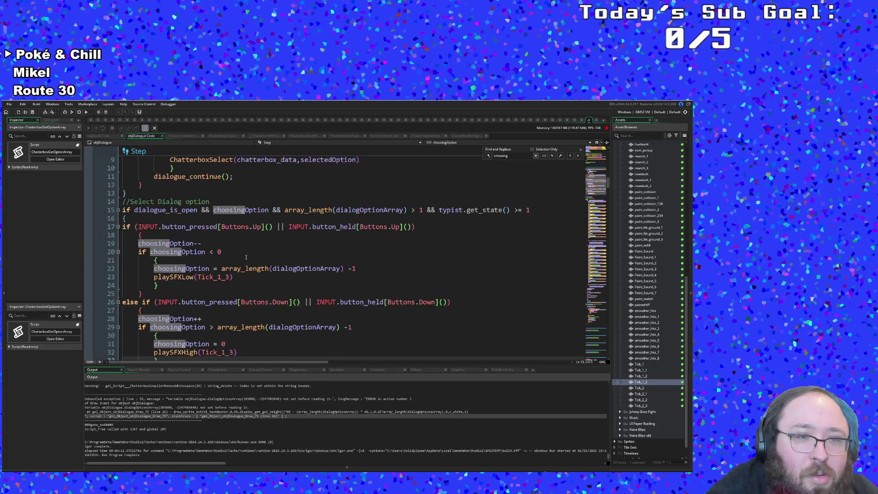
scroll(246, 259, up, 2)
scroll(246, 260, down, 19)
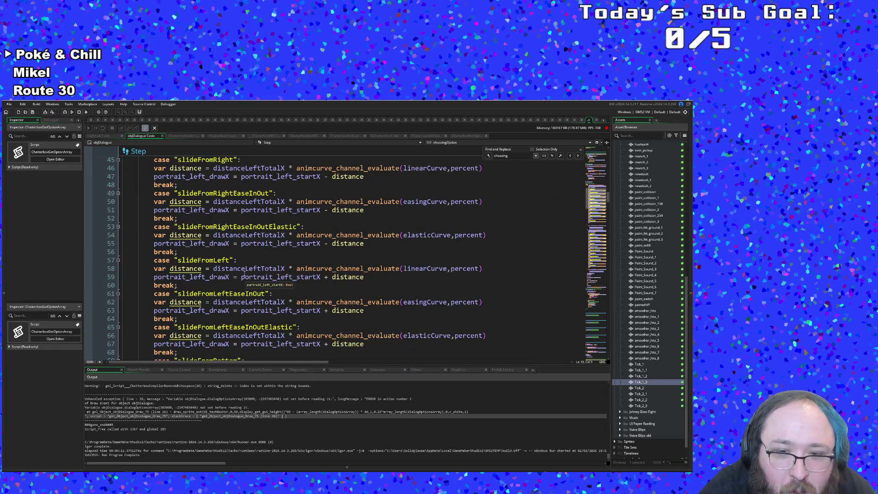
scroll(243, 271, down, 2)
scroll(244, 274, down, 20)
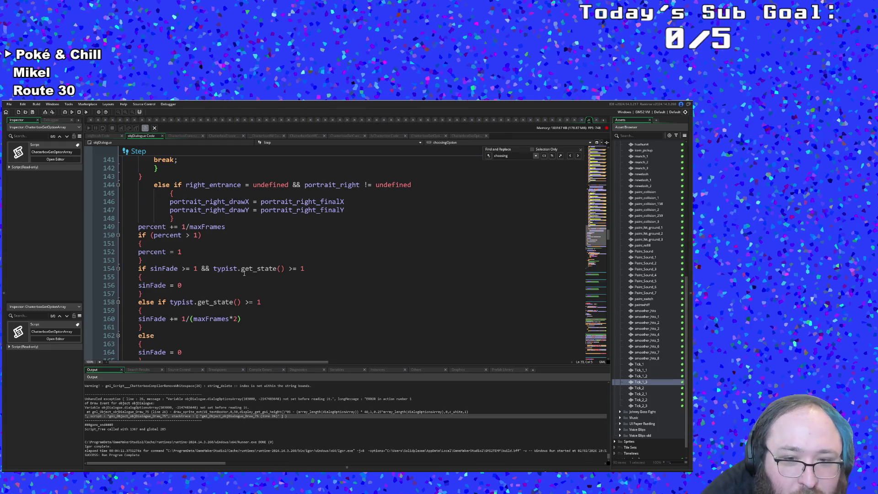
scroll(244, 273, down, 20)
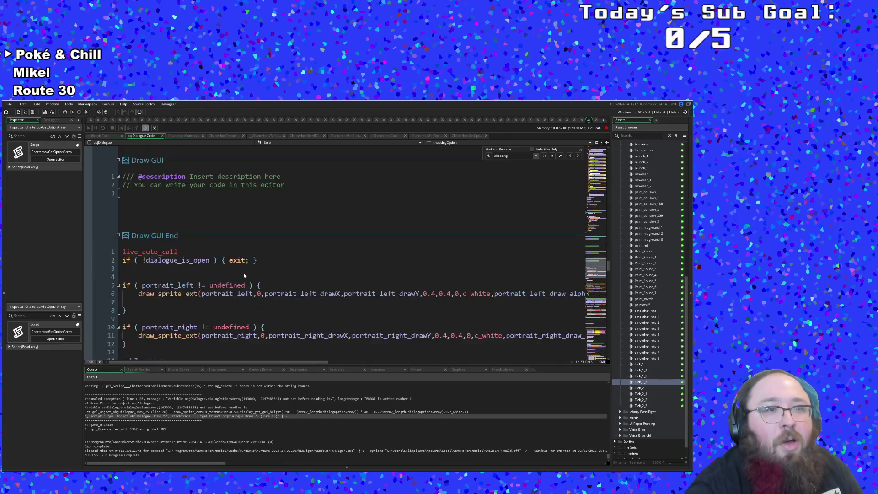
Inspect the brace on line 25 and the text box sprite call on line 26 of Draw GUI End
scroll(244, 275, down, 7)
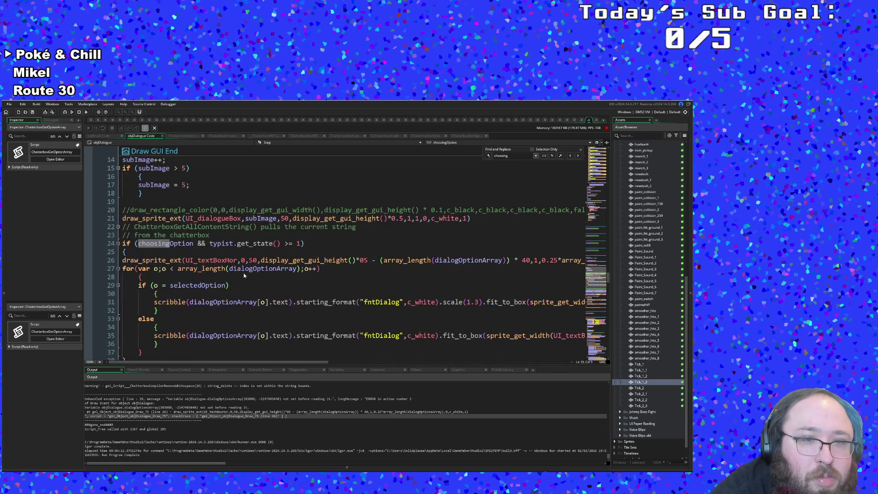
click(210, 260)
click(201, 255)
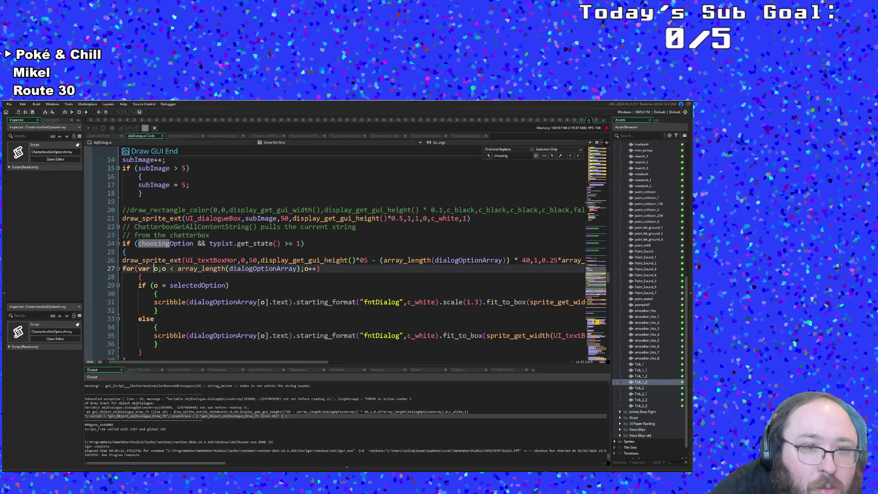
click(197, 260)
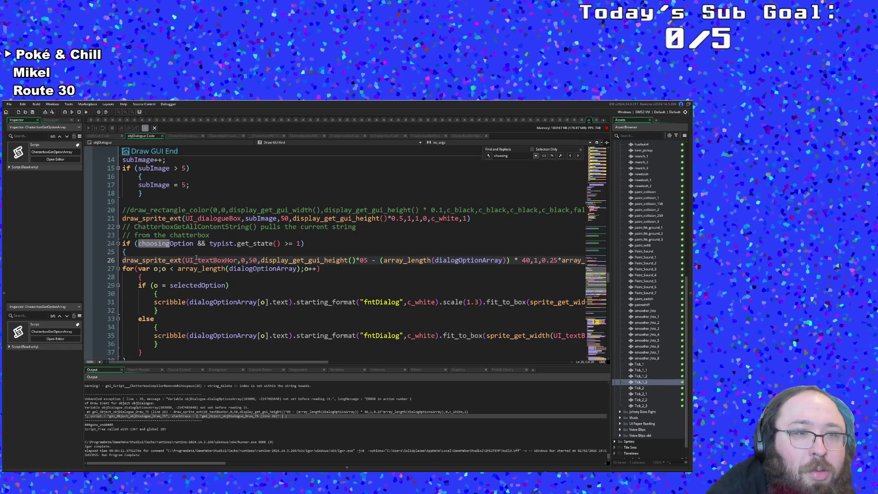
click(206, 252)
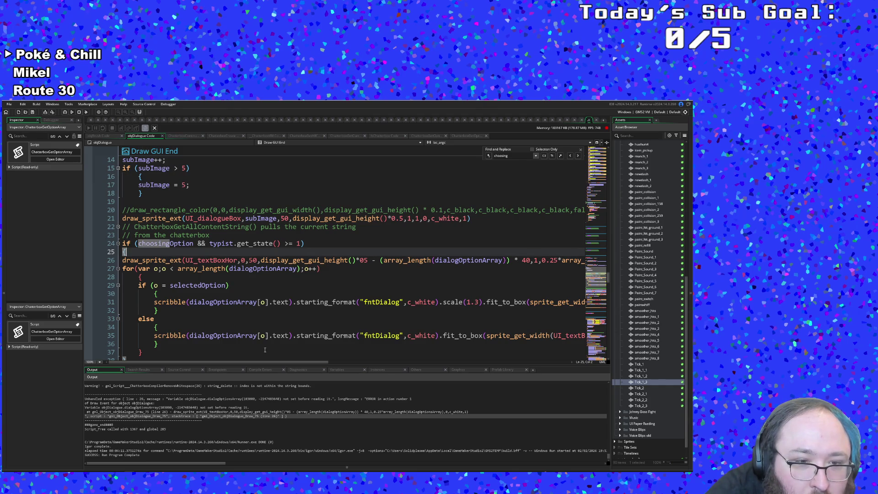
scroll(263, 347, up, 2)
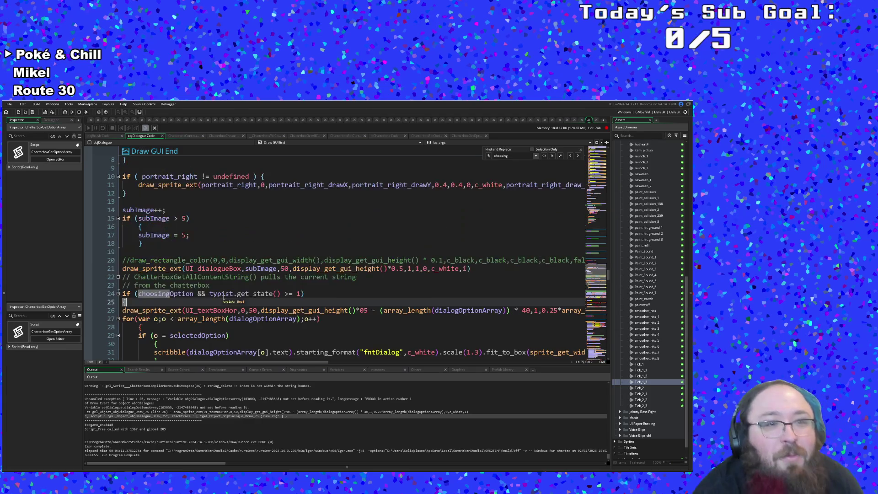
scroll(223, 300, up, 2)
scroll(224, 300, down, 2)
Scroll horizontally to read the end of line 26, then open the File menu
click(225, 310)
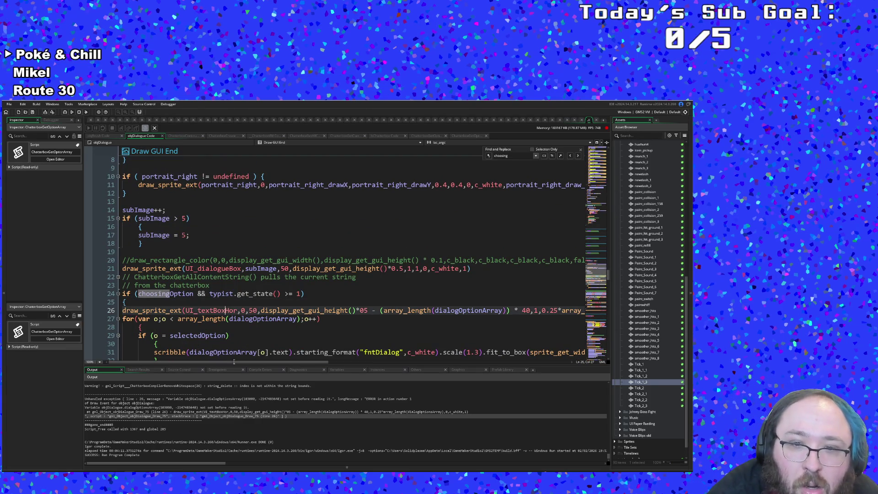
mouse_move(243, 364)
mouse_down()
mouse_move(384, 362)
mouse_move(334, 370)
mouse_up()
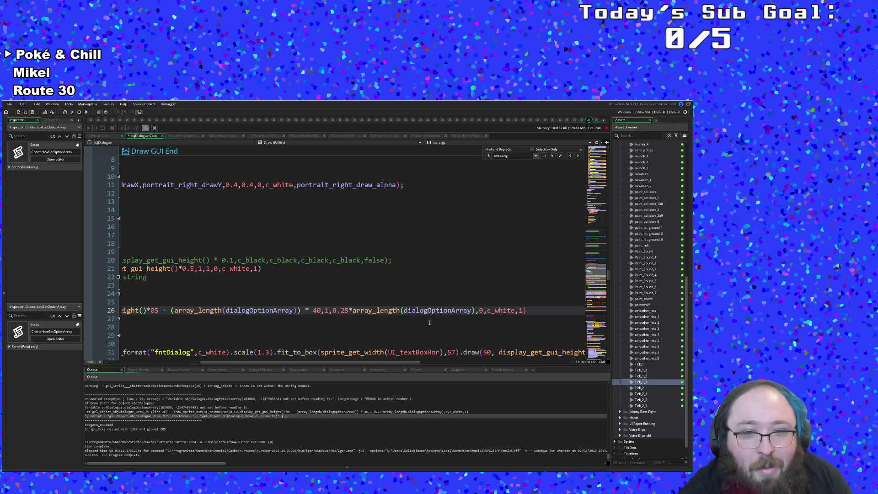
click(237, 317)
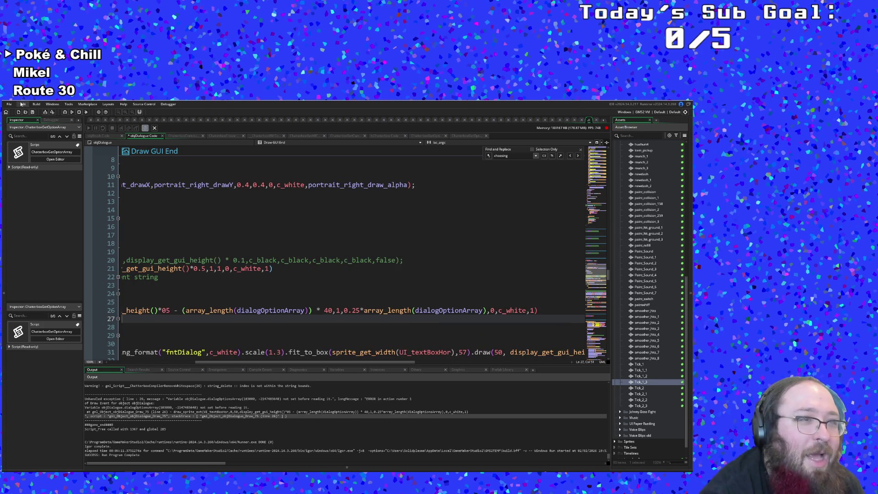
click(8, 104)
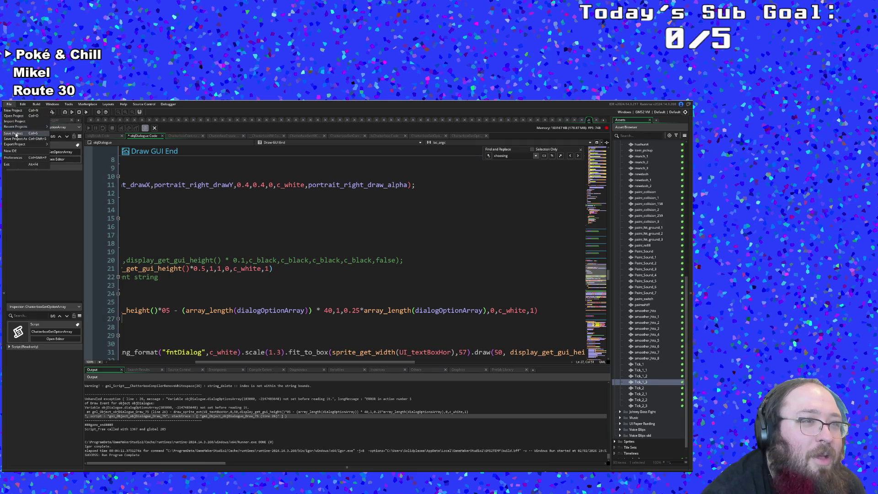
Save the project, start a debug run, begin the game and continue past the User Event breakpoint
click(16, 134)
click(66, 114)
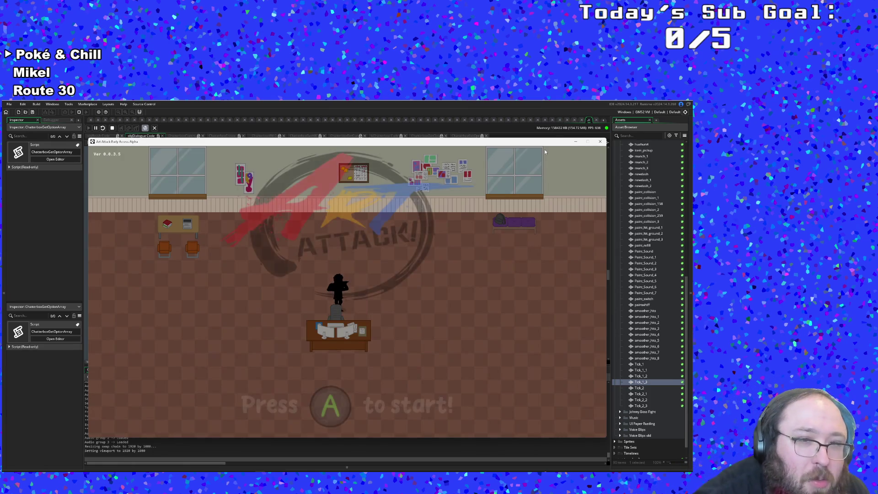
key(Return)
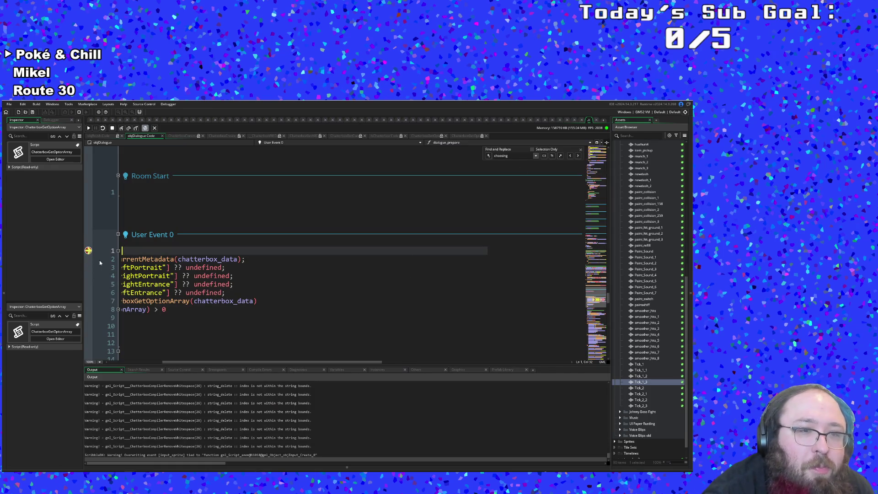
drag(192, 363, 121, 368)
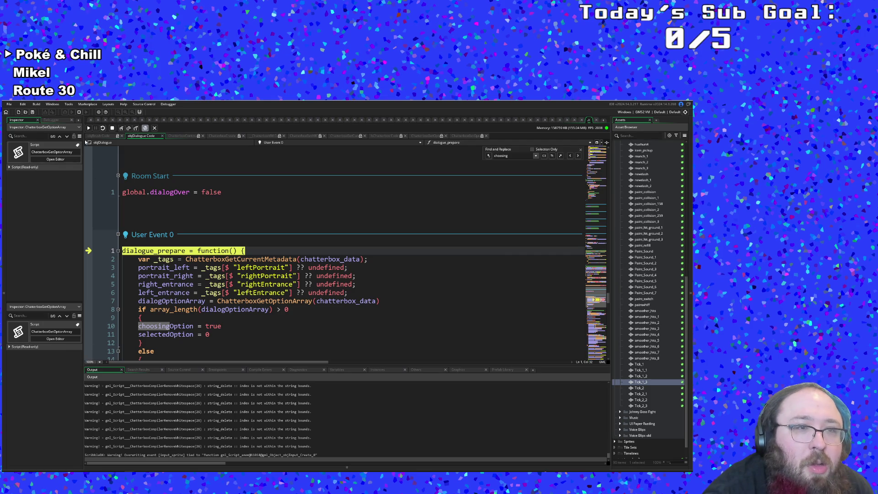
click(88, 128)
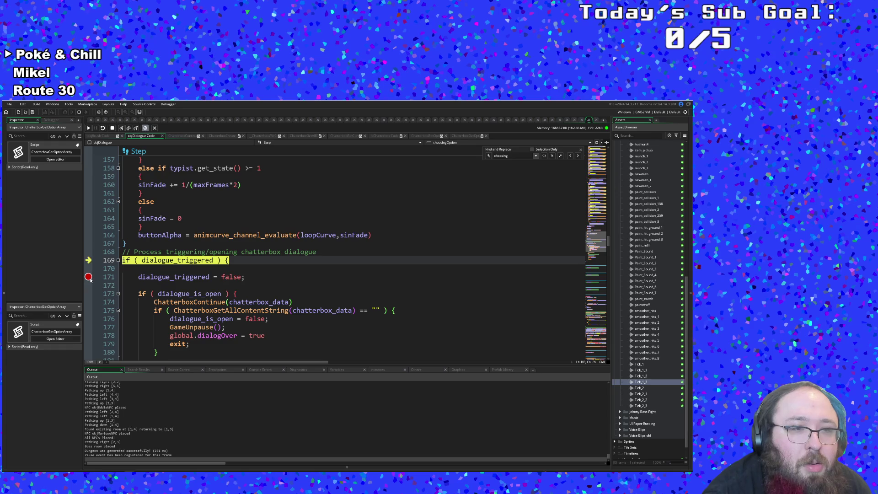
Resume past the Step breakpoint and click through Hue's dialogue until it closes
click(88, 129)
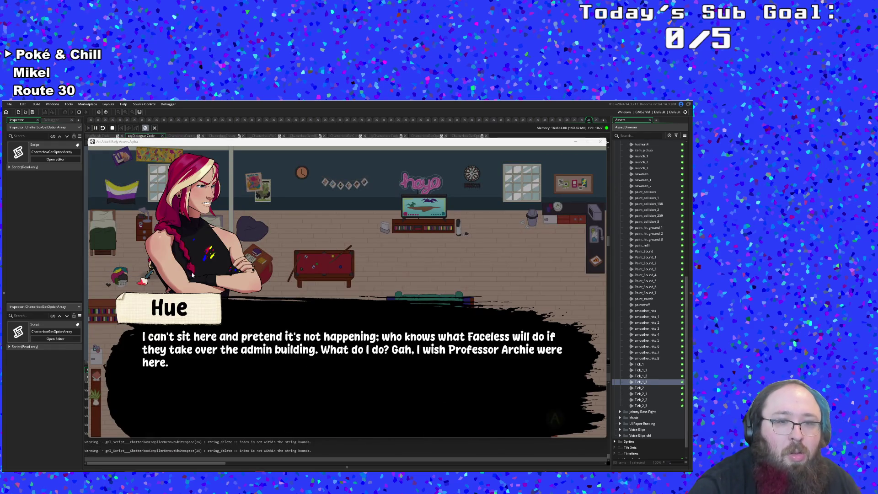
click(192, 275)
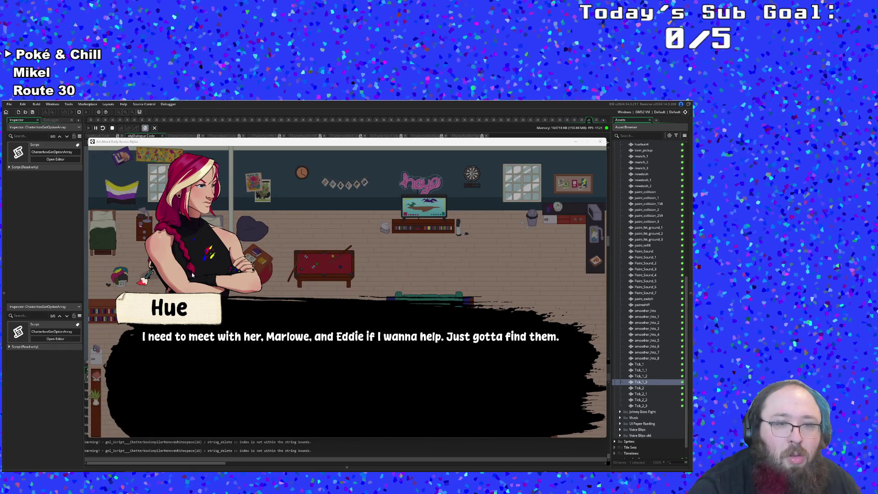
click(192, 274)
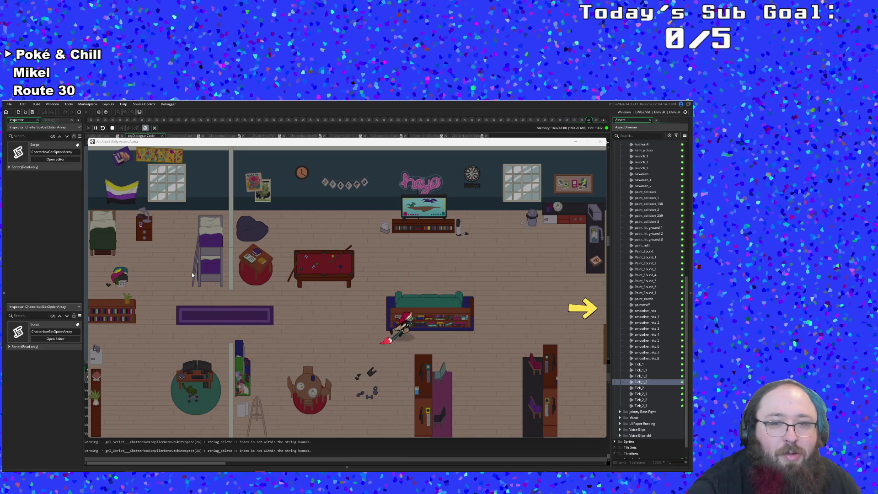
Walk through the library, pick up the yellow paint and reach its exit
key(Left)
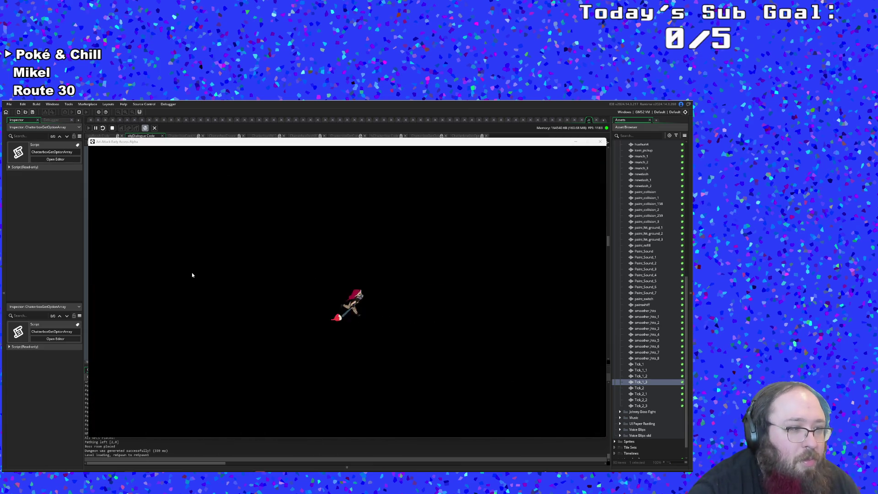
key(Right)
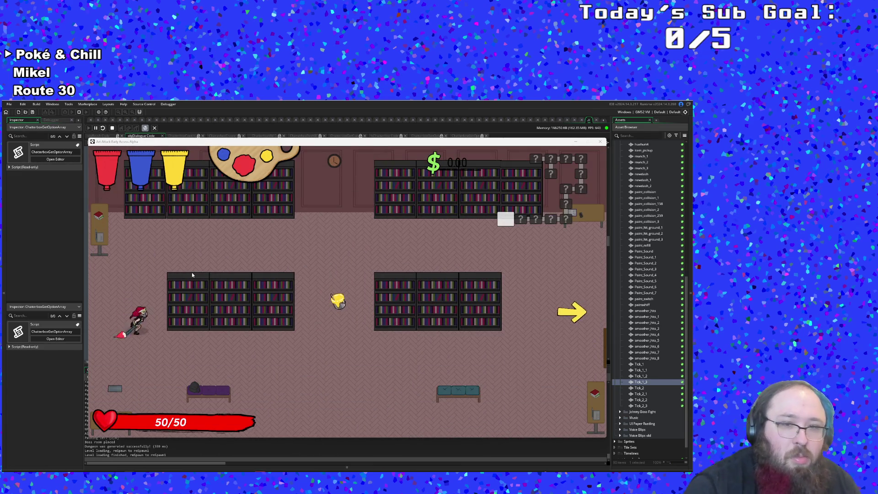
key(Right)
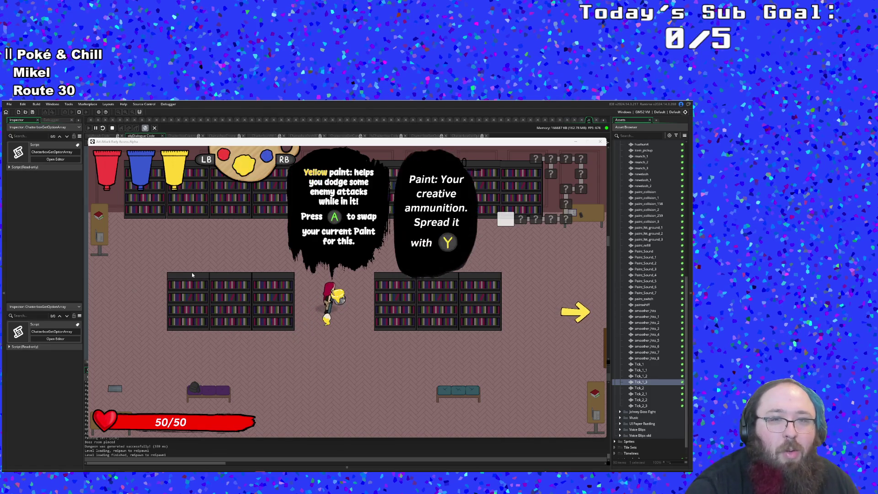
key(Right)
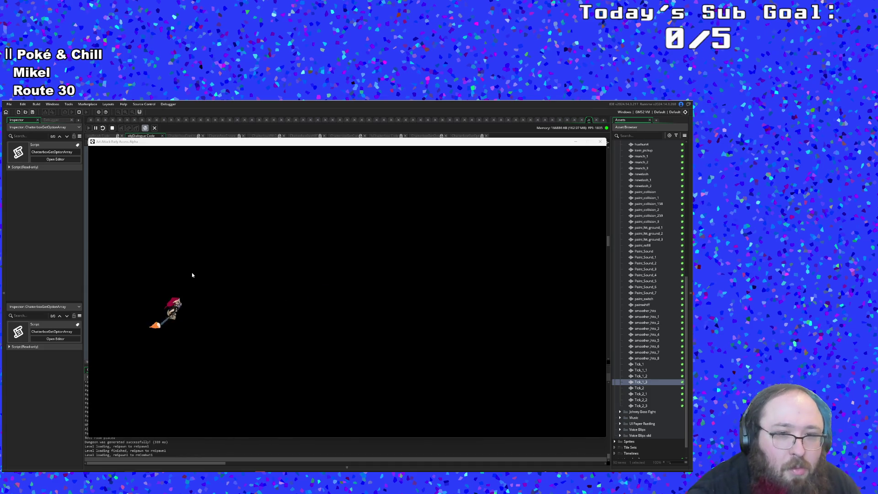
Fight the courtyard guards and the white enemy with paint, then exit and open the debug overlay
key(Right)
key(Up)
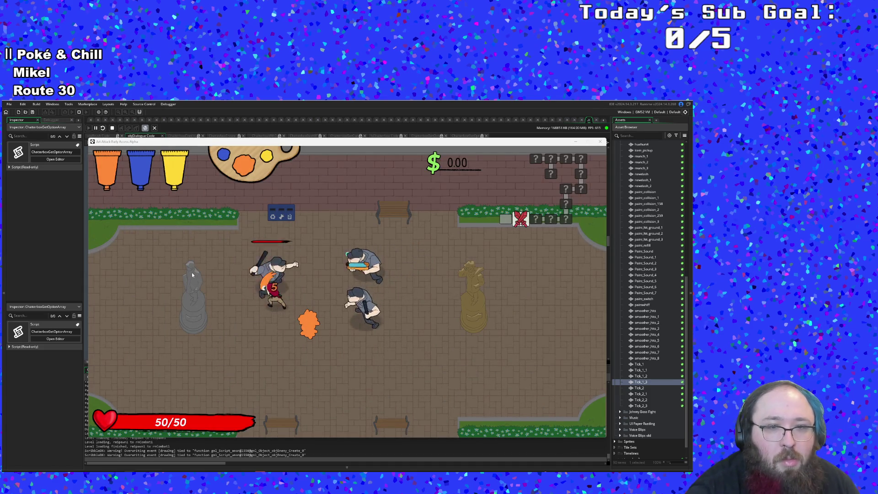
key(Up)
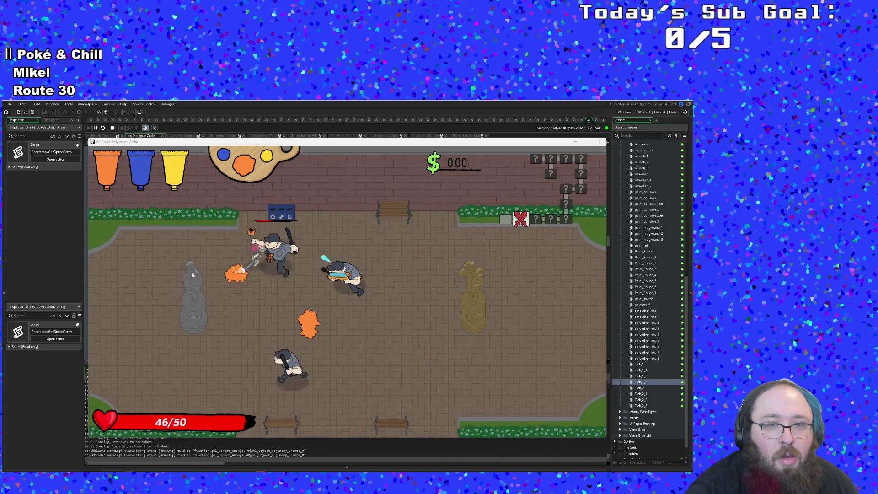
key(Right)
key(Up)
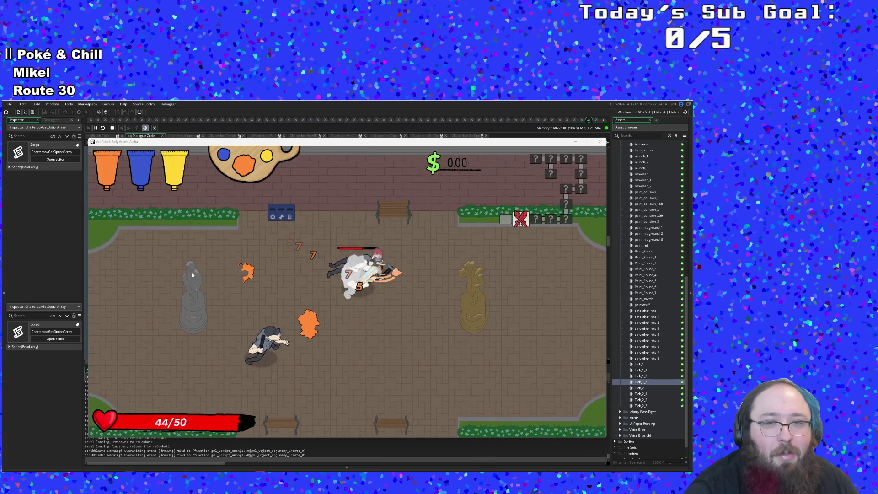
key(Right)
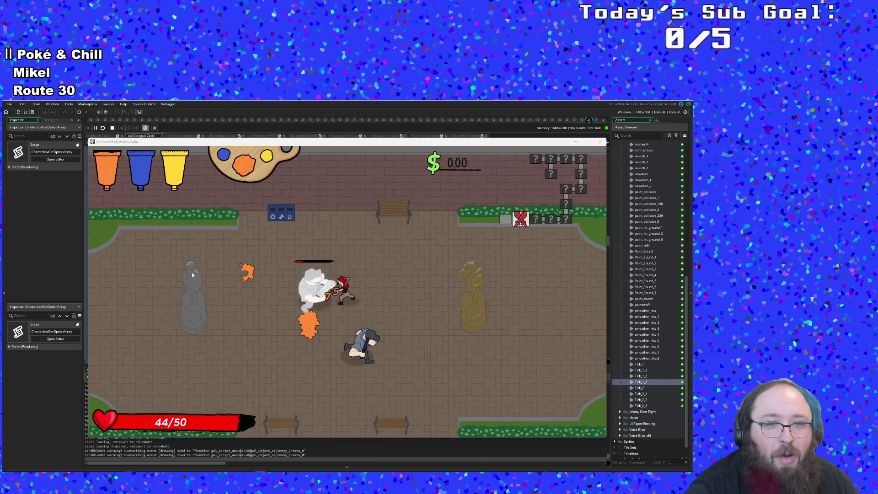
key(Up)
key(Left)
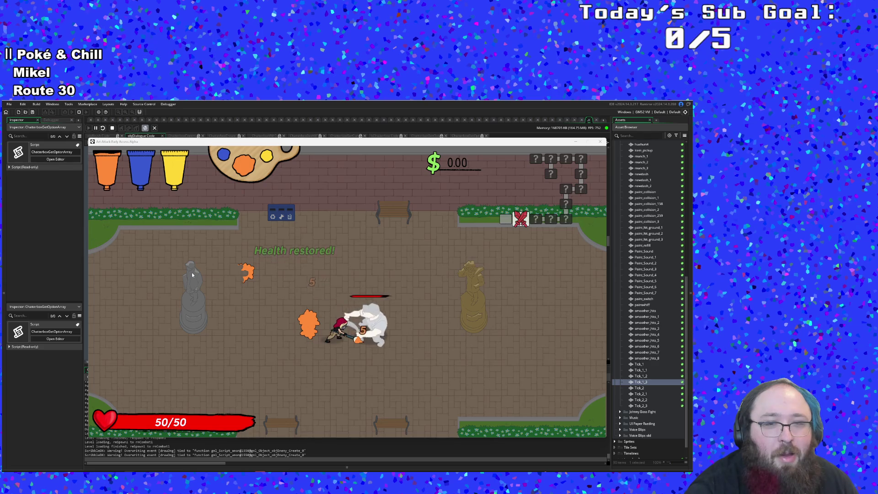
key(Right)
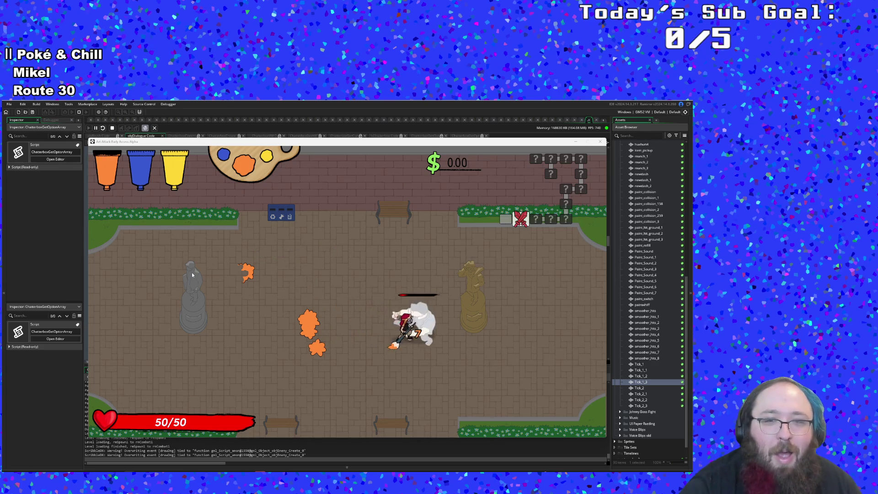
key(Up)
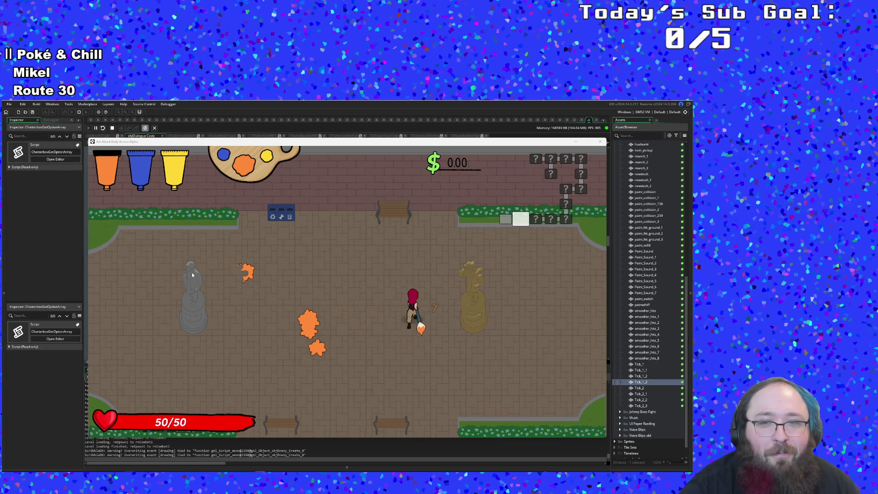
key(Right)
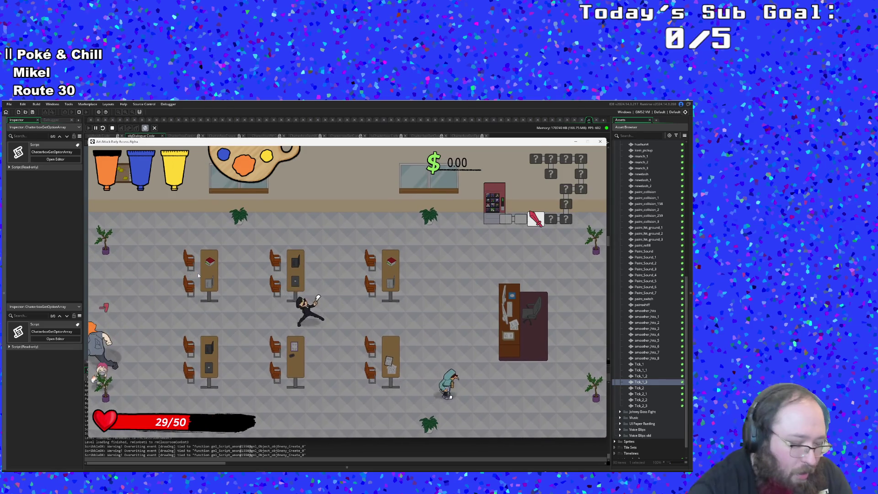
key(F1)
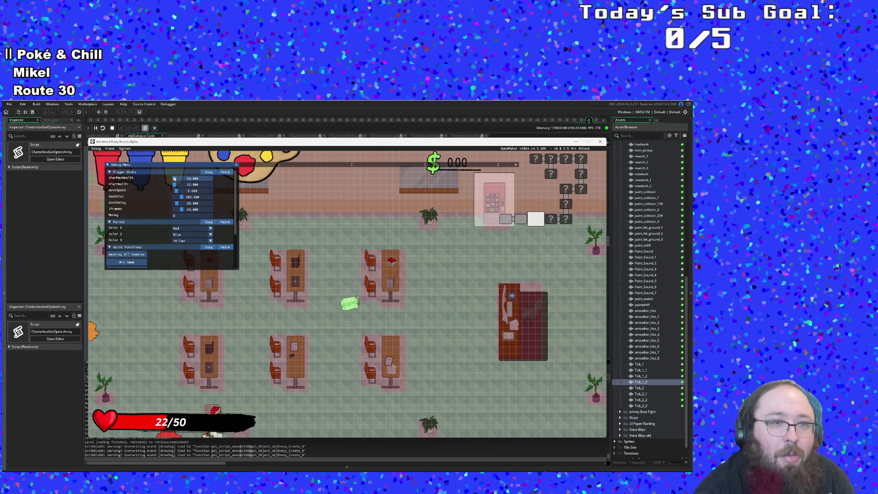
Max out charMaxHealth and charHealth in the debug overlay, then start a new run
drag(175, 179, 229, 186)
drag(174, 185, 237, 187)
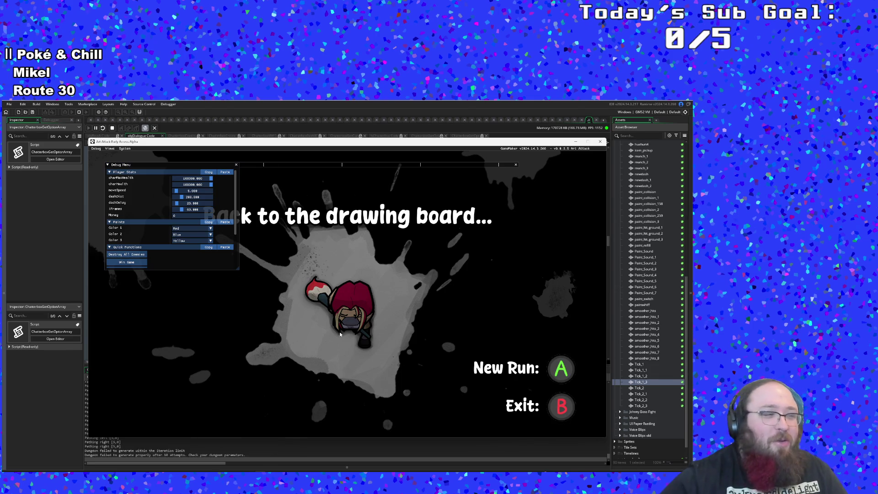
key(Return)
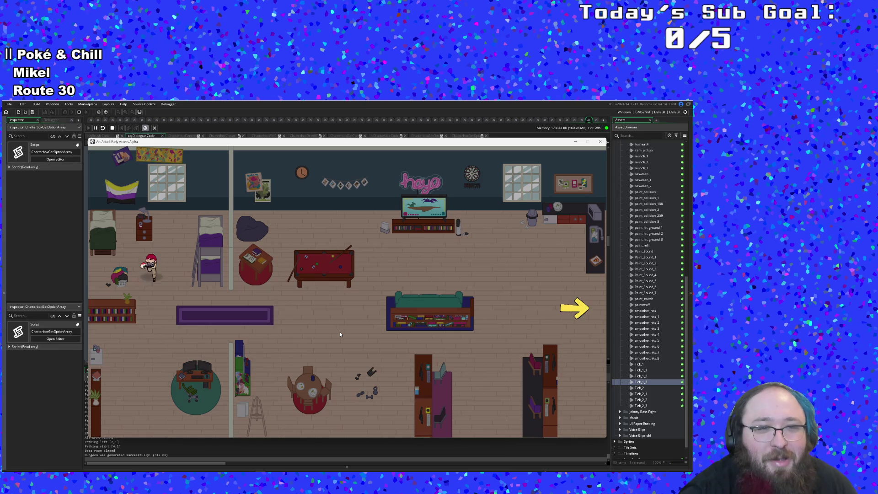
Cross the hub into the next room, pick up the Emergency Phone and reach the exit
key(d)
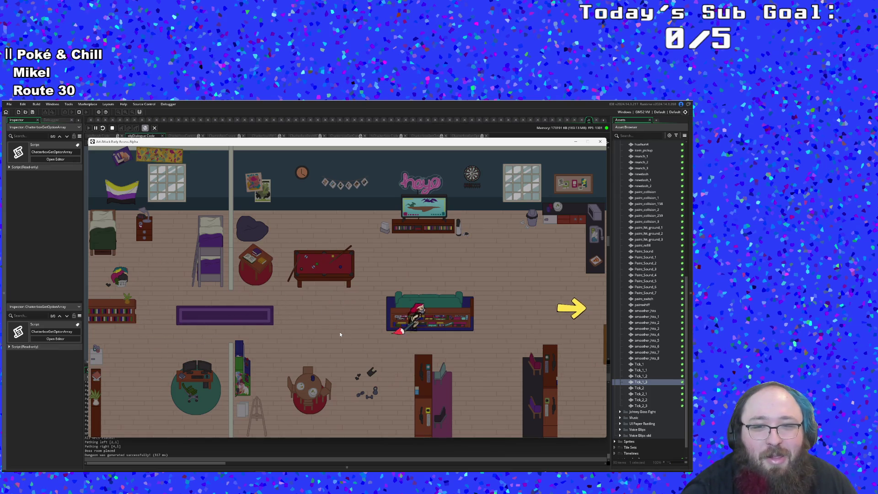
key(d)
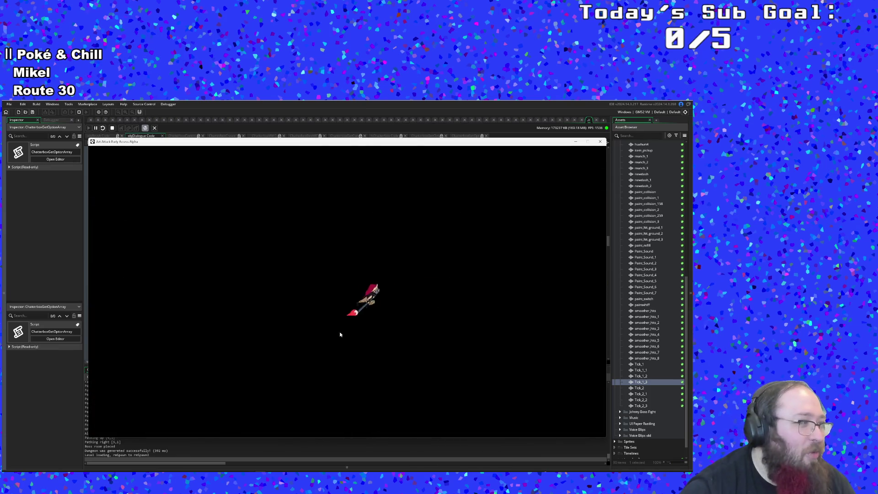
key(d)
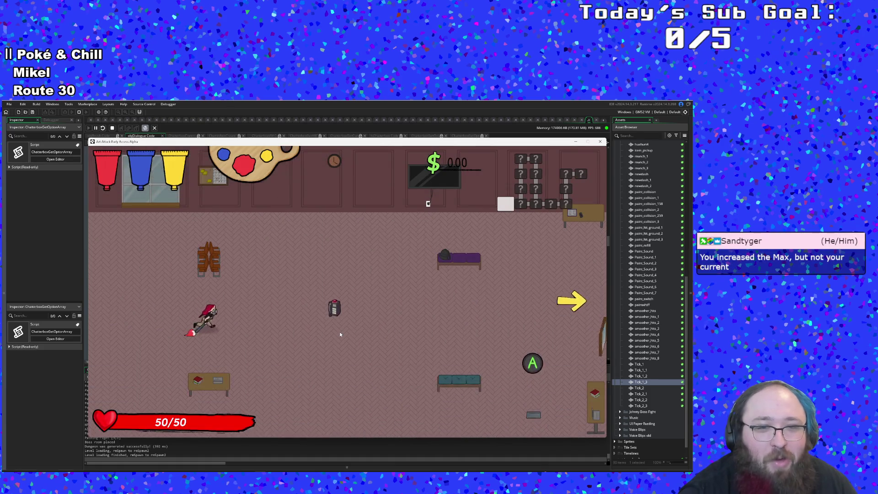
key(d)
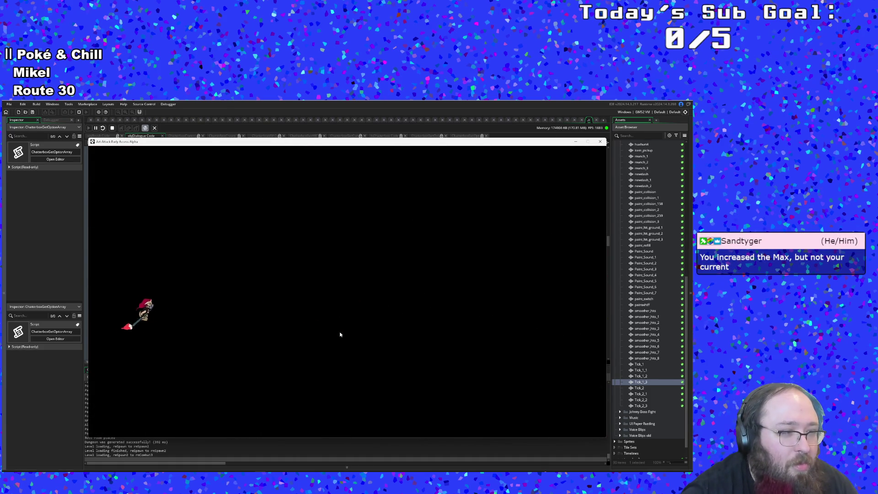
Defeat the enemy group to clear the room and go through the upper door
key(d)
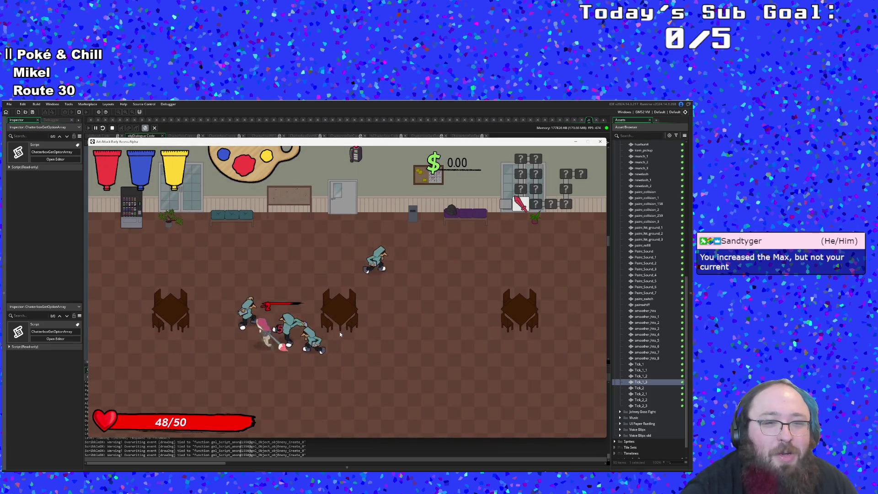
key(a)
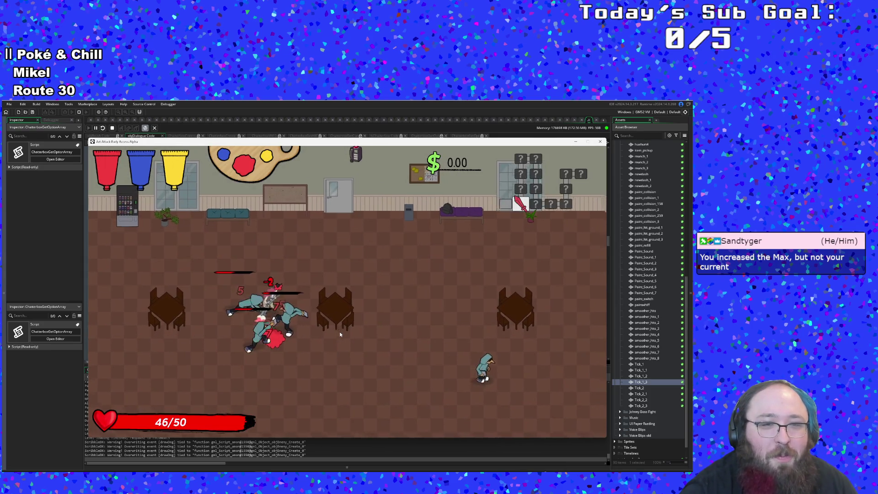
key(a)
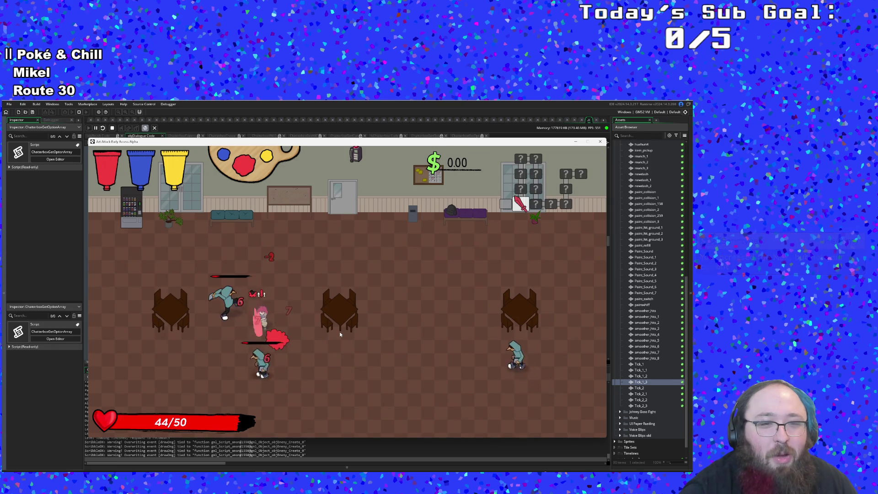
key(w)
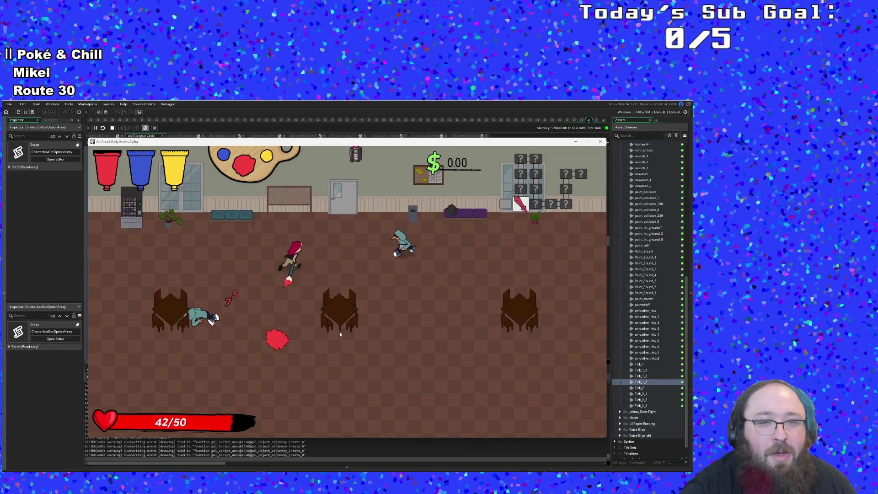
key(d)
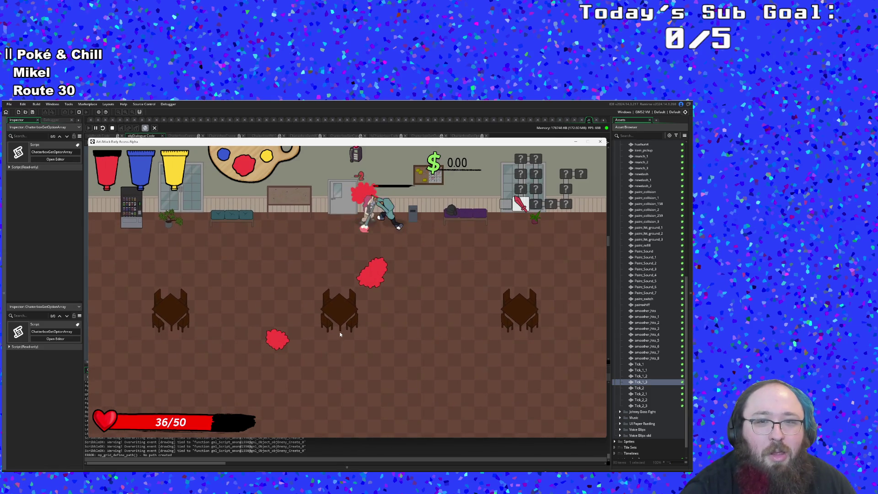
key(a)
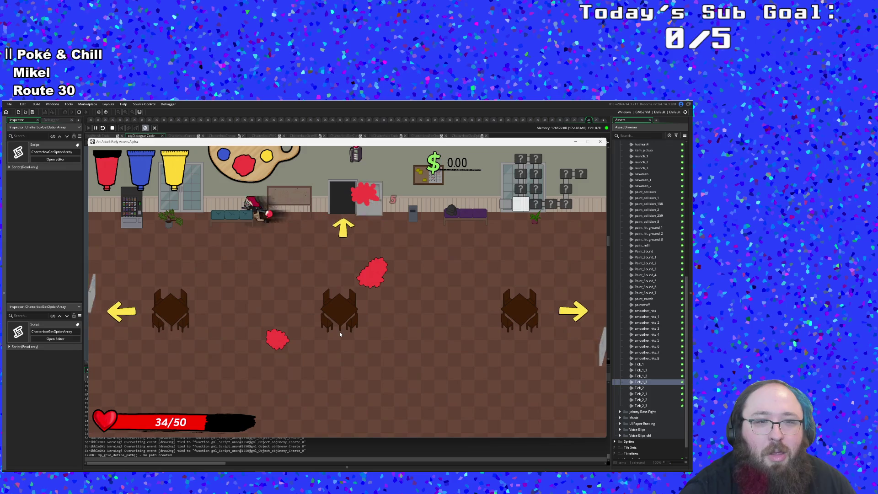
key(s)
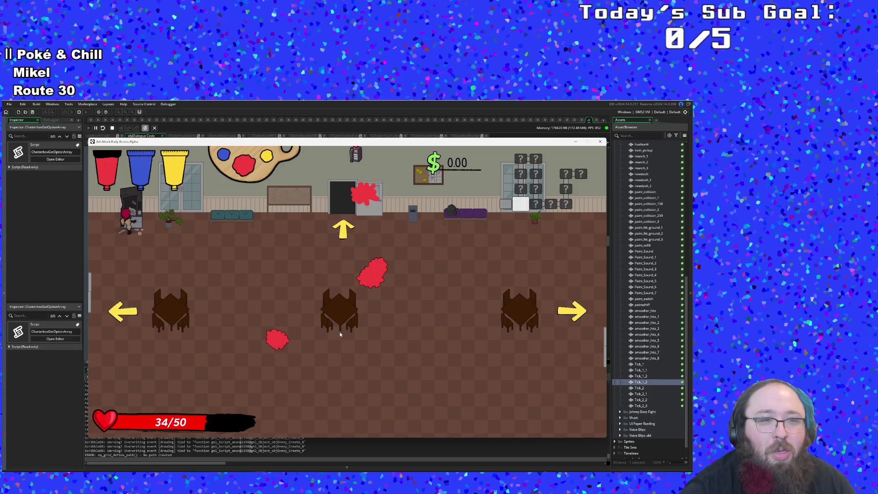
key(d)
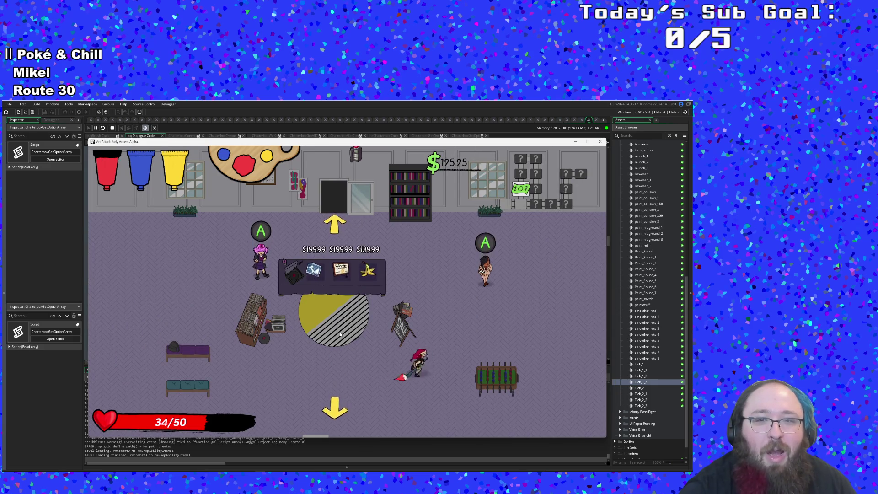
Walk to the shopkeeper and advance the conversation with space until it closes
key(d)
key(space)
key(space)
key(space)
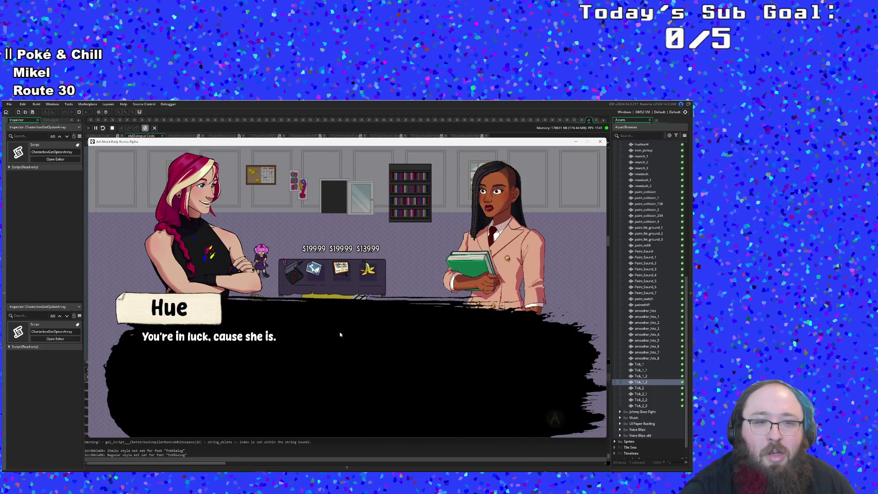
key(space)
key(space)
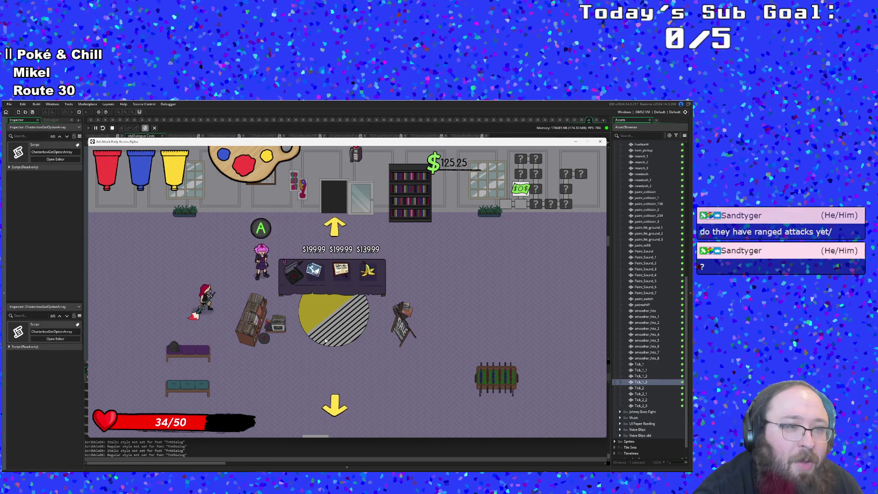
Stop the playtest, add a breakpoint at objDialogue Step line 169, and debug-run to it
key(Escape)
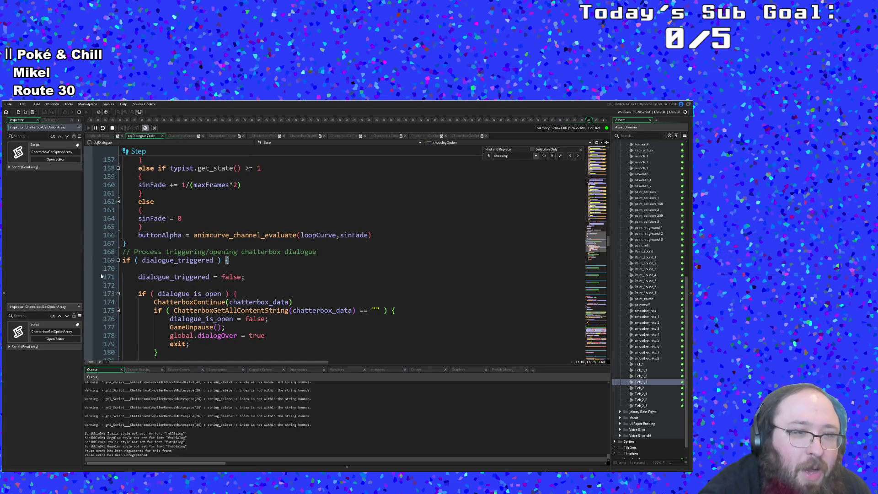
click(88, 260)
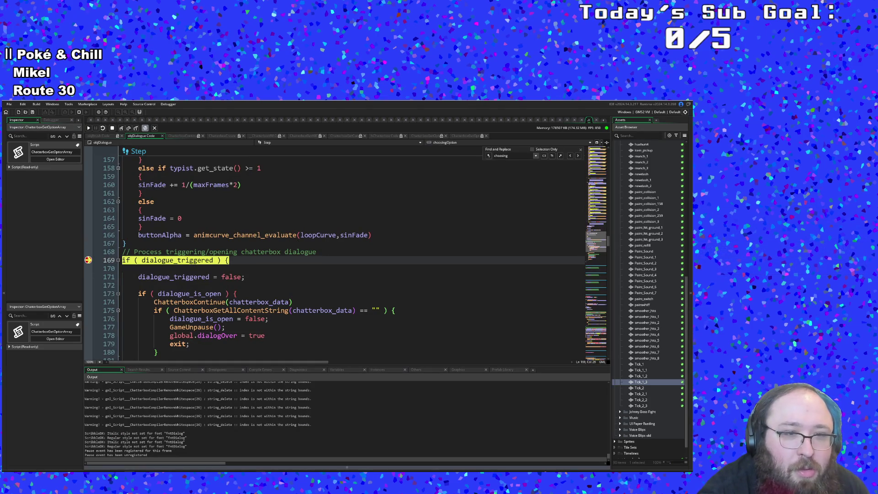
key(F5)
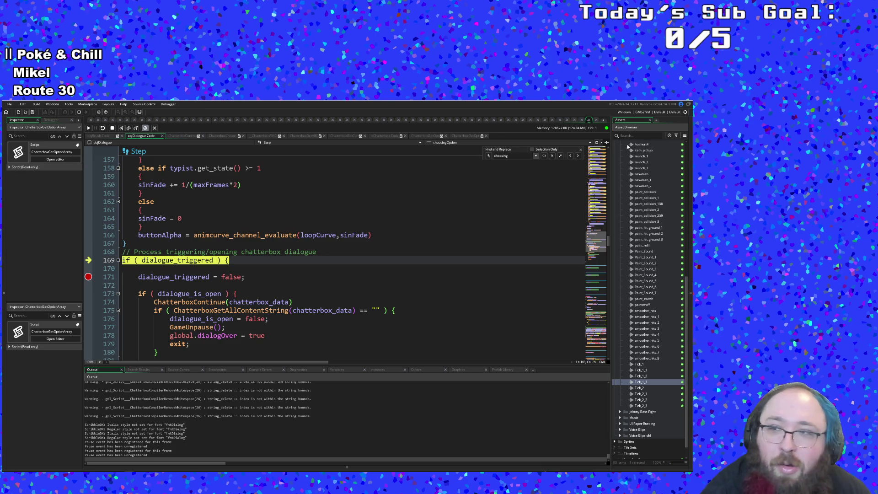
key(F5)
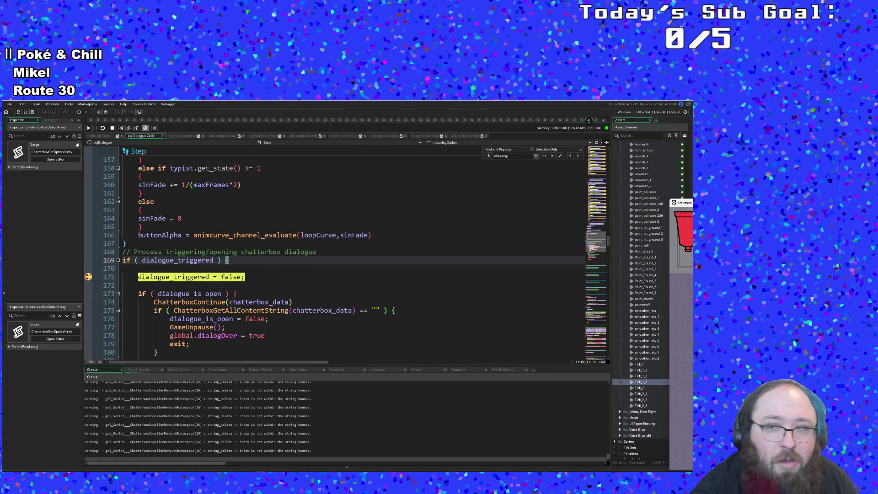
Step through the dialogue_triggered block into dialogue_prepare and the node metadata lookup
click(122, 129)
click(122, 129)
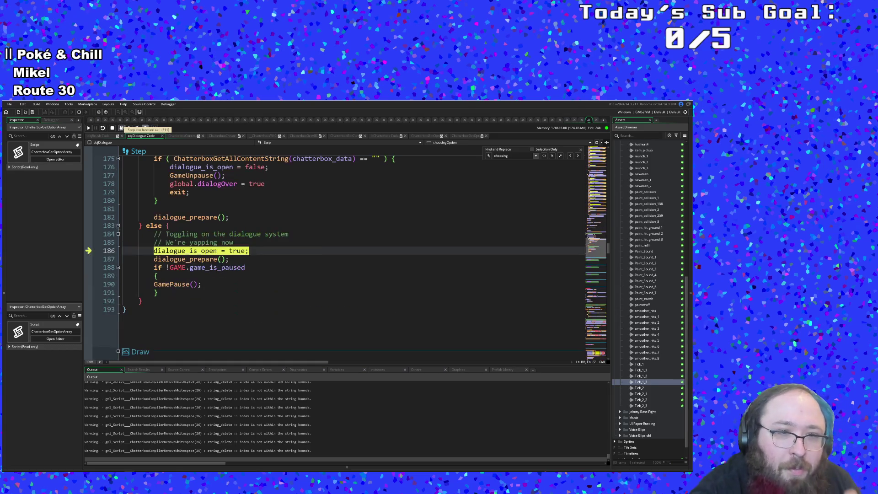
click(121, 128)
click(121, 128)
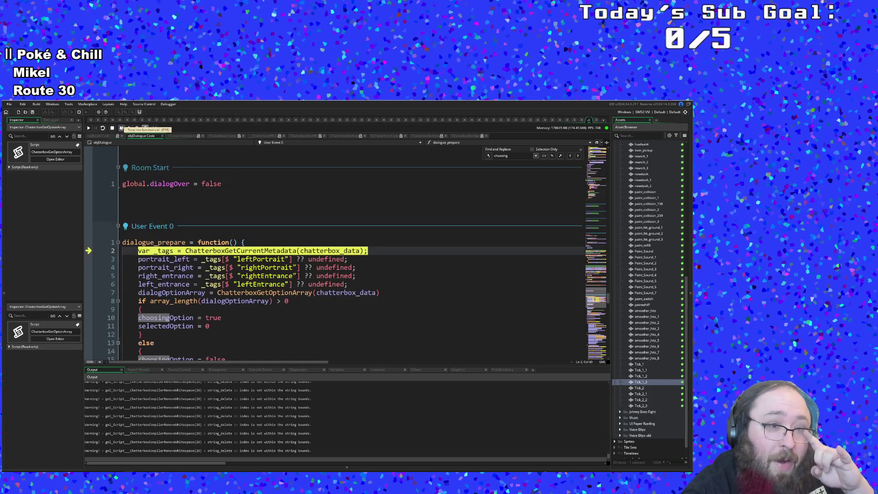
click(122, 128)
click(122, 129)
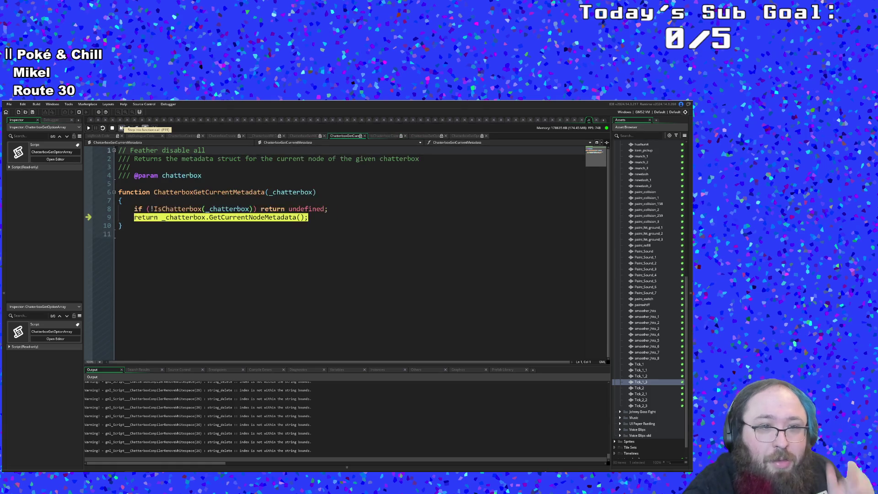
click(122, 129)
click(122, 129)
click(122, 129)
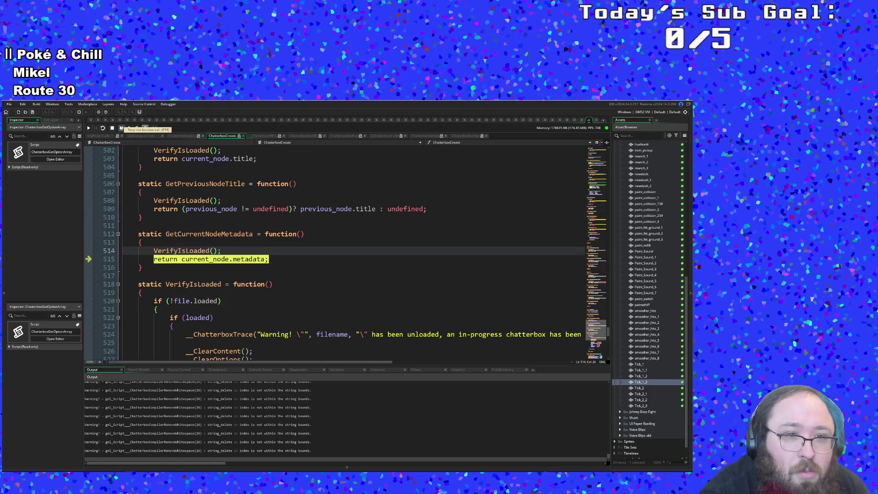
click(122, 128)
Return to dialogue_prepare and step into ChatterboxGetOptionArray at the dialogOptionArray assignment
click(121, 128)
click(122, 128)
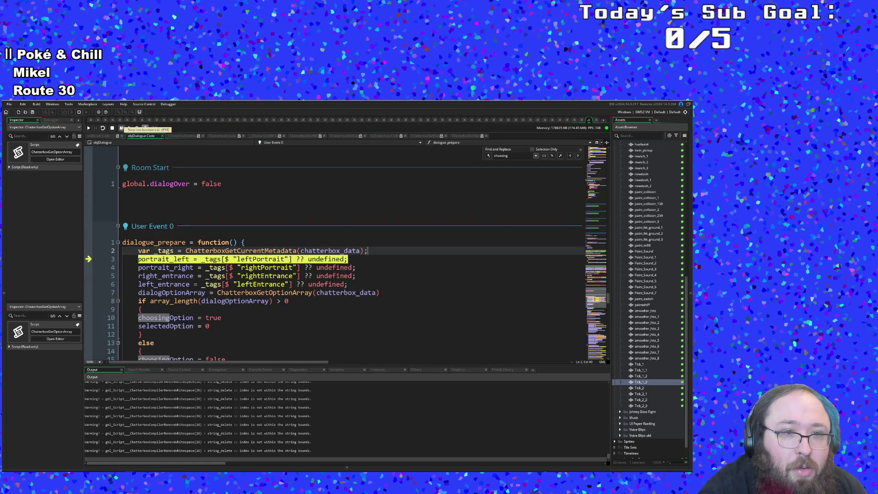
click(122, 128)
click(122, 128)
click(122, 129)
click(122, 128)
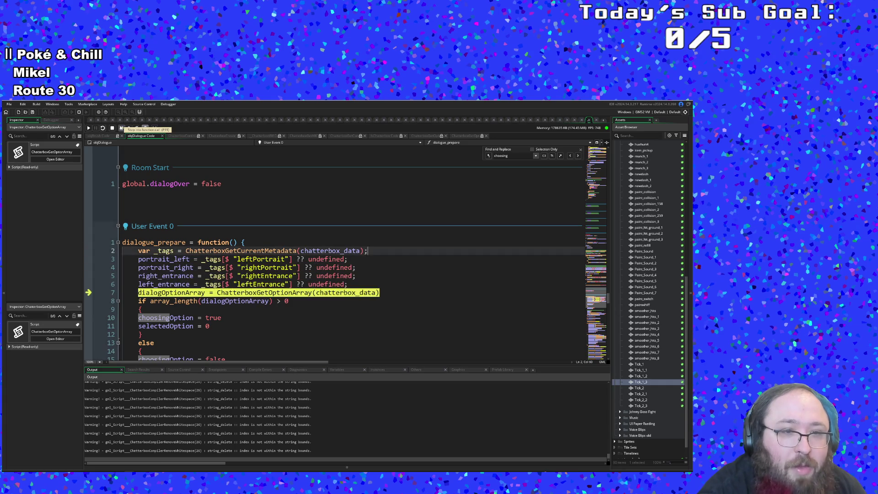
click(122, 129)
click(122, 129)
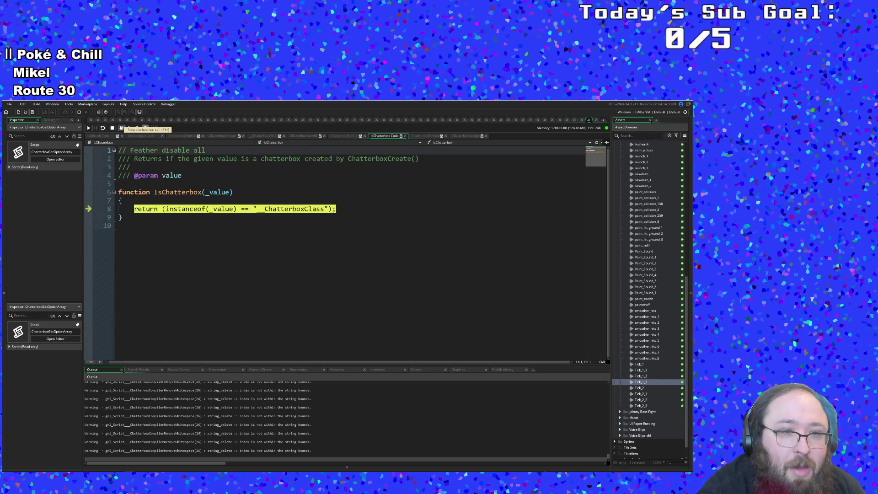
click(122, 128)
Step through VerifyIsLoaded, back to the array length check, into the choosingOption branch
click(121, 128)
click(122, 128)
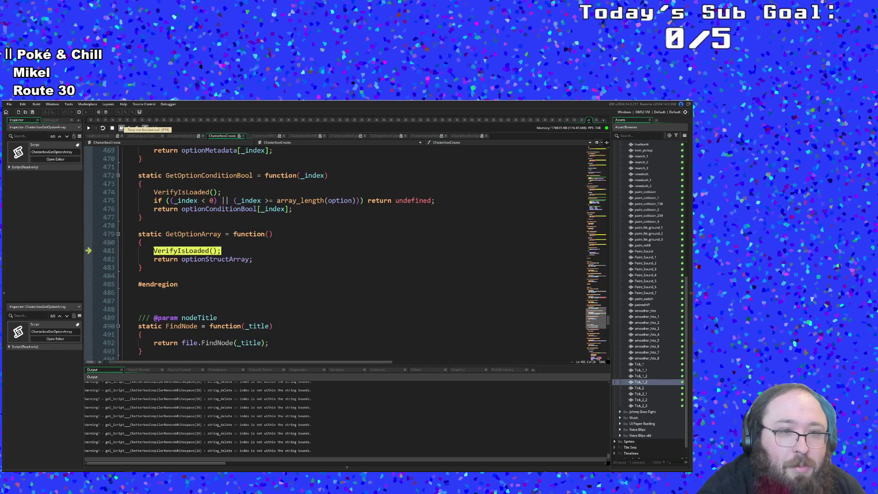
click(122, 129)
click(122, 128)
click(122, 128)
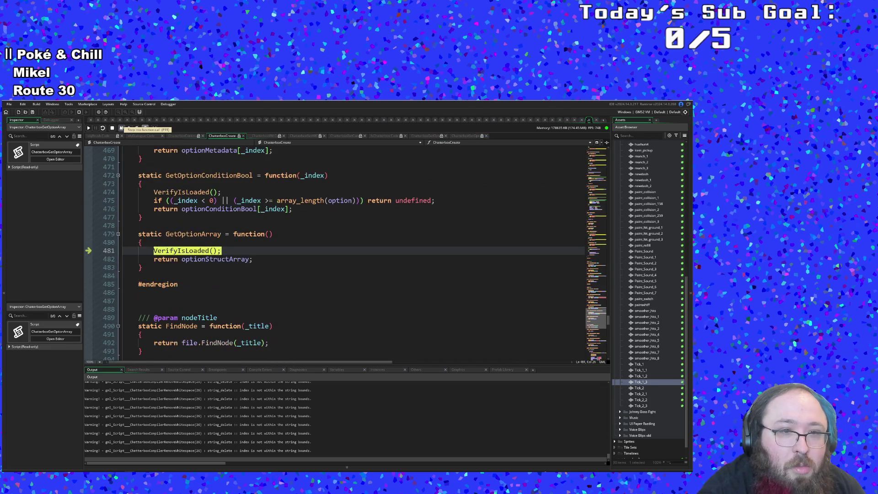
click(122, 129)
click(121, 128)
click(122, 128)
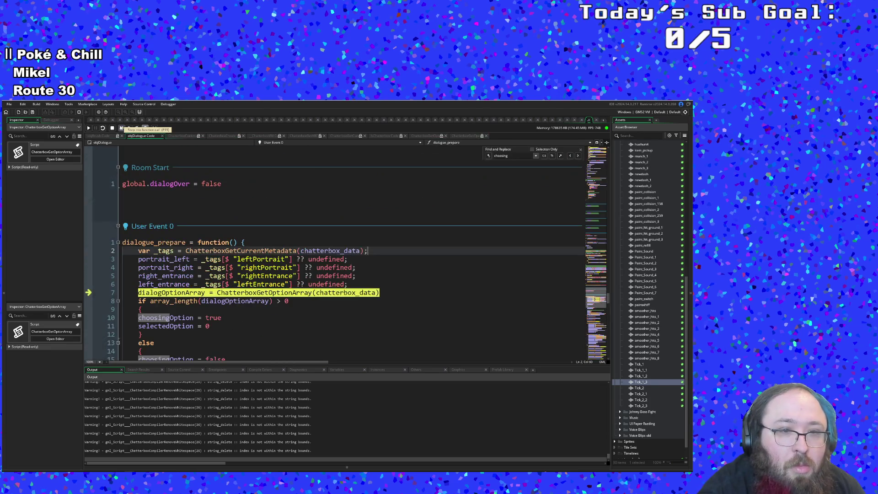
click(121, 129)
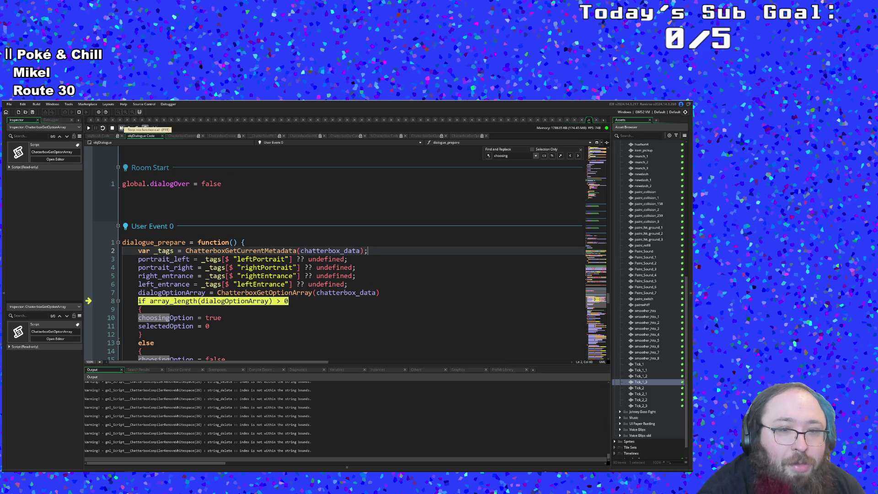
click(122, 128)
click(122, 129)
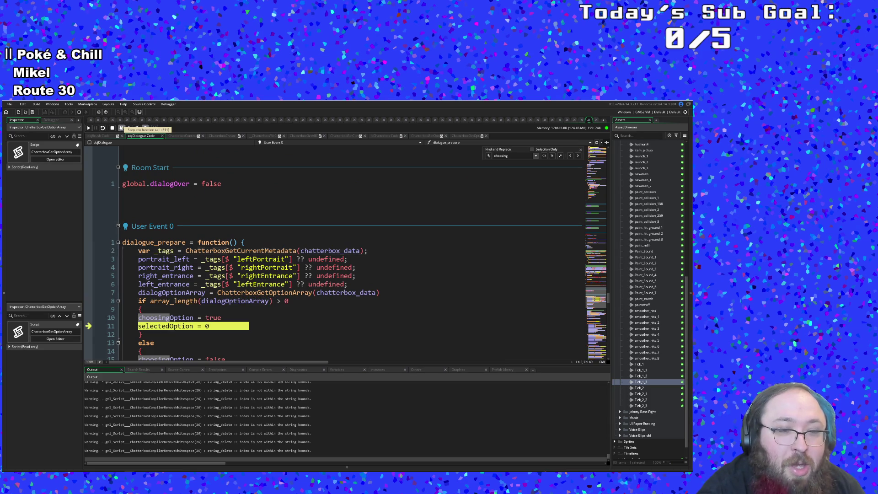
click(122, 128)
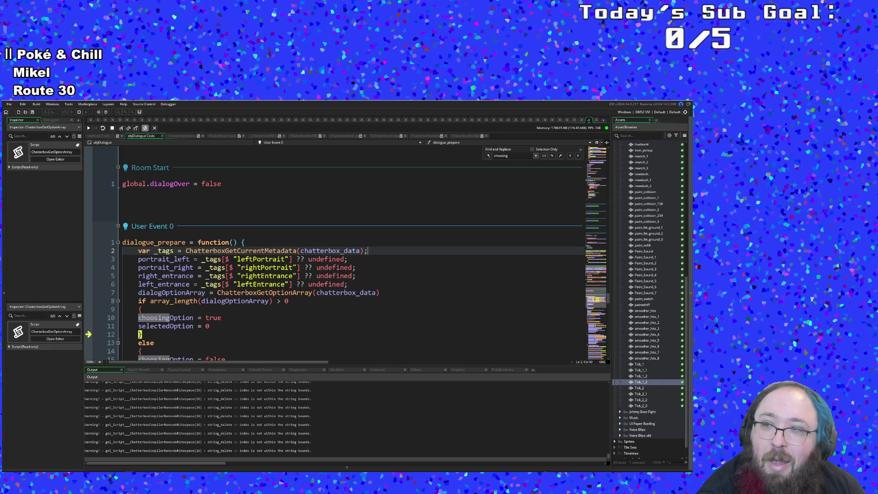
mouse_move(200, 190)
mouse_down()
mouse_move(190, 167)
mouse_move(216, 366)
mouse_up()
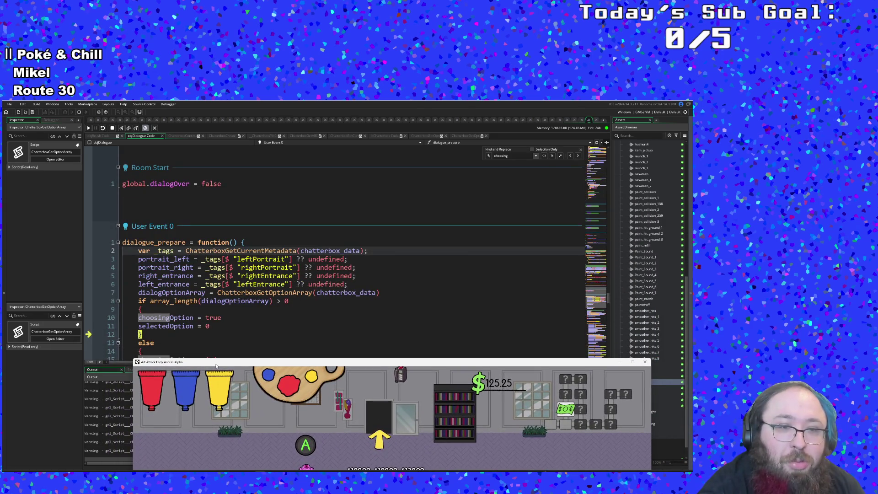
Step from maxFrames through ChatterboxGetCurrent and VerifyIsLoaded back to the node assignment
click(122, 129)
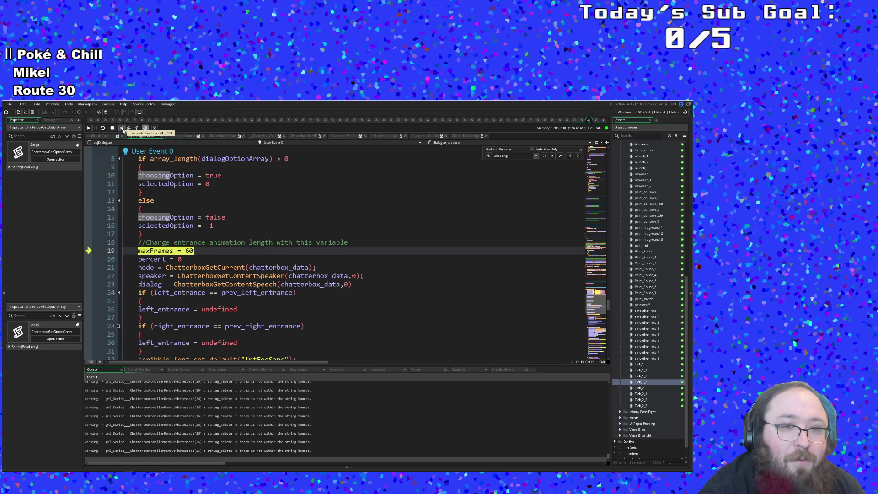
click(122, 129)
click(122, 129)
click(122, 129)
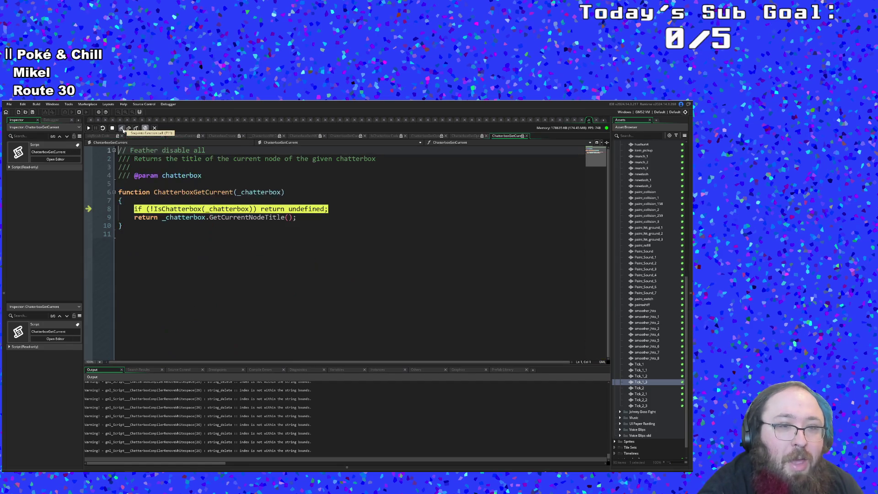
click(122, 130)
click(122, 129)
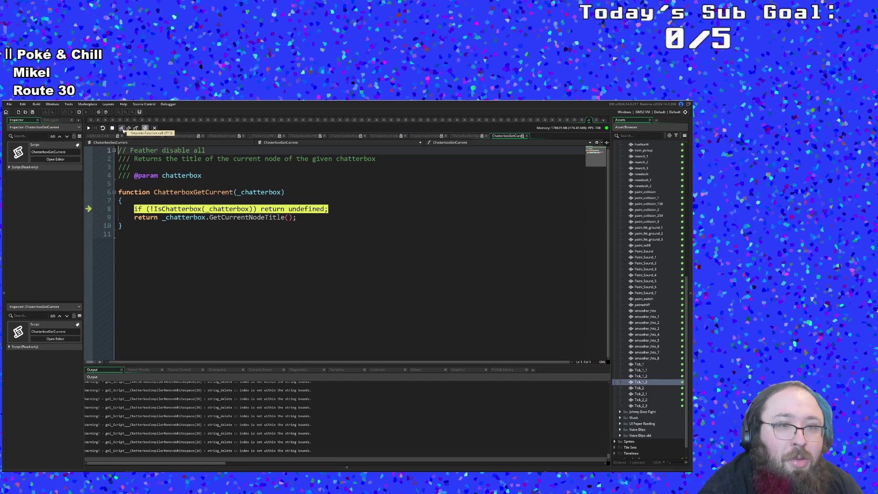
click(122, 129)
click(122, 129)
click(122, 129)
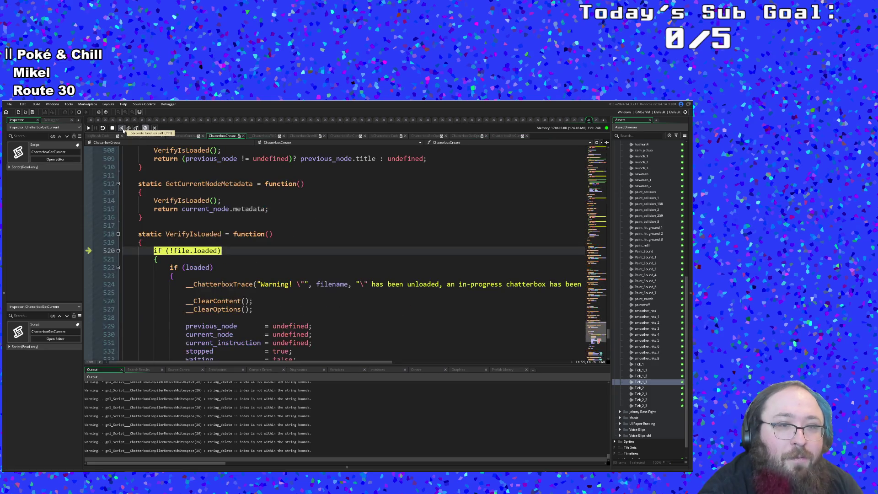
click(122, 129)
click(122, 129)
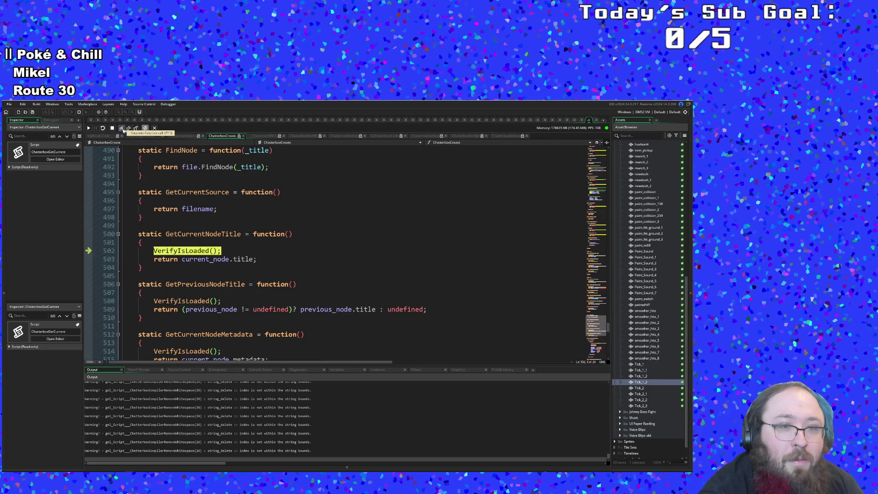
click(122, 129)
click(122, 129)
click(122, 129)
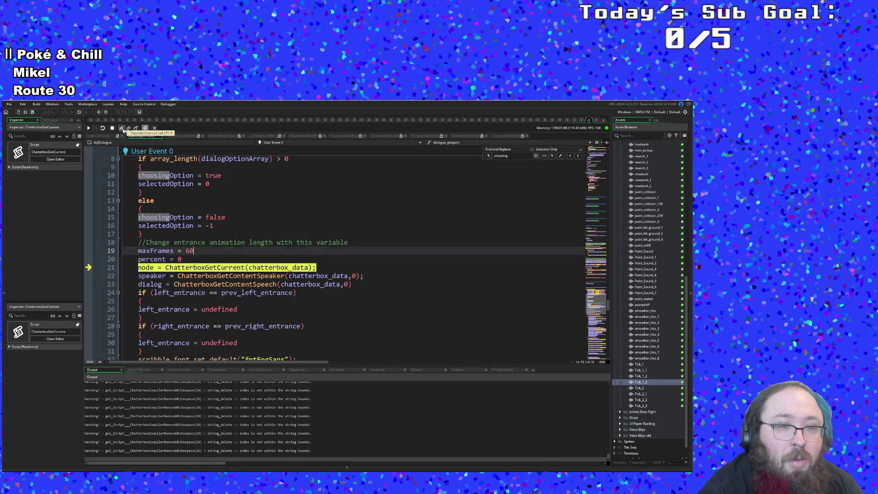
Step through the speaker and speech assignments and scribble_font_set_default in User Event 0
click(122, 129)
click(122, 129)
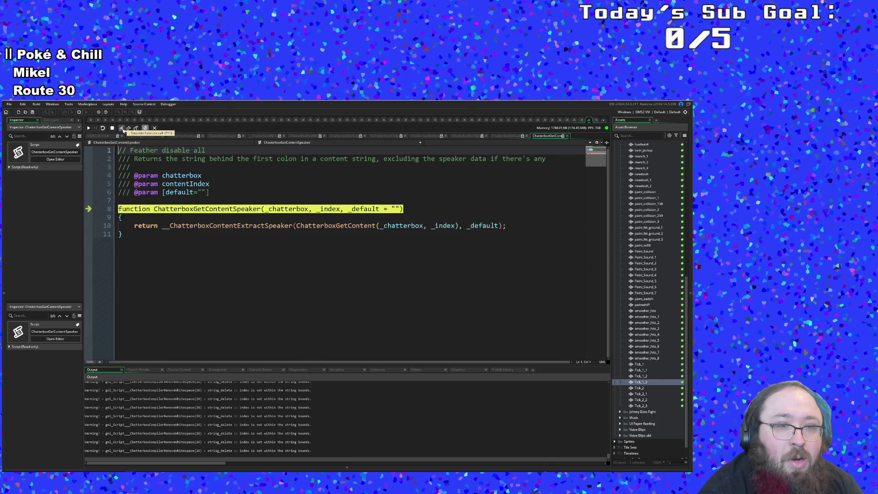
click(137, 129)
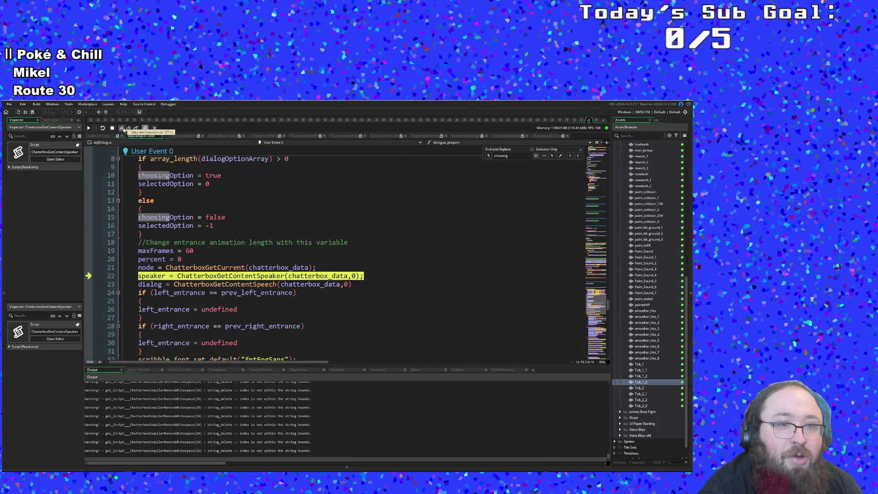
click(123, 129)
click(122, 129)
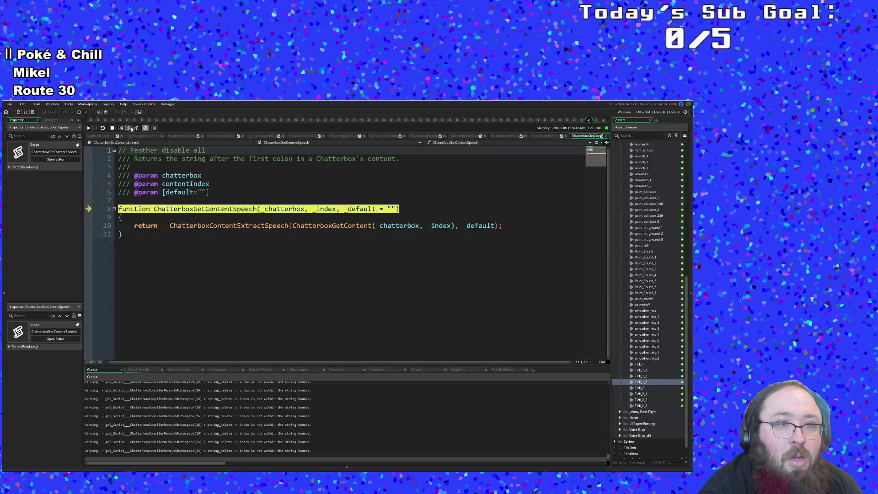
click(137, 129)
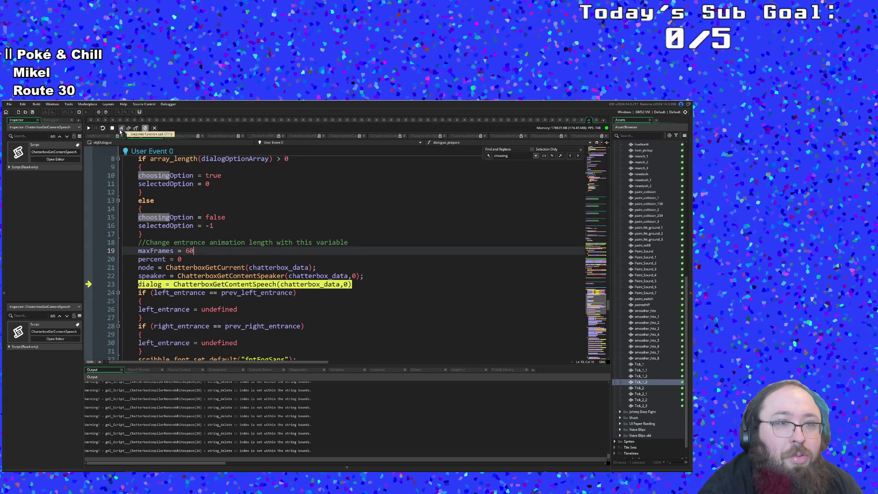
click(121, 129)
click(121, 129)
click(121, 129)
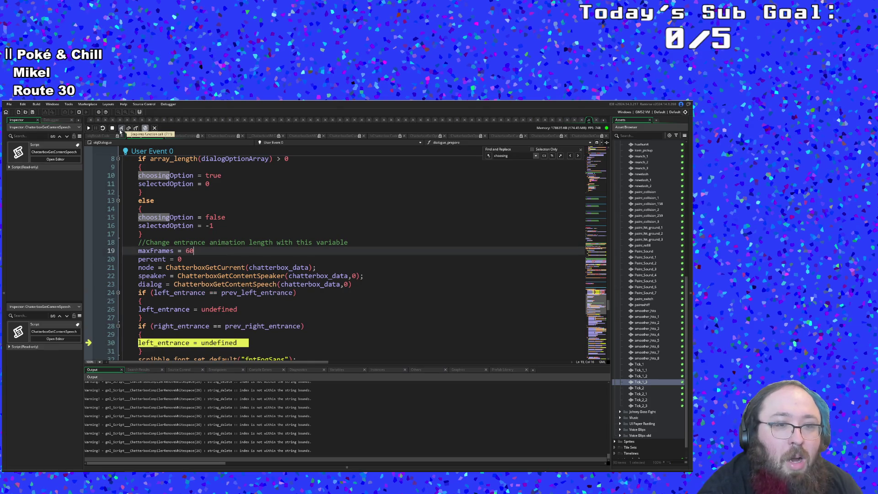
click(121, 129)
click(121, 129)
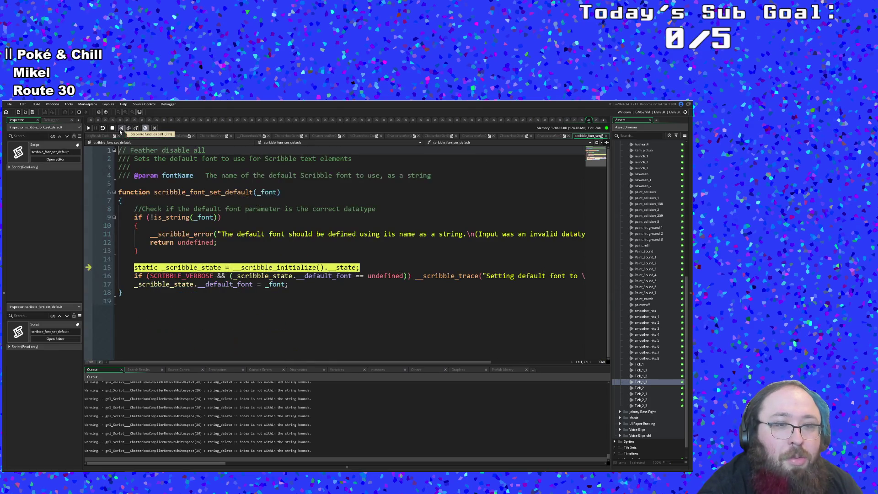
click(145, 129)
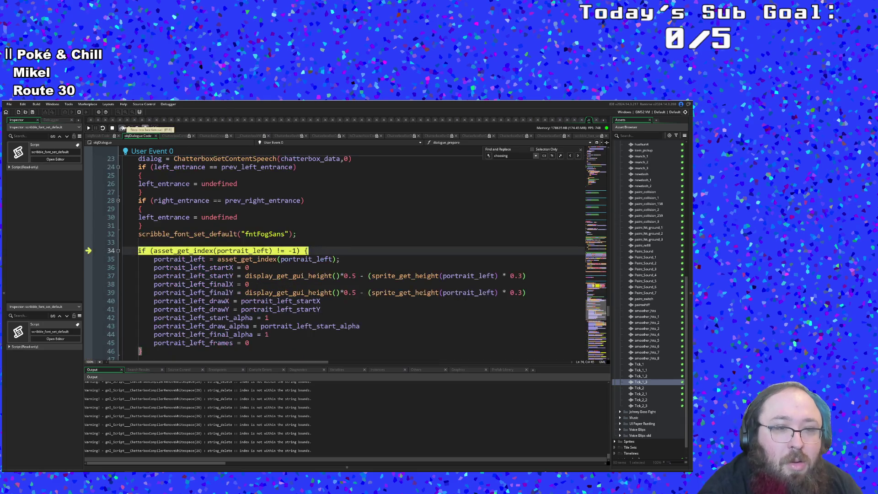
Step through the left and right portrait setup code
click(122, 129)
click(122, 129)
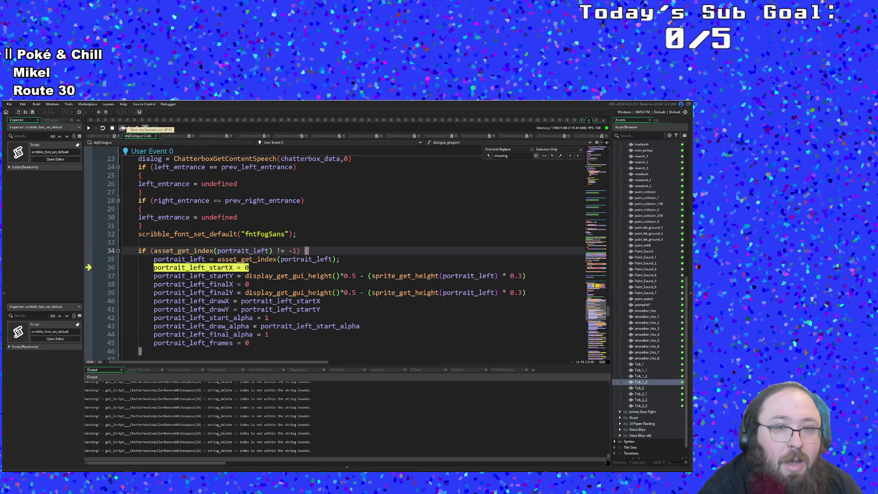
click(121, 129)
click(121, 128)
click(122, 129)
click(121, 128)
click(122, 129)
click(121, 129)
click(122, 129)
click(122, 128)
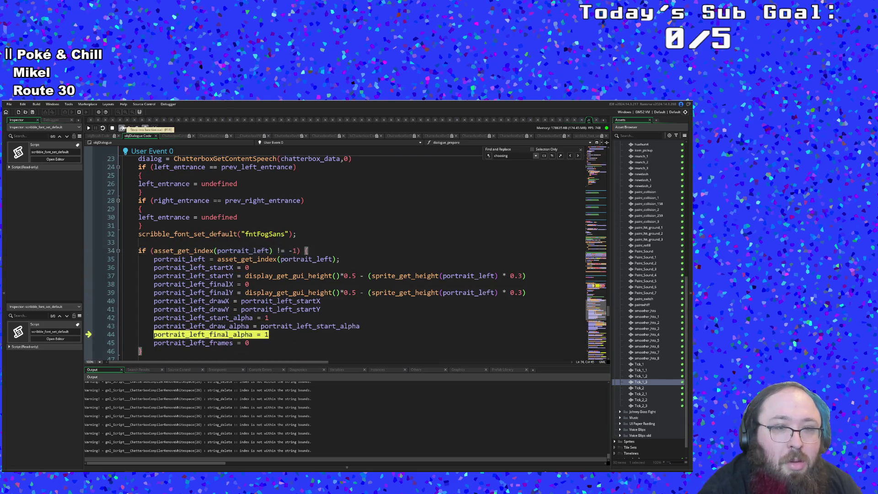
click(121, 128)
click(122, 129)
click(121, 129)
click(122, 129)
click(122, 129)
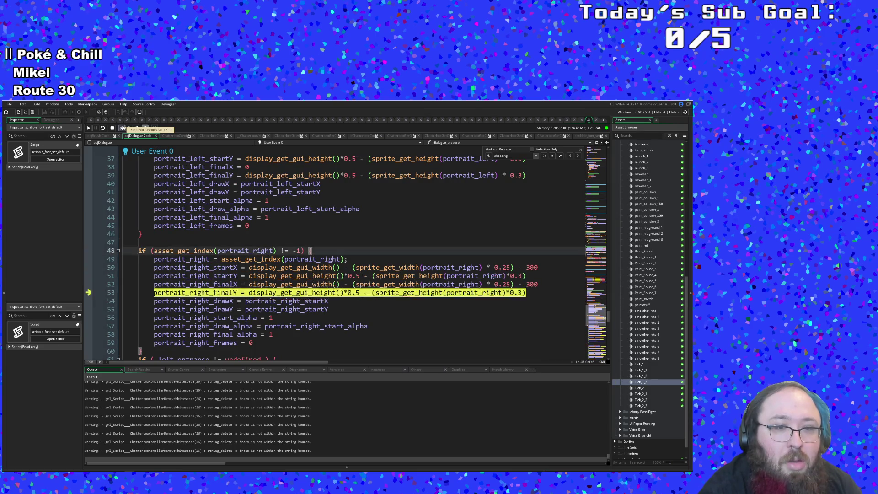
click(123, 129)
click(123, 129)
click(122, 129)
click(122, 129)
click(122, 128)
Step through the right entrance checks and into and out of GamePause
click(122, 128)
click(122, 129)
click(123, 129)
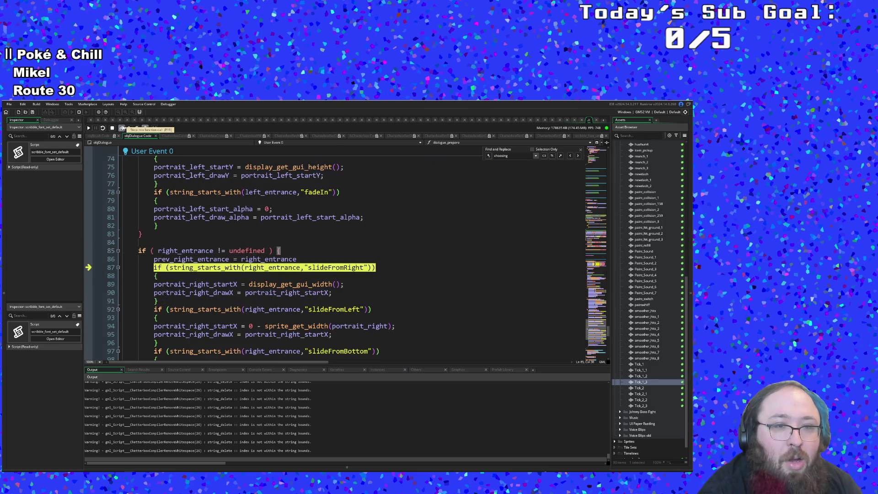
click(122, 129)
click(123, 129)
click(122, 129)
click(123, 128)
click(123, 129)
click(122, 129)
click(122, 129)
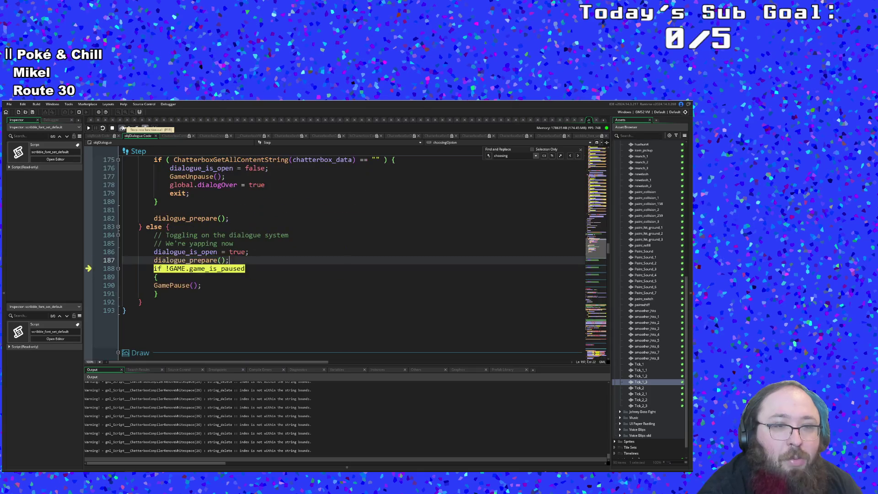
click(122, 128)
click(122, 128)
click(122, 129)
click(122, 129)
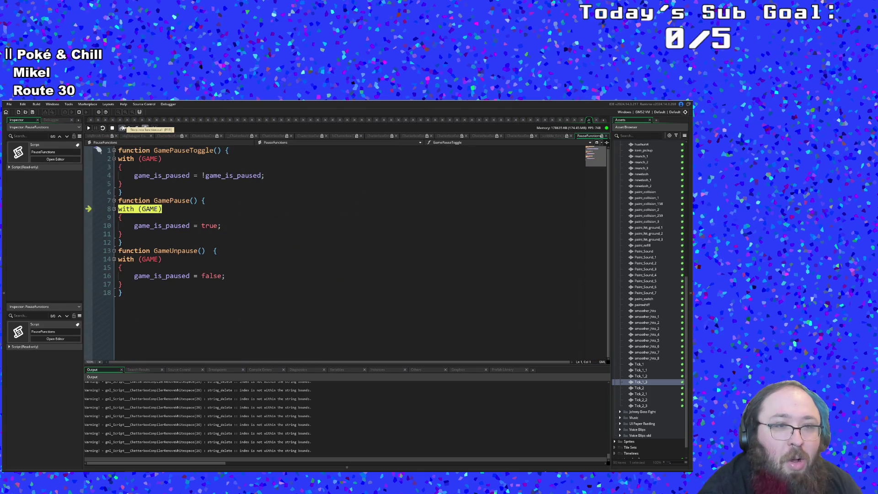
click(123, 129)
click(122, 128)
click(122, 129)
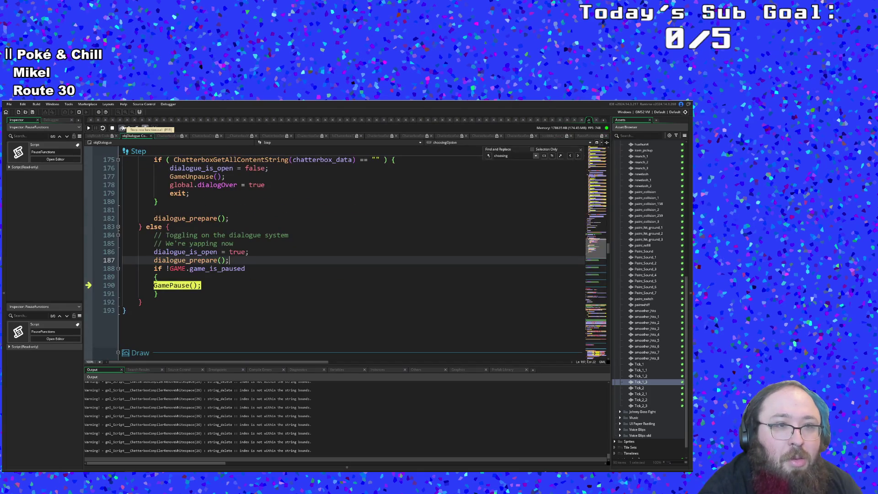
click(122, 129)
Step into objInput's Step event to the input-ignore check, then resume the game
click(123, 129)
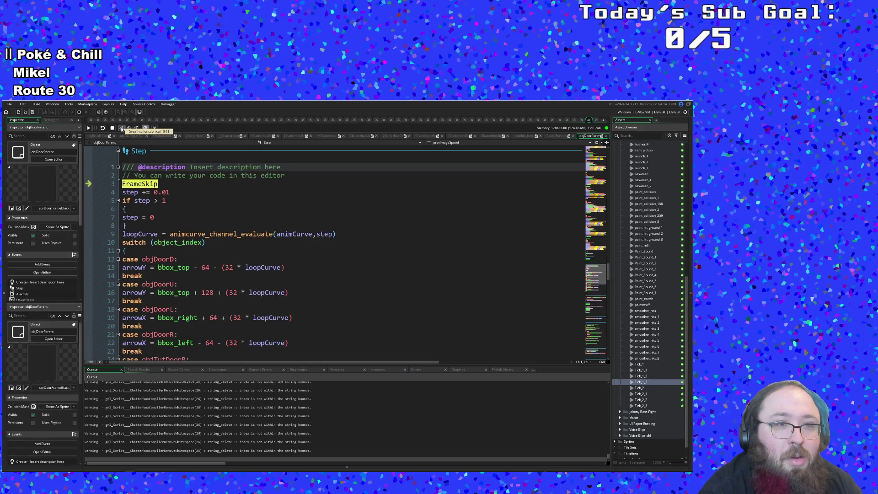
click(122, 128)
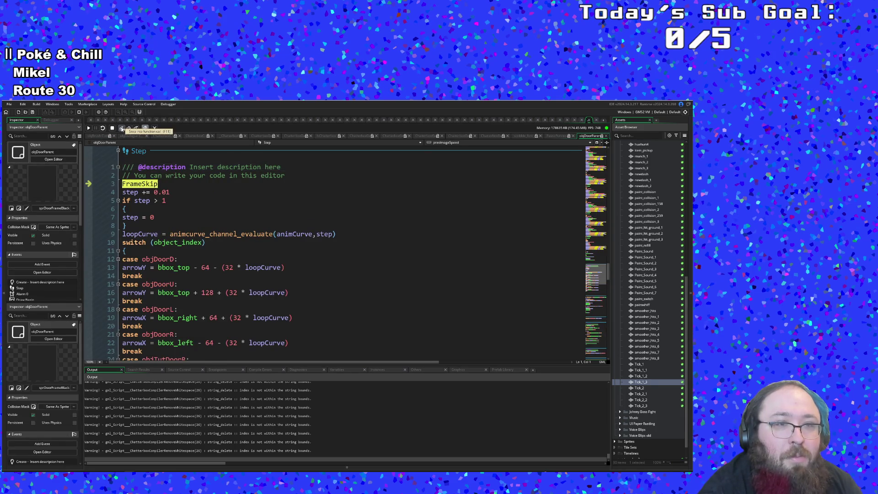
click(123, 128)
click(122, 128)
click(122, 129)
click(122, 129)
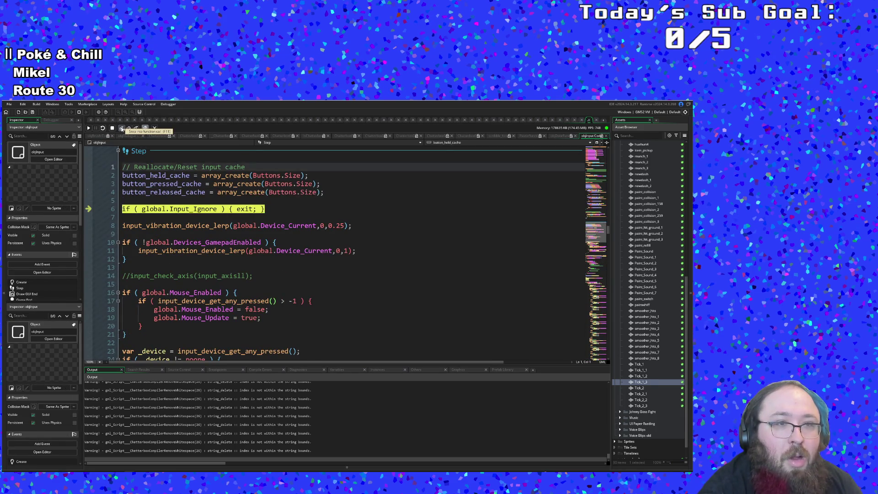
key(alt+Tab)
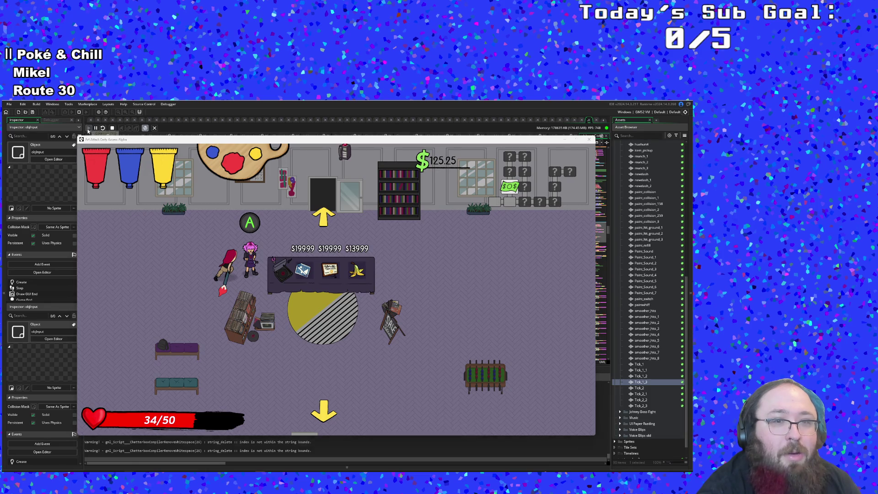
Stop the game, inspect the unset variable o error at objDialogue Draw line 27, then open objVickyShopkeep
click(112, 128)
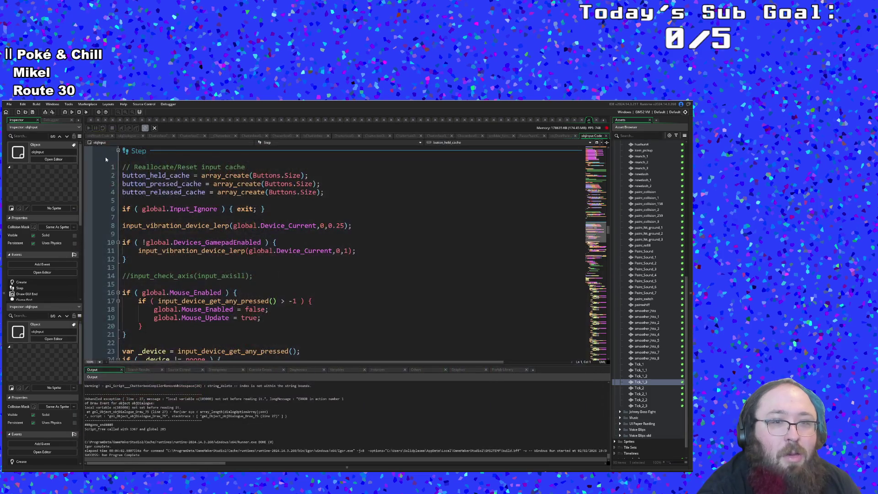
click(275, 408)
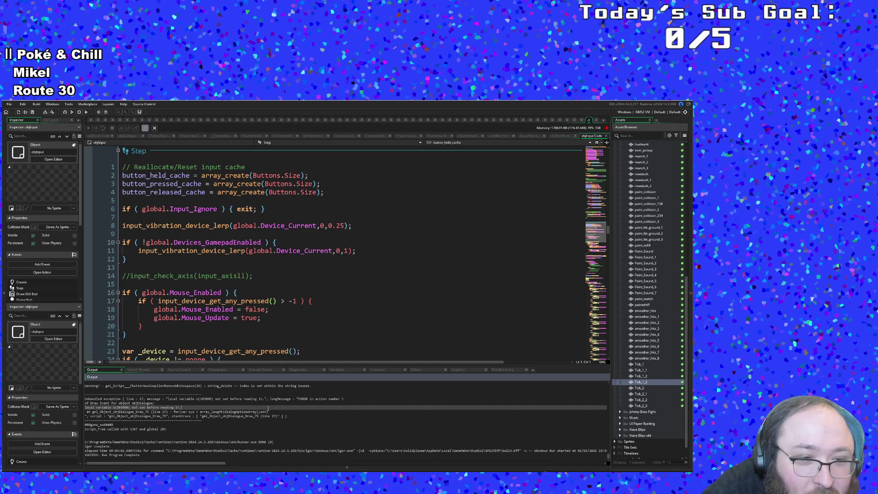
click(265, 412)
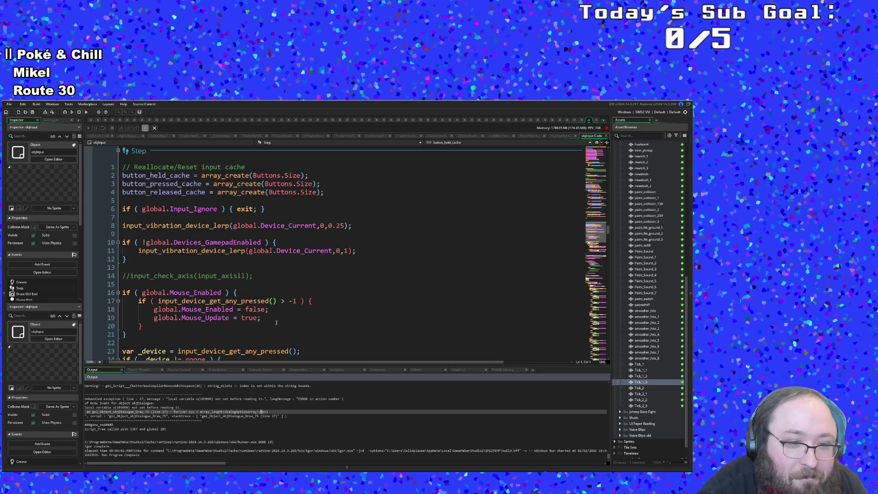
click(272, 297)
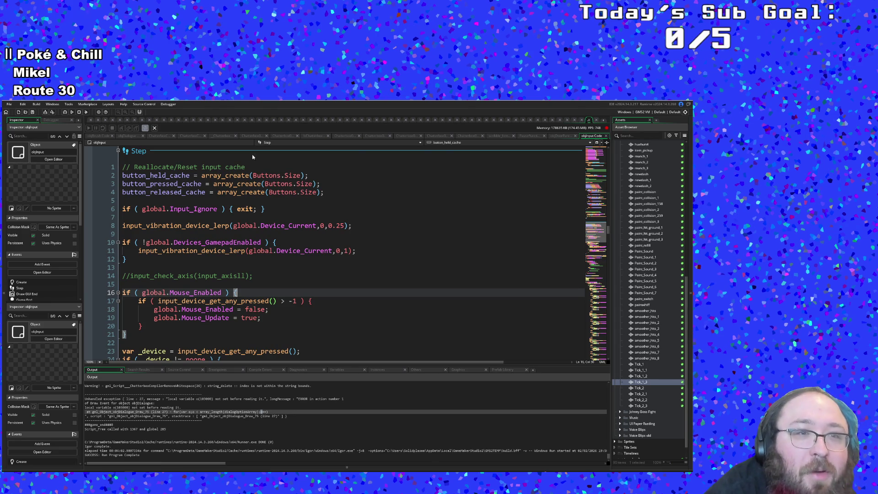
click(592, 121)
Look over objVickyShopkeep's code and browse its list of events
scroll(299, 246, down, 10)
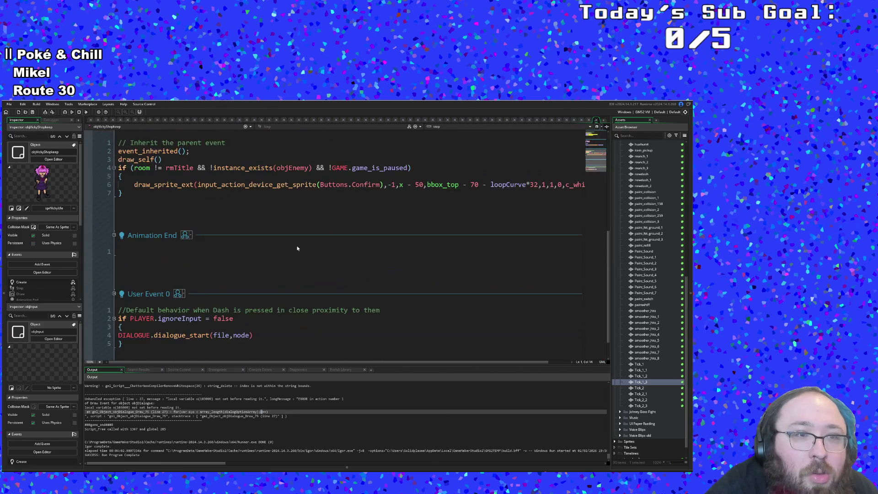
scroll(297, 239, up, 10)
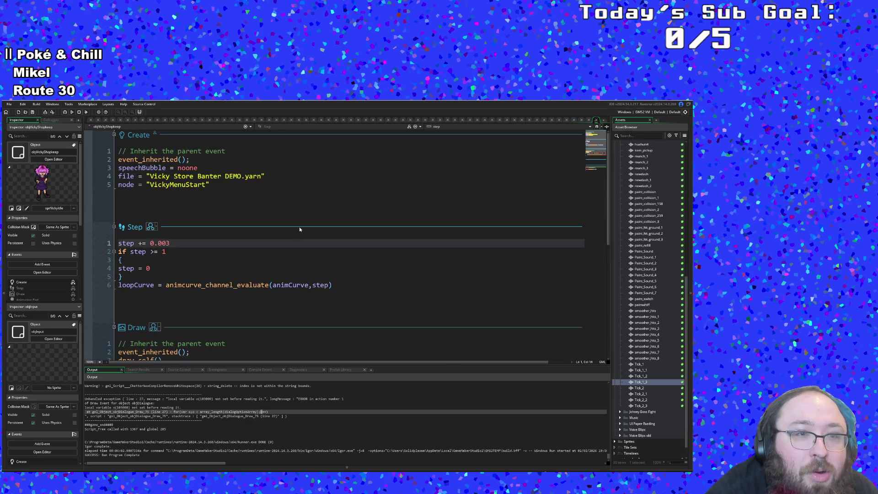
scroll(299, 229, down, 10)
scroll(298, 219, up, 5)
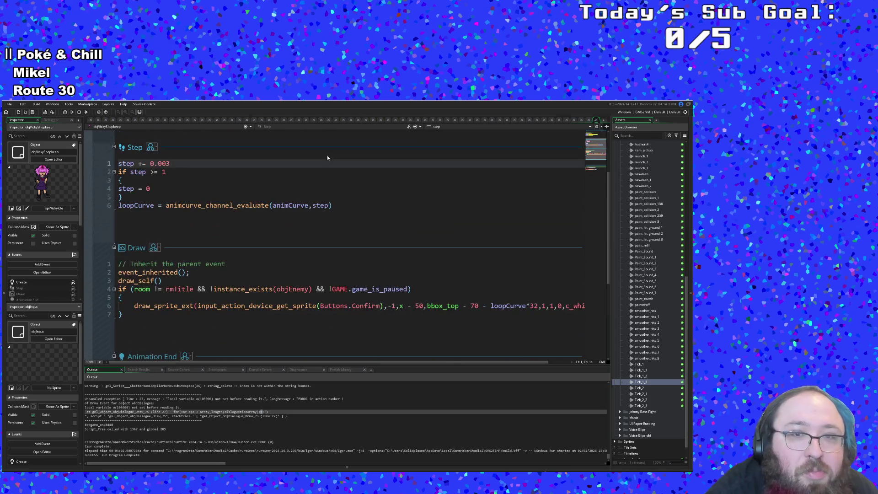
click(394, 127)
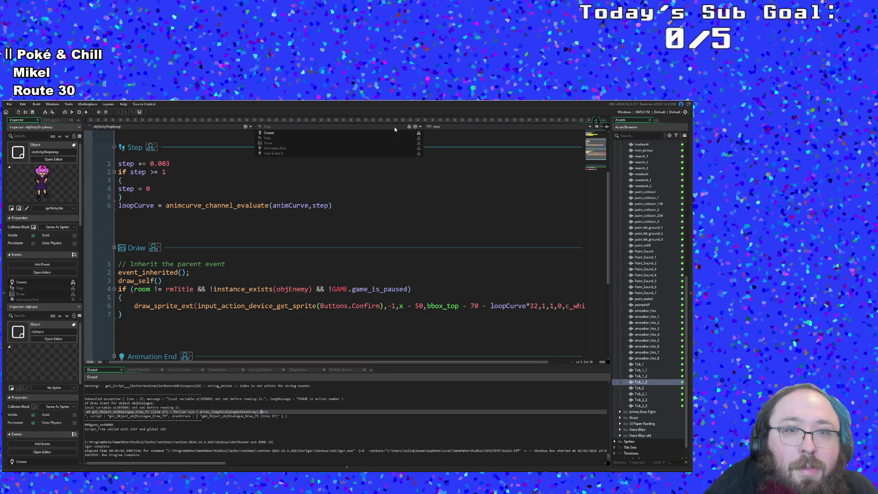
click(286, 194)
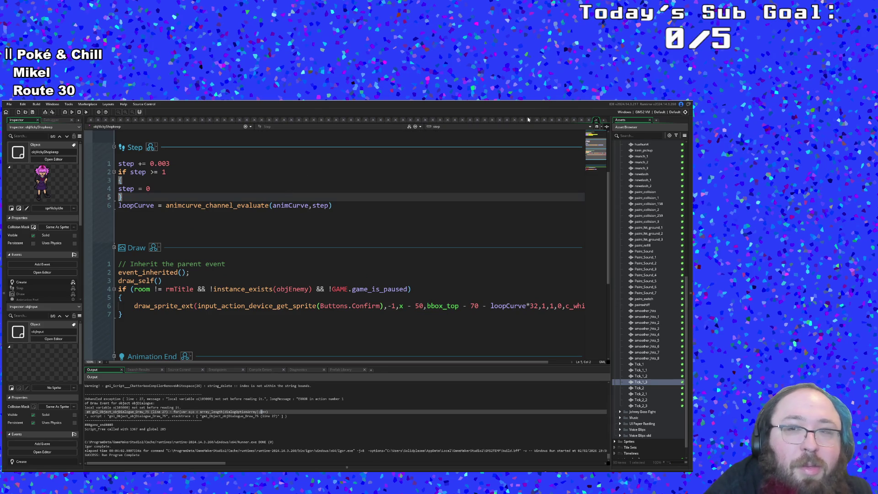
Return to objDialogue and jump to its Draw GUI End event
click(596, 119)
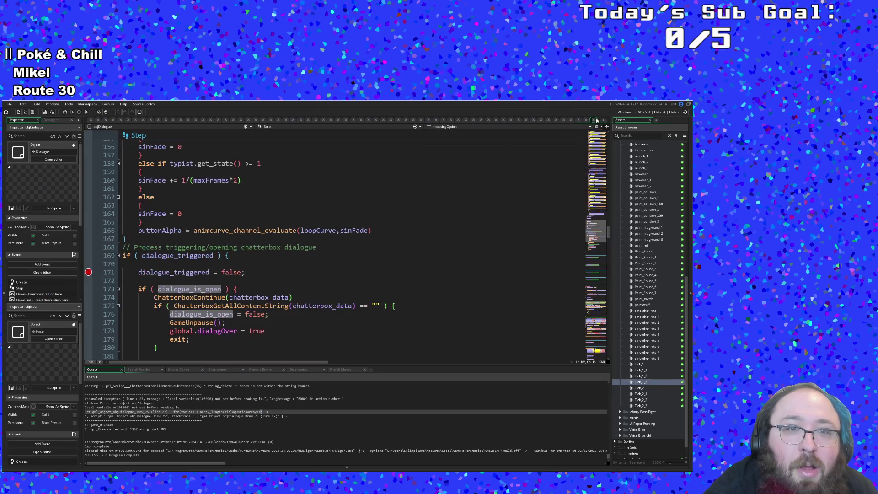
click(265, 127)
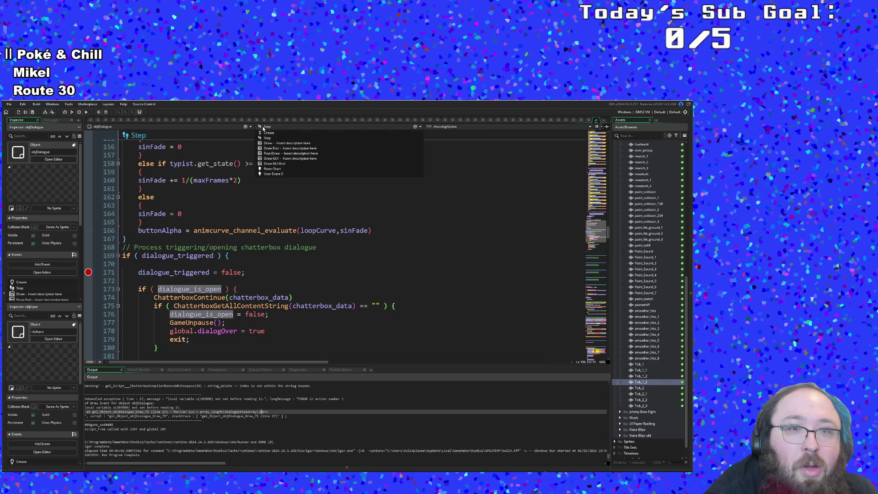
click(276, 166)
Examine the dialogOptionArray loop, the selectedOption check and loop counter o on line 27
scroll(276, 165, down, 6)
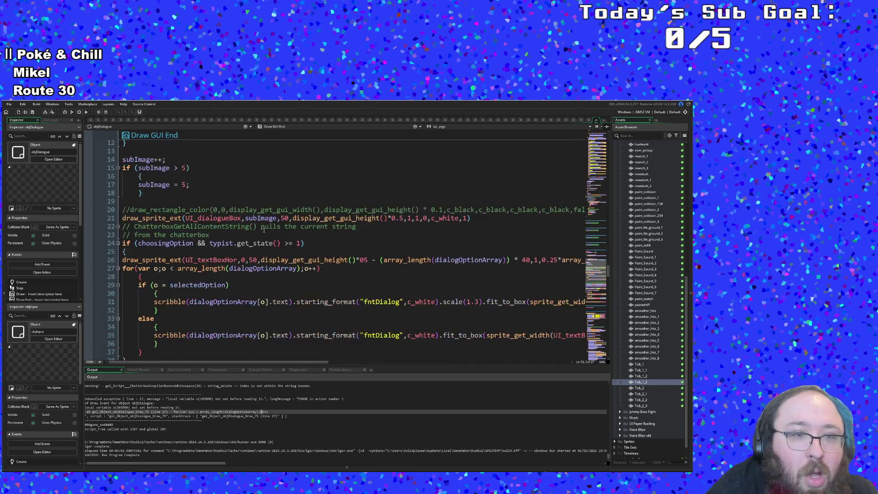
click(261, 220)
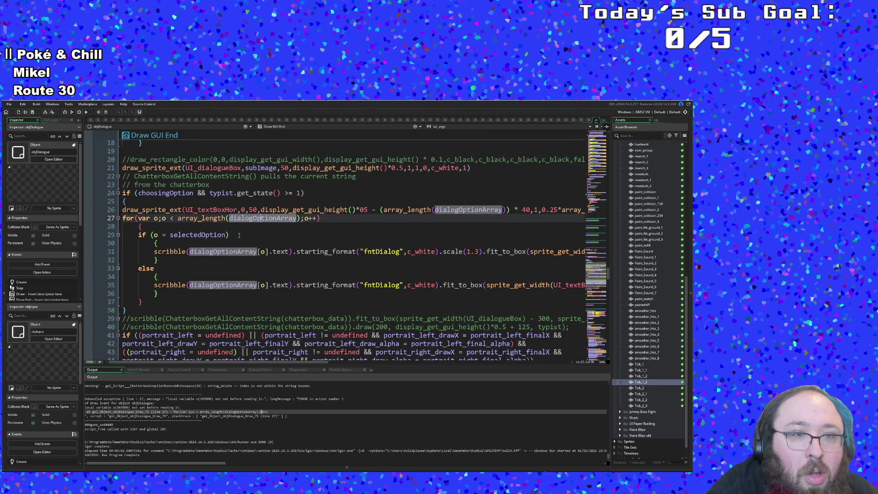
click(215, 234)
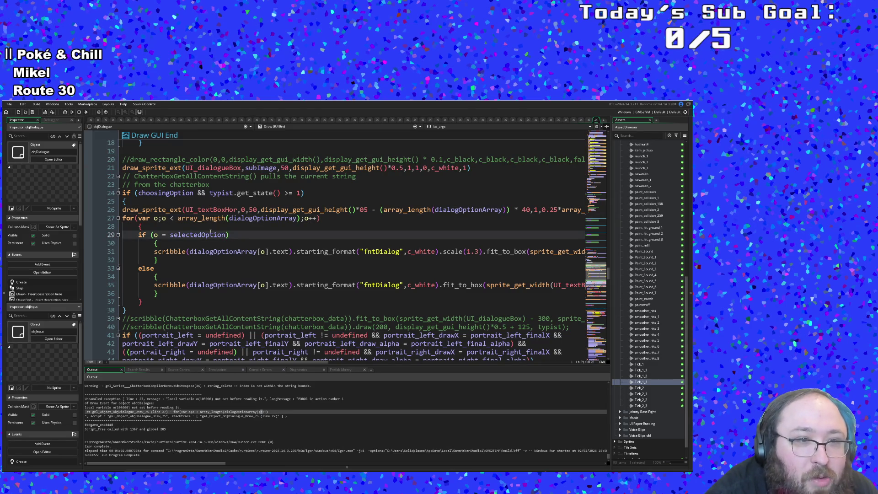
click(207, 210)
click(405, 209)
click(164, 218)
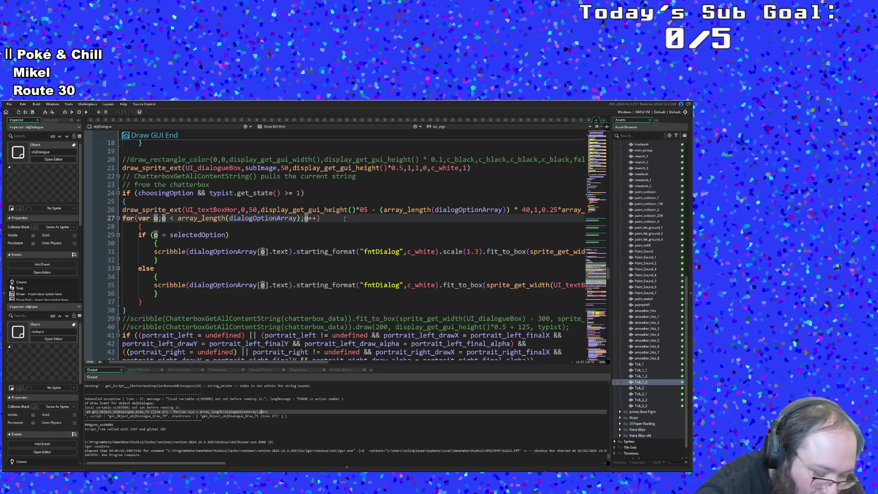
Initialise the loop counter as 'var o = 0' and launch a debug run
text(= 0)
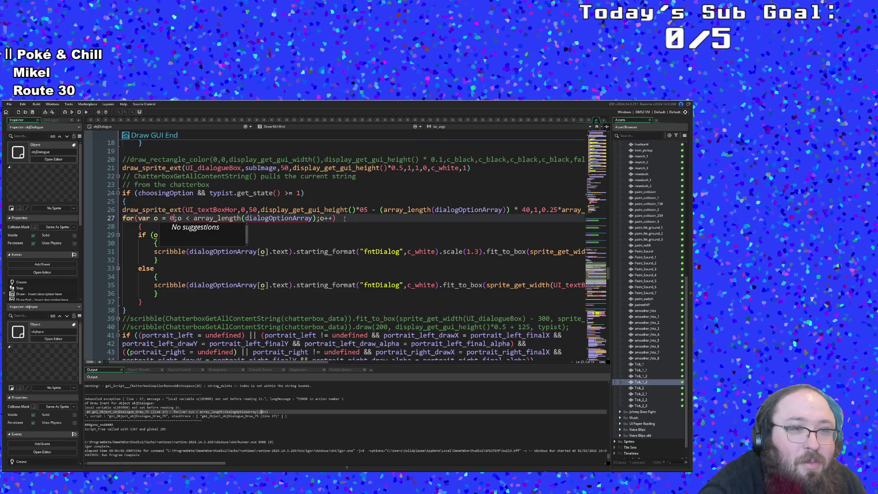
click(335, 241)
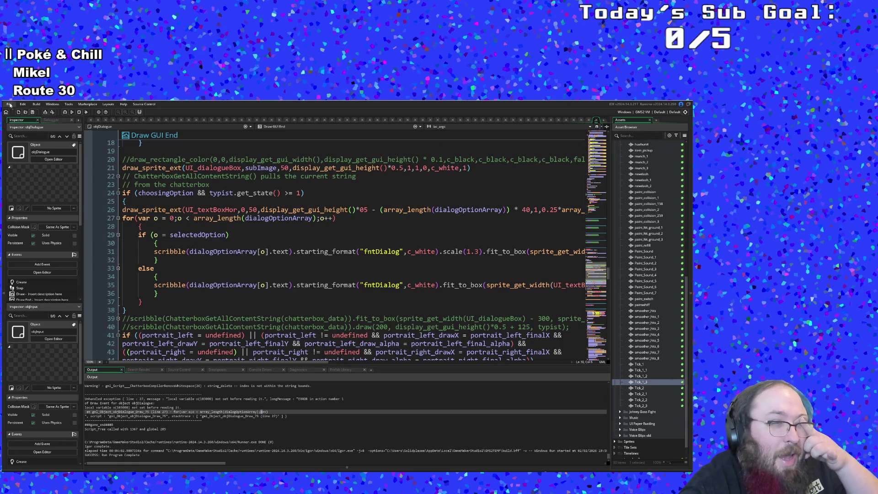
click(64, 112)
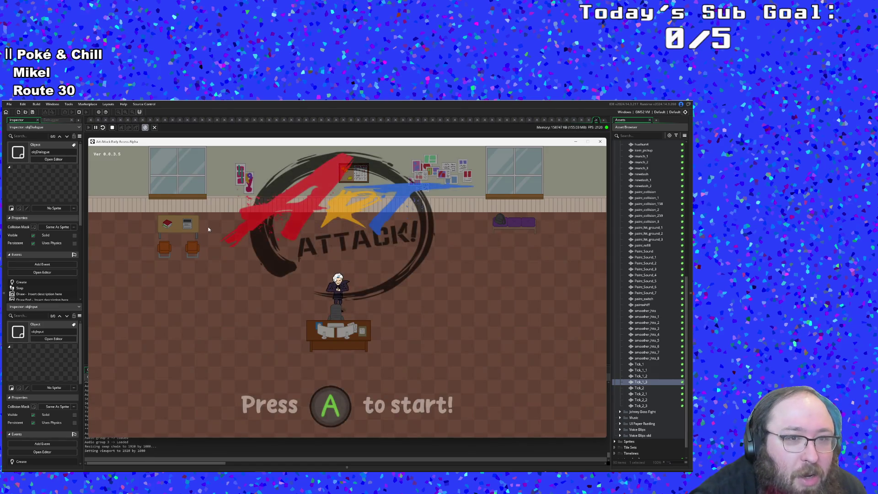
Start the game from the title screen, resuming past the line 171 breakpoint and opening dialogue
key(Return)
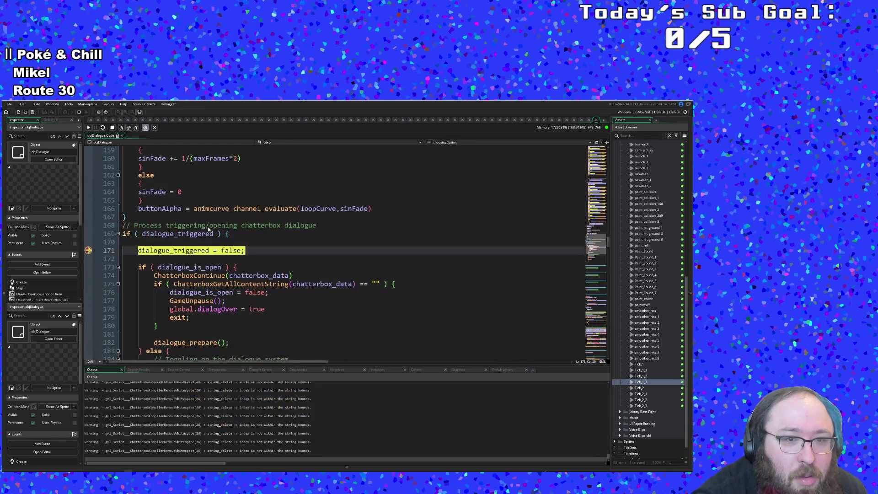
key(F5)
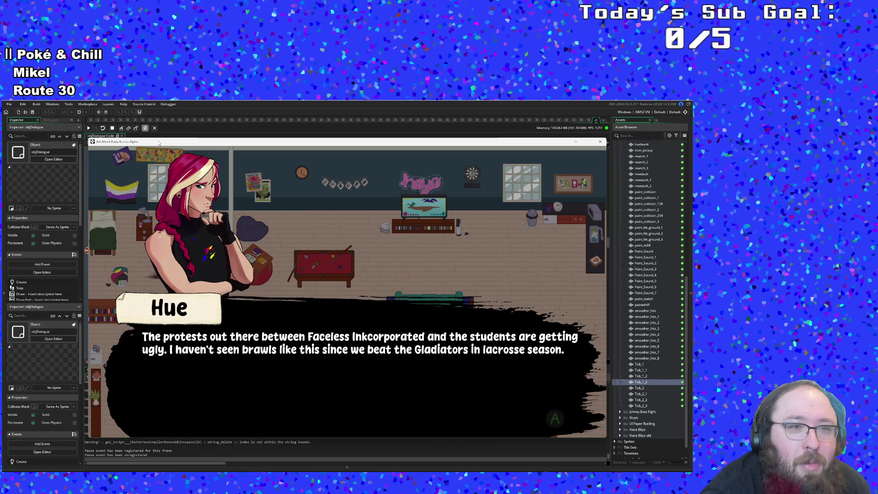
key(Return)
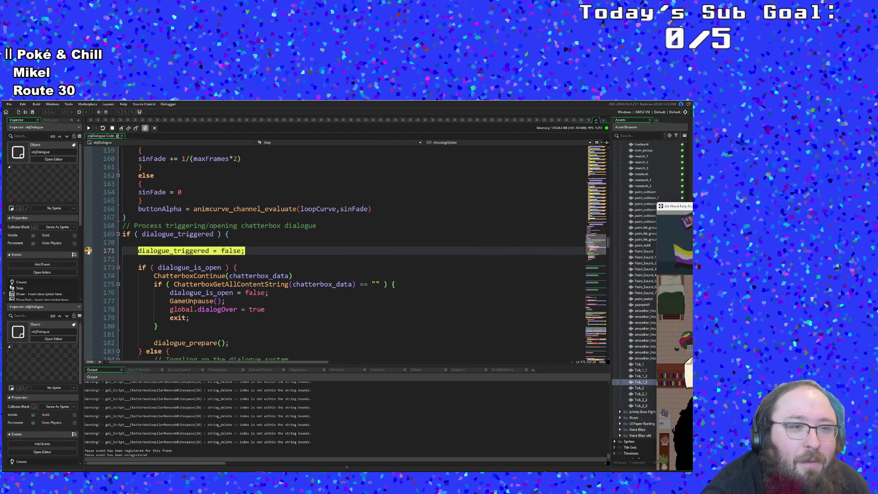
click(89, 128)
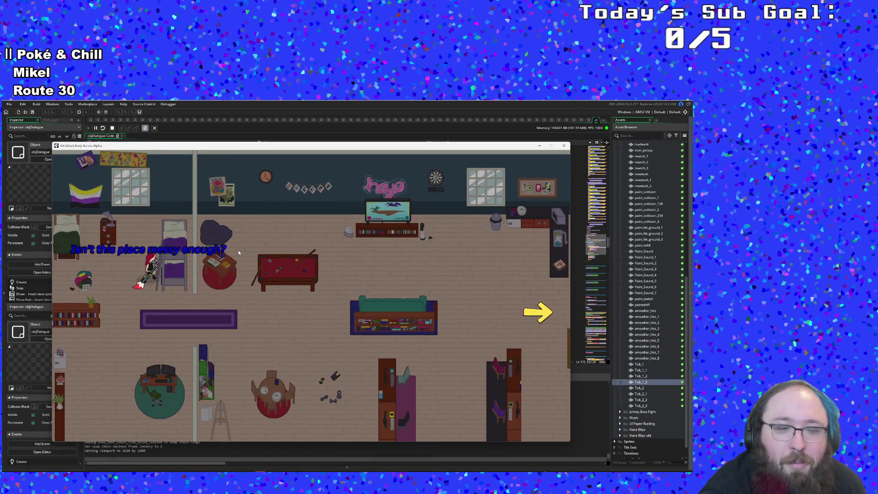
Walk through the library, pick up the Tablet Stylus, and reach the yellow exit arrow
key(s)
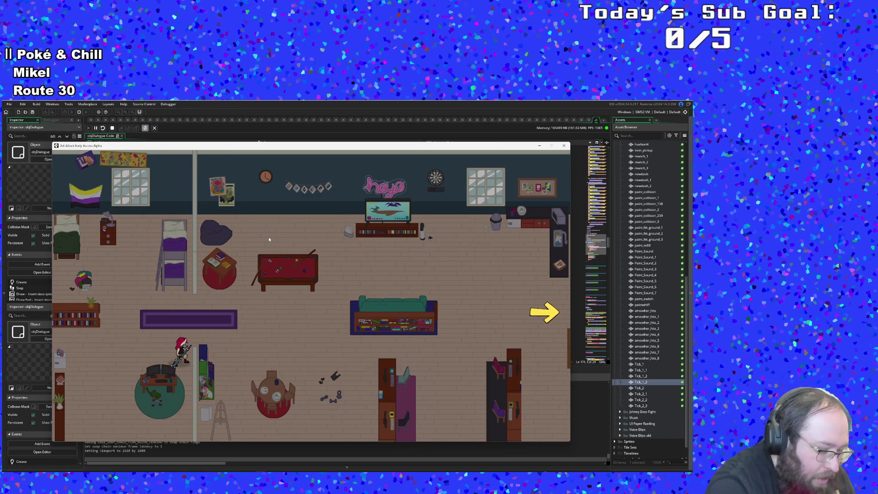
key(F1)
key(w)
key(d)
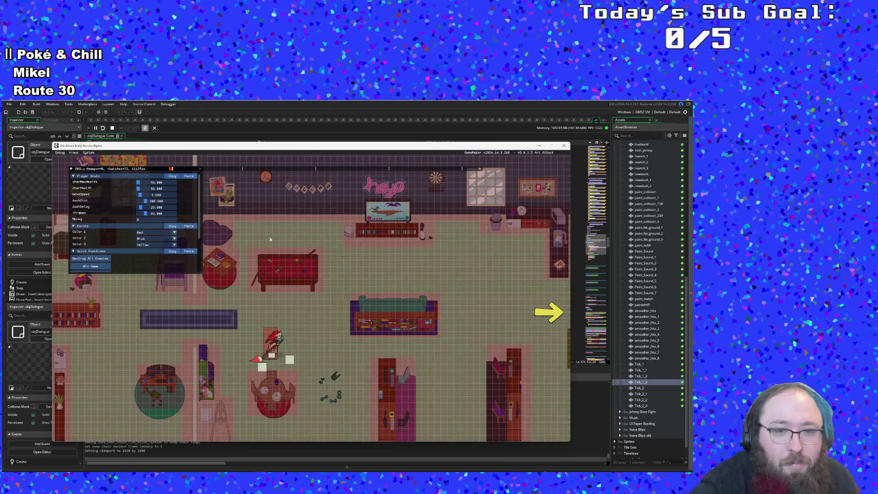
key(d)
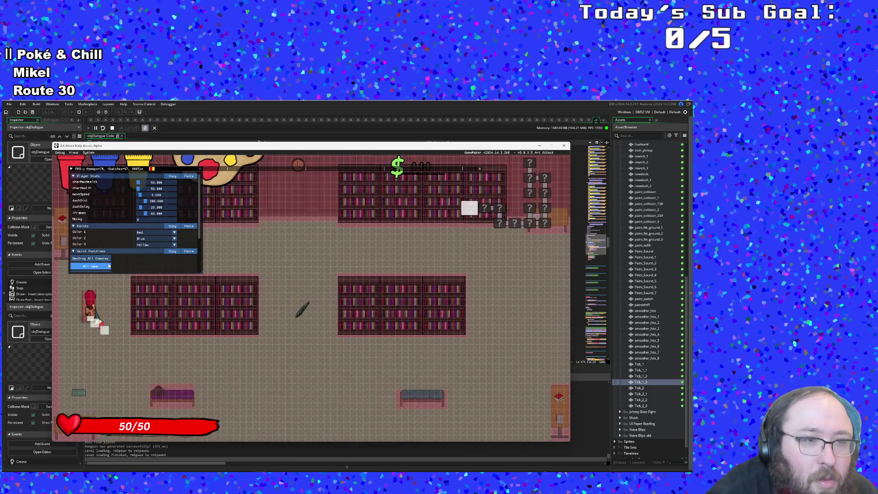
key(s)
key(d)
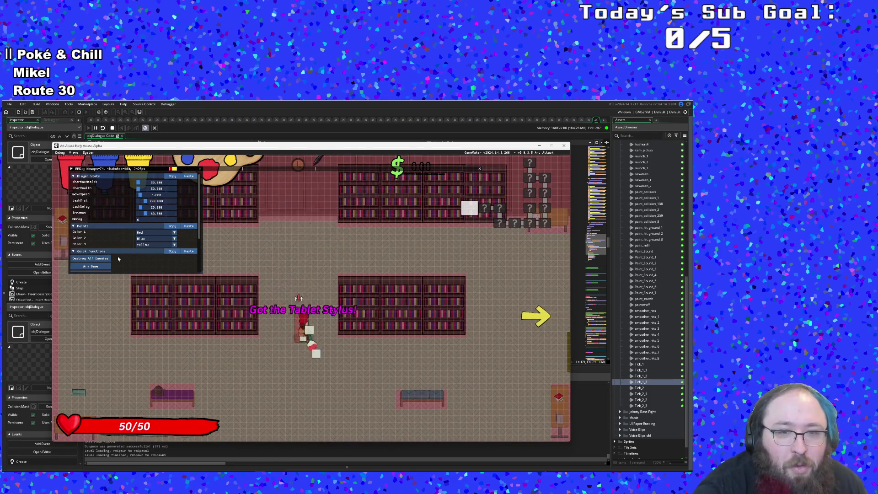
key(w)
key(d)
key(s)
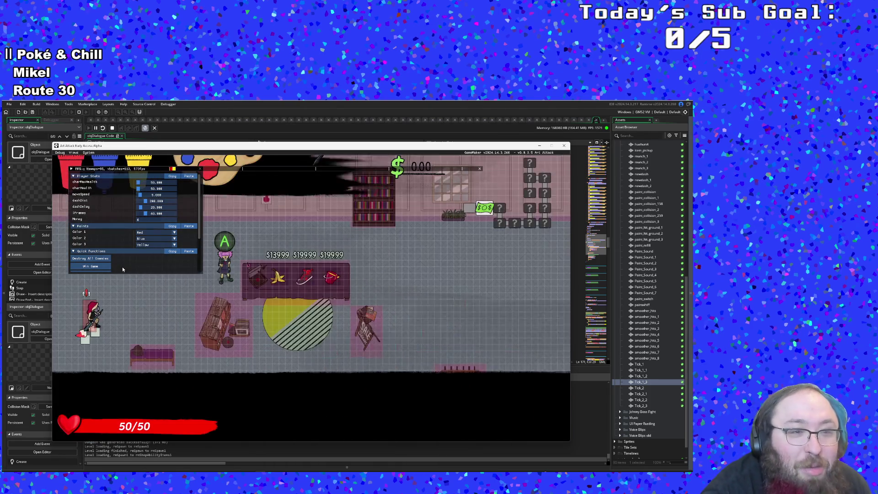
Walk down to the bench in the shop room, then return to the objDialogue code
key(s)
key(F1)
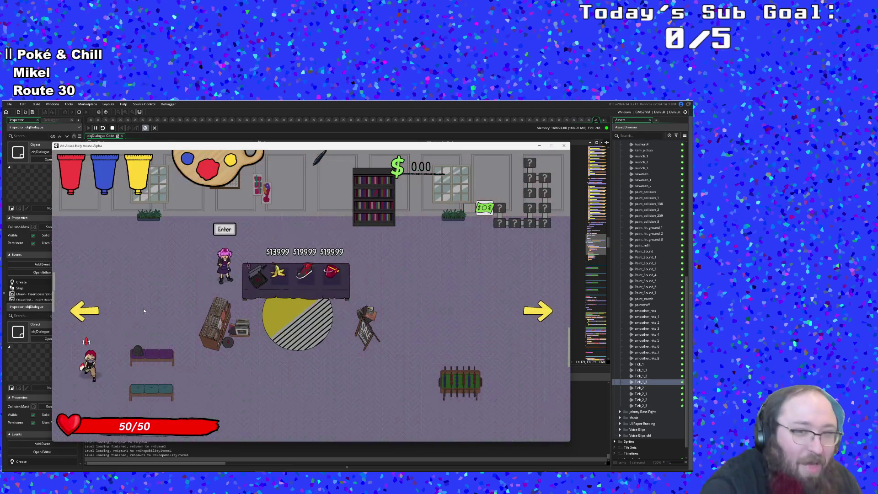
key(s)
key(d)
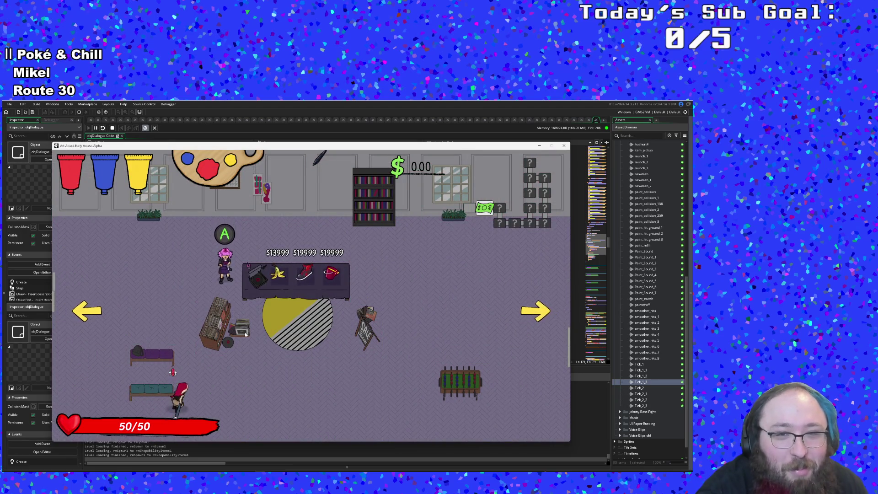
key(w)
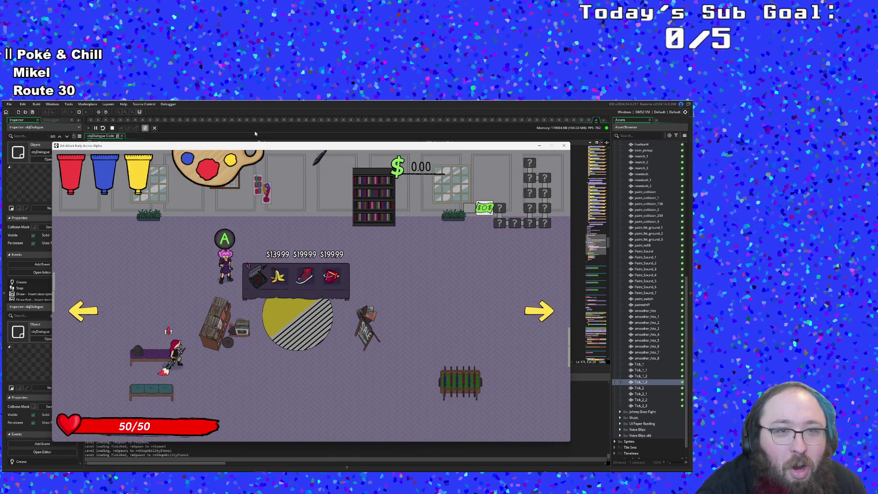
click(255, 133)
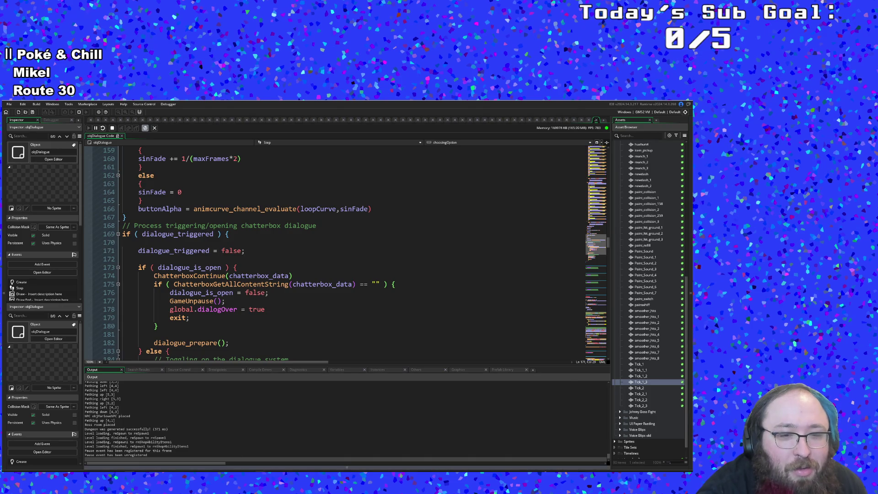
Resume the game and walk toward the record crates until the playtest crashes
key(alt+Tab)
key(w)
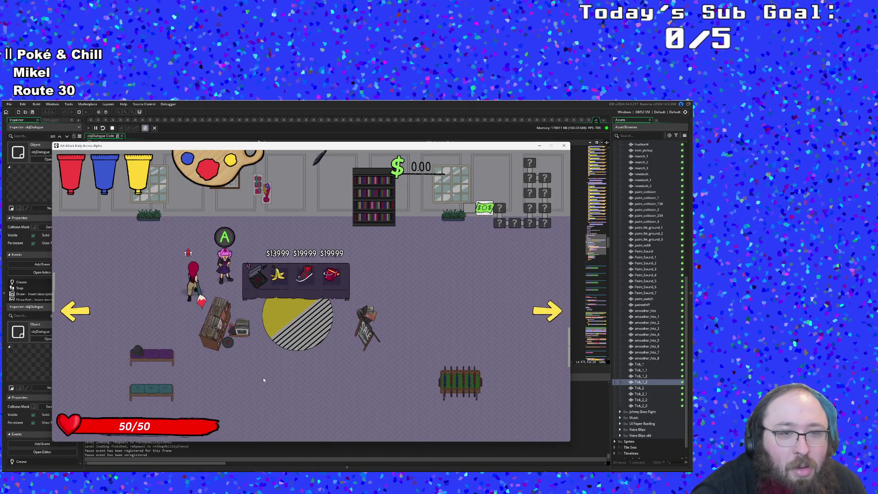
key(Escape)
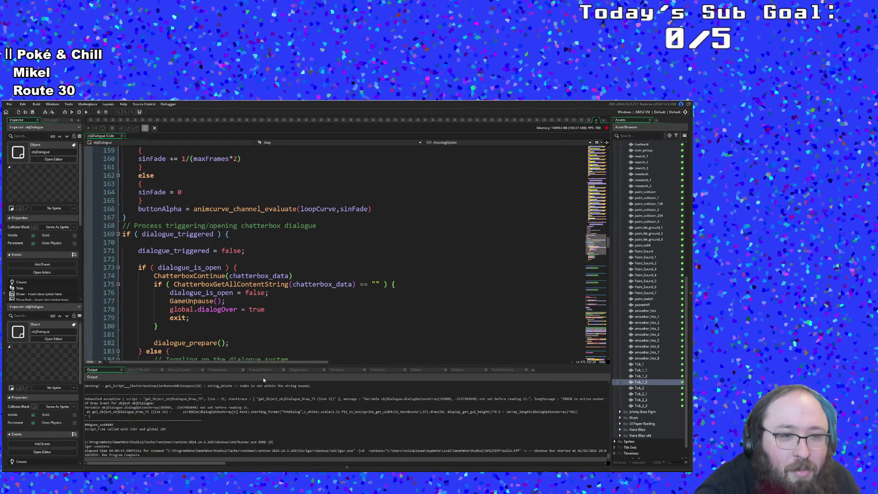
Read the Output errors: dialogOptionsArray not set at line 31 in the scribble call
click(247, 412)
click(230, 407)
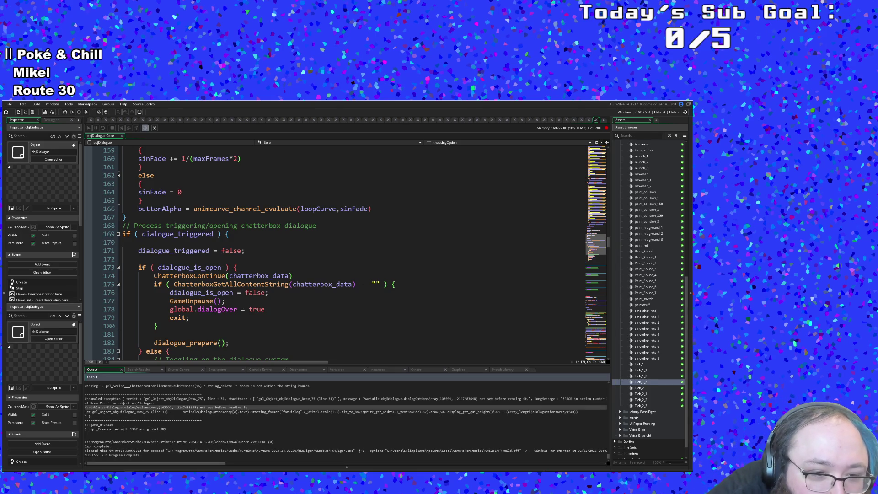
click(223, 412)
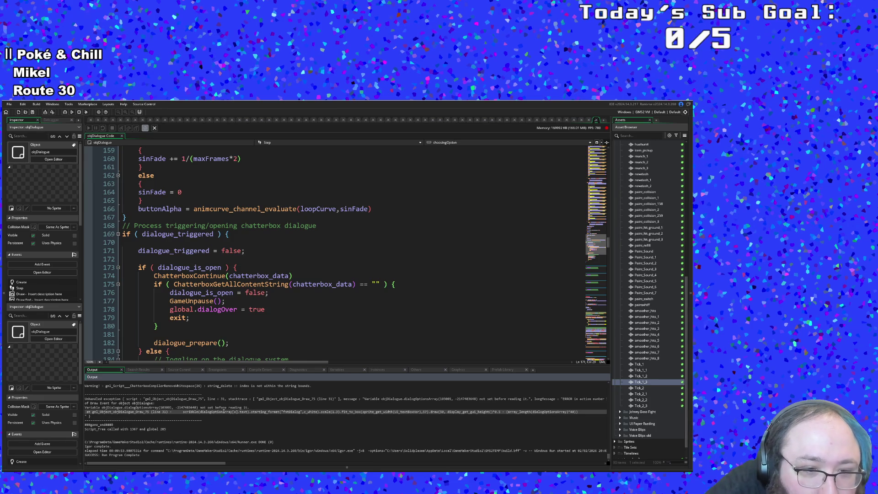
click(242, 414)
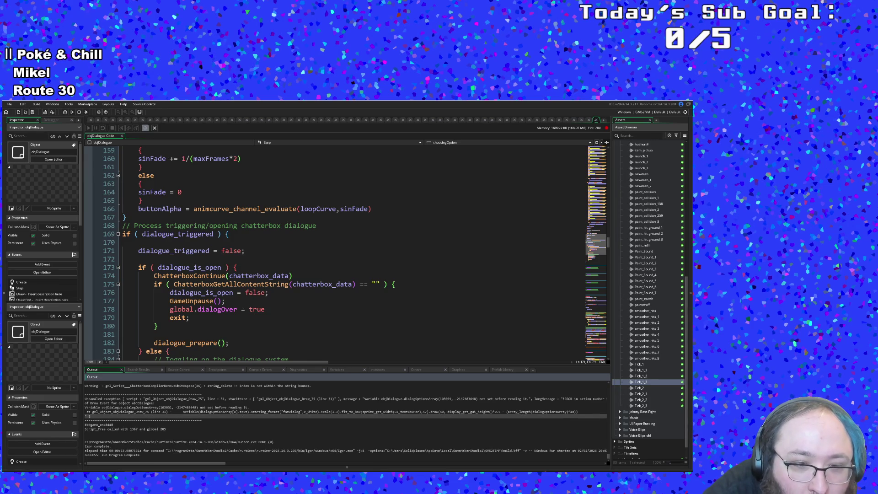
click(241, 413)
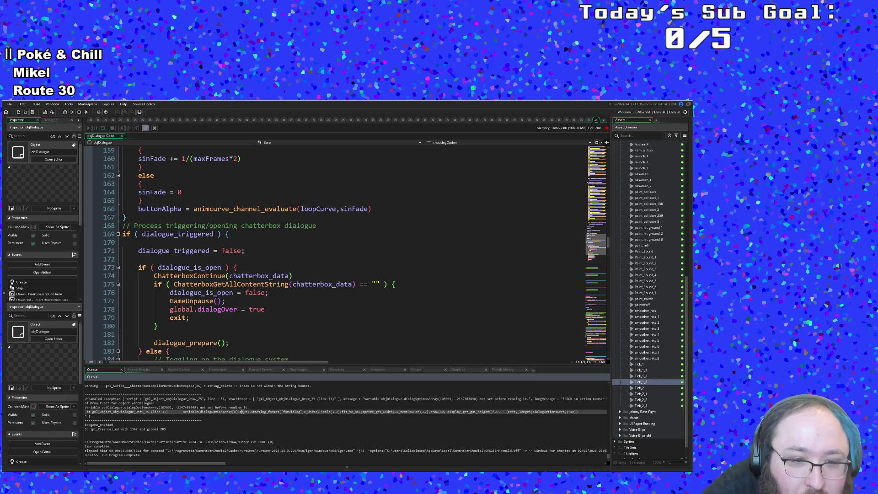
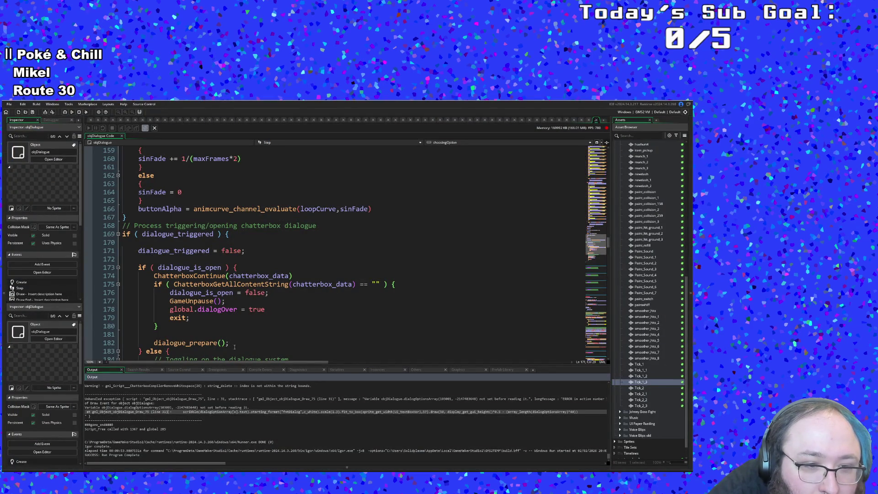
Switch obj_Dialogue's editor to the Draw GUI End event and locate the option-drawing code
double_click(258, 310)
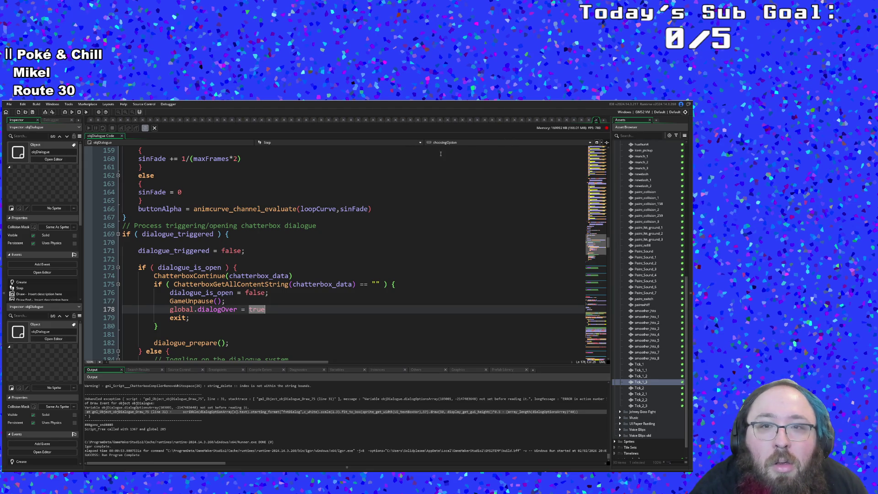
click(380, 141)
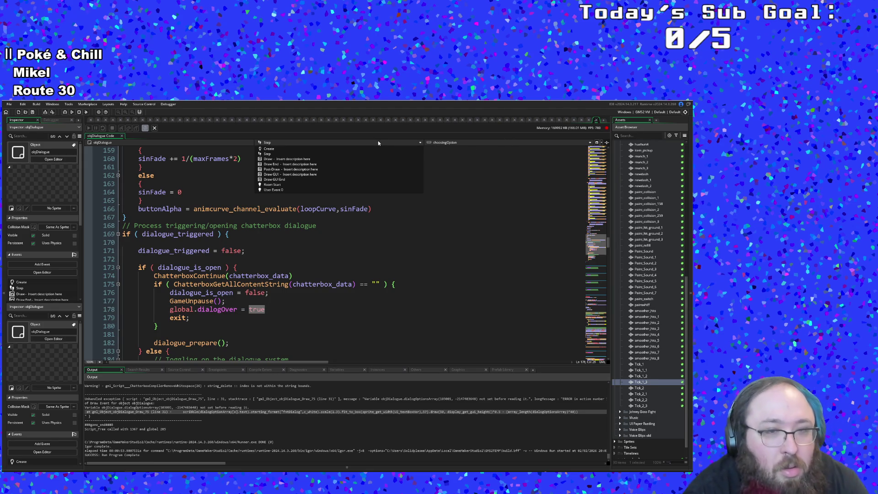
click(286, 179)
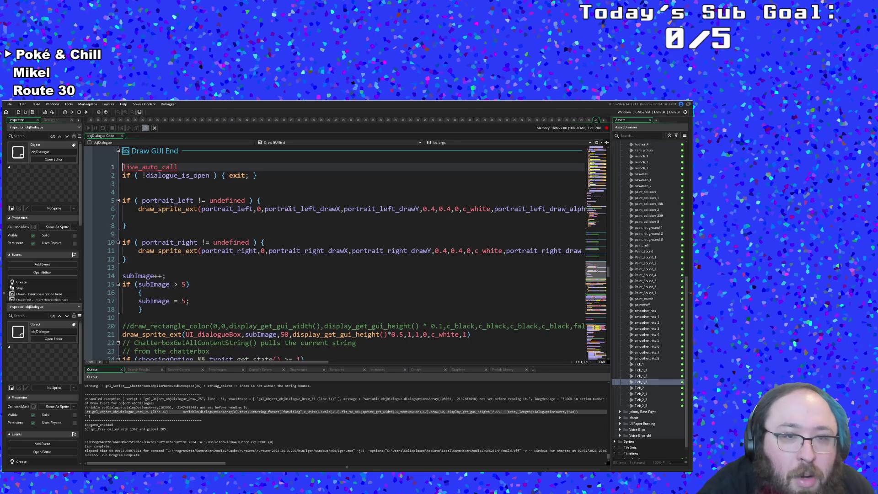
click(280, 268)
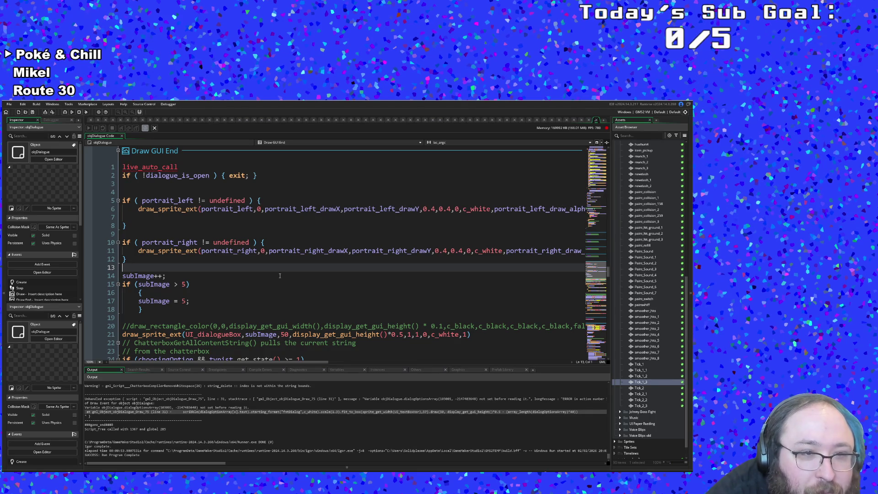
scroll(280, 276, down, 15)
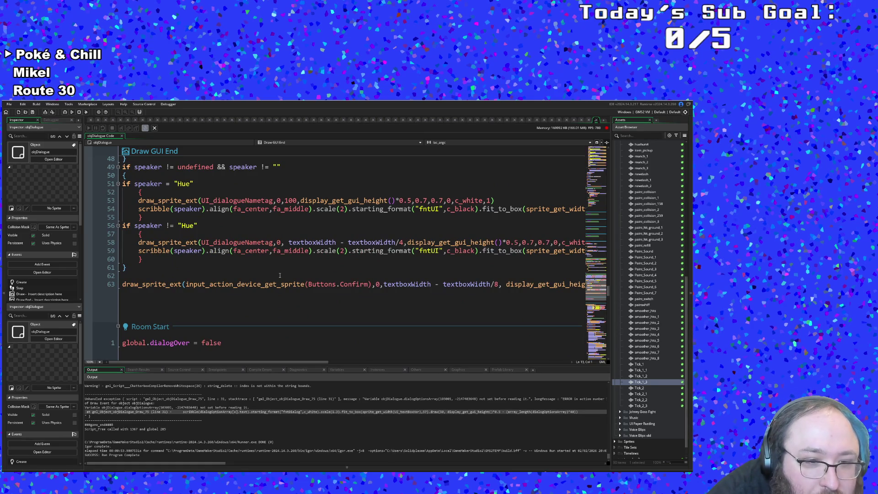
scroll(280, 276, up, 8)
Review the option-box drawing on lines 25–35, then scroll up to the Create event code
click(225, 251)
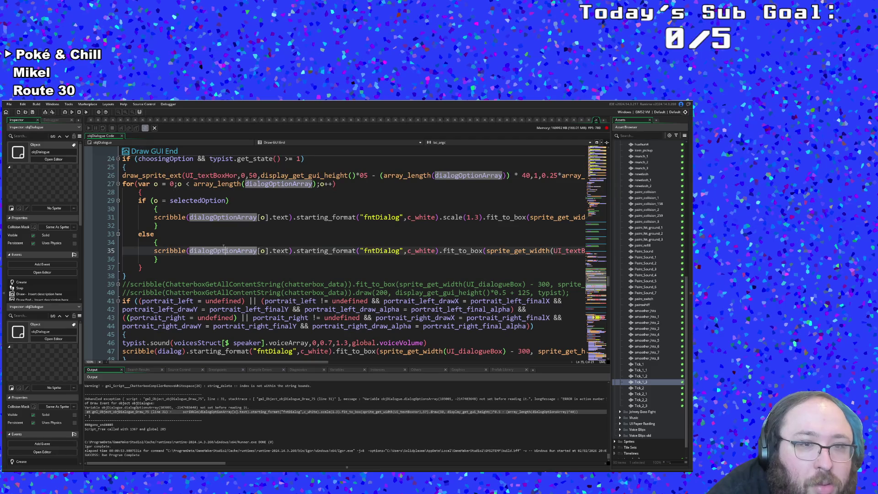
click(198, 234)
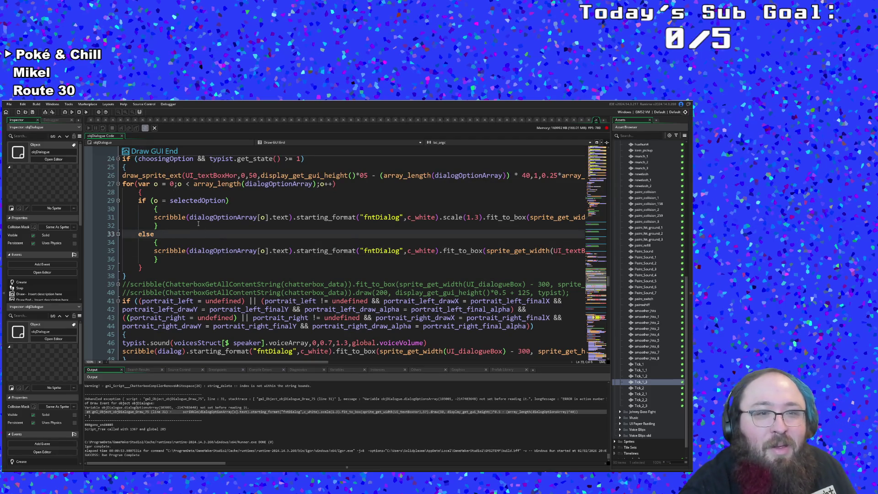
click(193, 225)
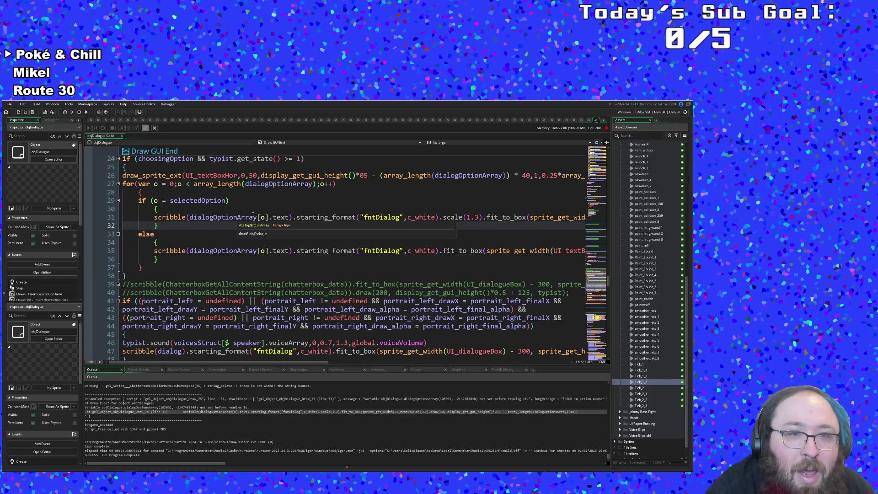
scroll(253, 214, up, 2)
scroll(255, 212, up, 6)
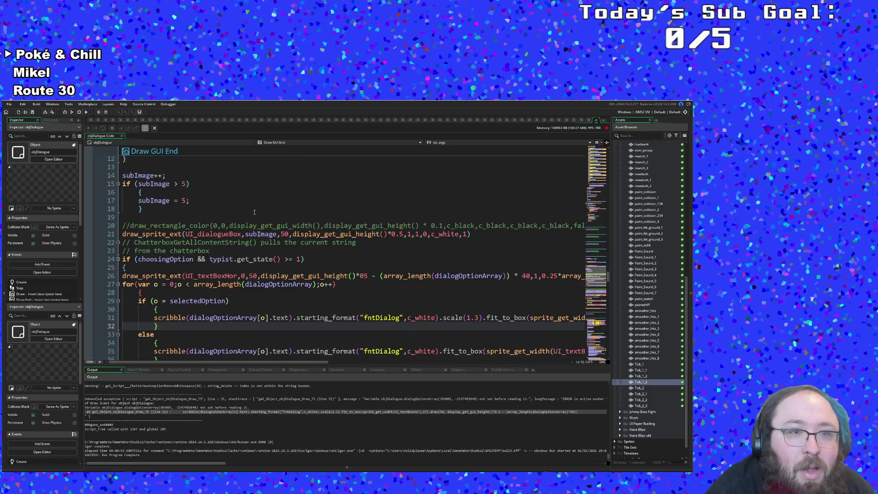
scroll(255, 212, down, 4)
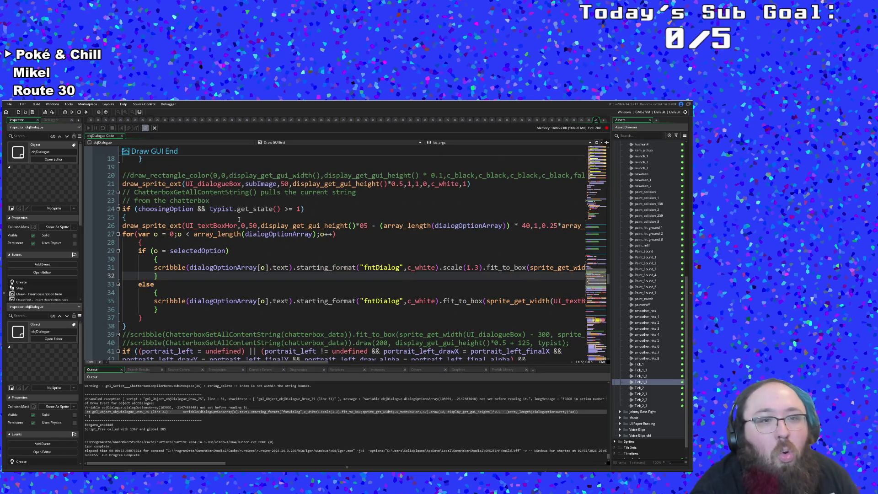
click(211, 225)
click(188, 219)
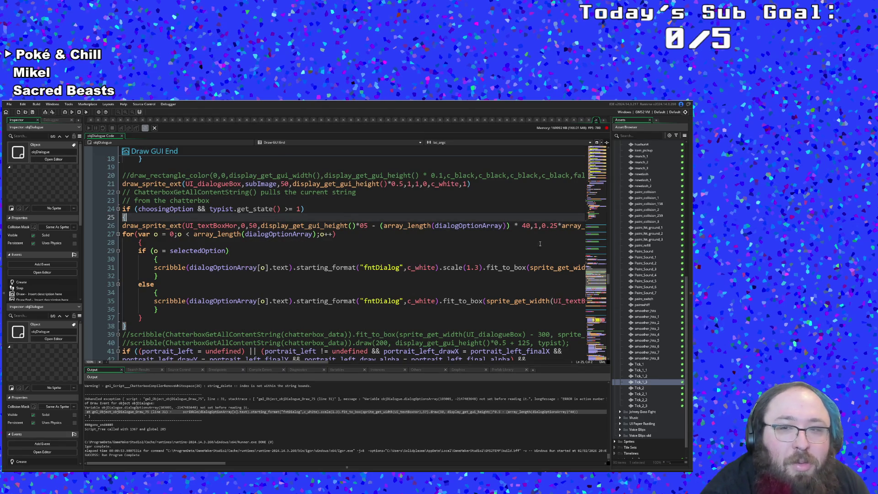
drag(611, 280, 610, 153)
Insert a '//Option variables' comment line just above the //Animation Curves block
scroll(339, 321, down, 8)
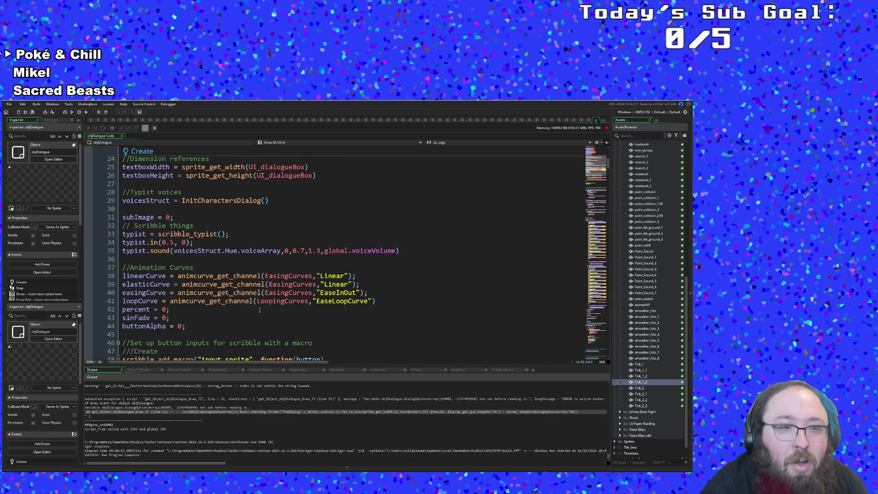
click(193, 319)
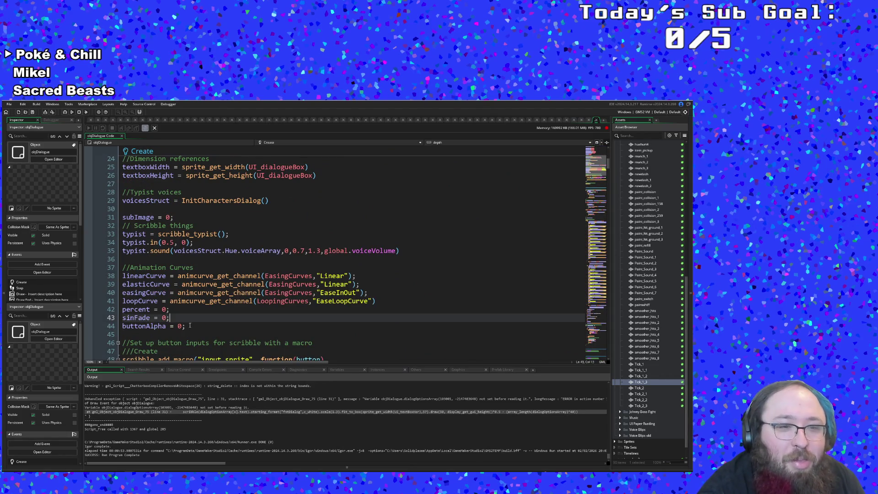
click(190, 326)
scroll(261, 292, down, 4)
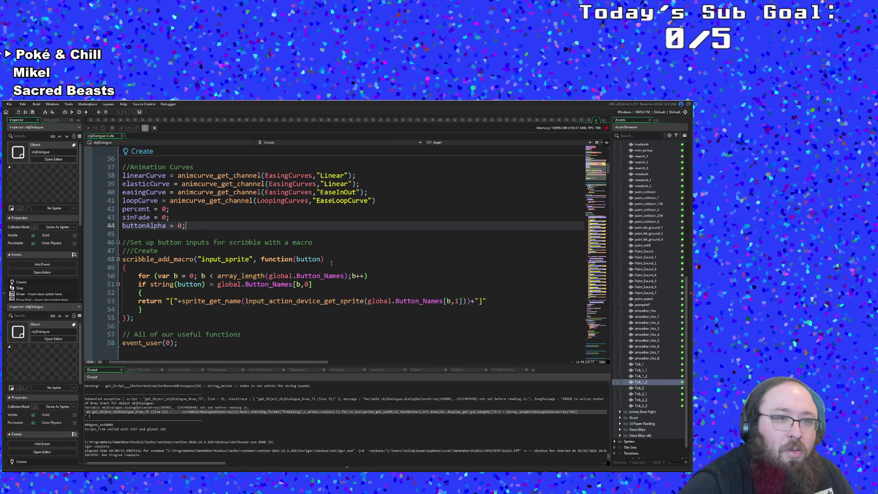
key(Return)
key(Return)
key(BackSpace)
key(BackSpace)
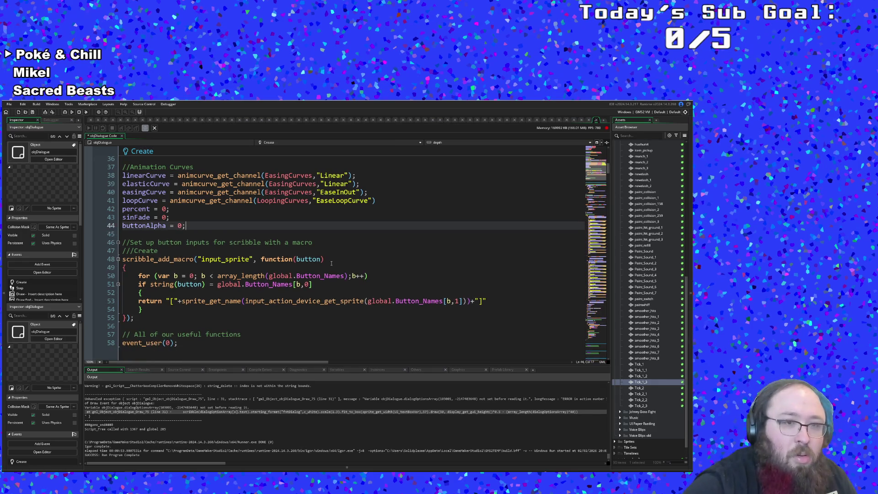
key(Up)
key(Up)
key(Up)
key(Up)
key(Up)
key(Up)
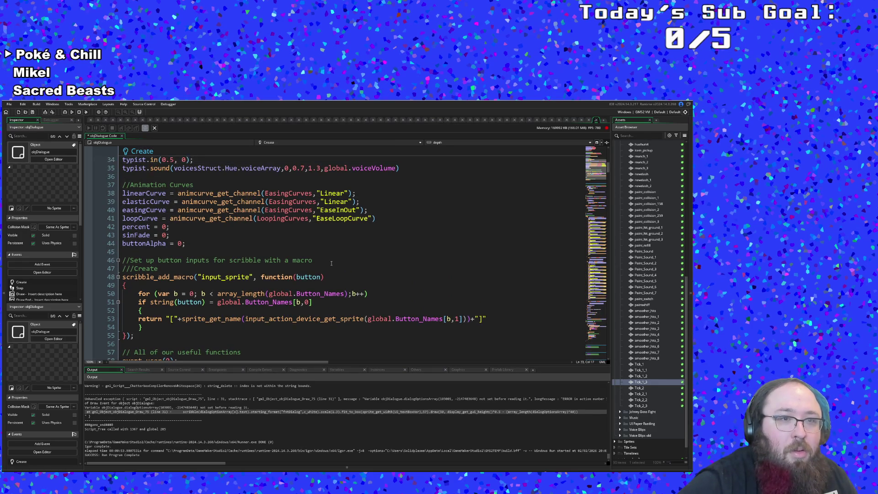
key(Down)
key(Down)
key(Down)
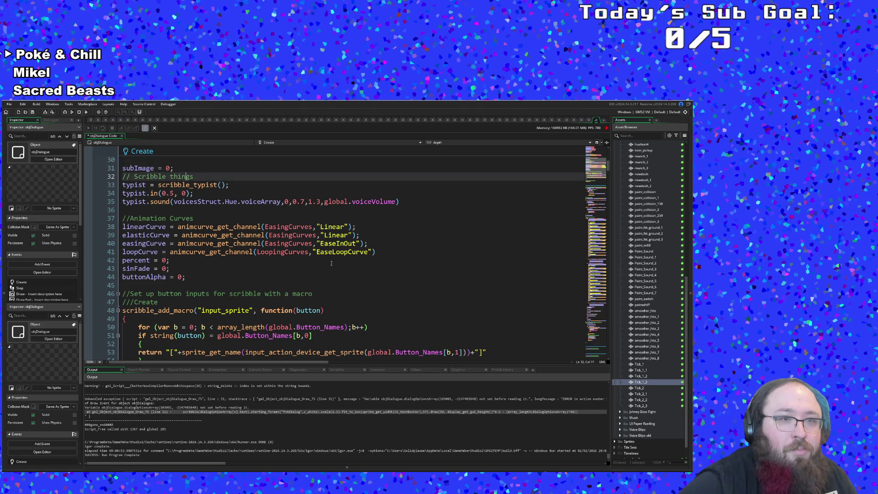
key(Return)
key(Return)
key(Up)
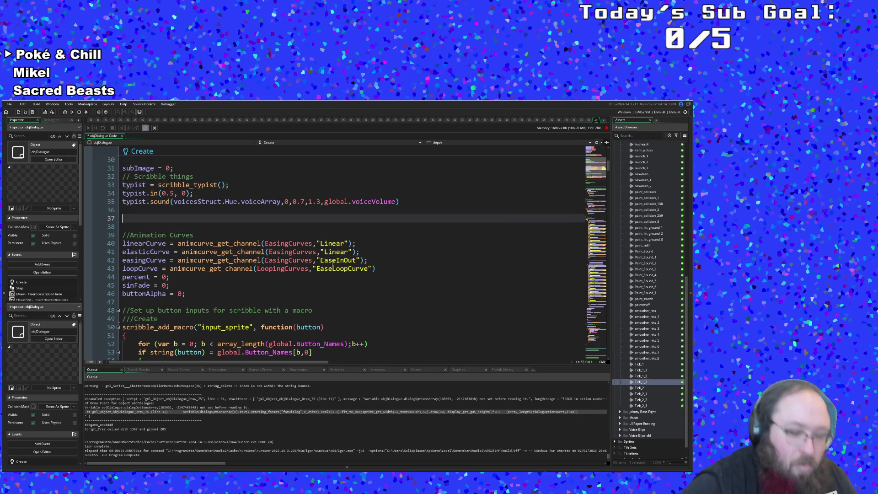
text(//Option var)
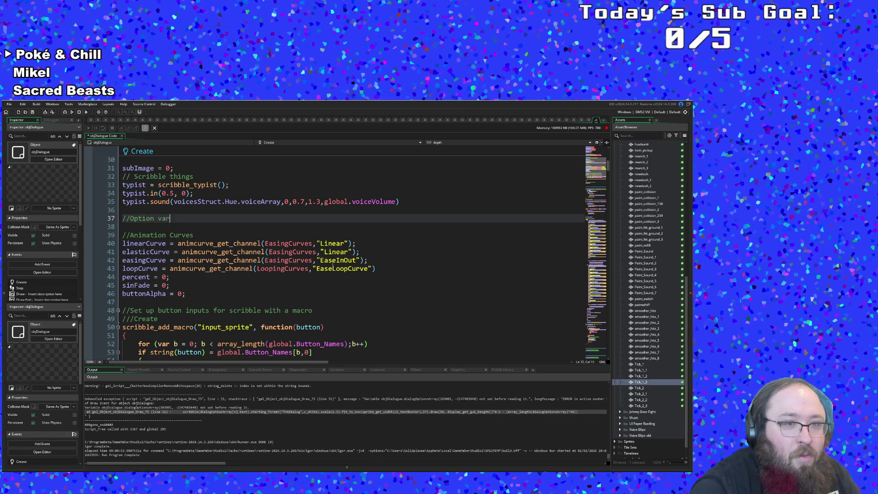
text(iables)
key(Return)
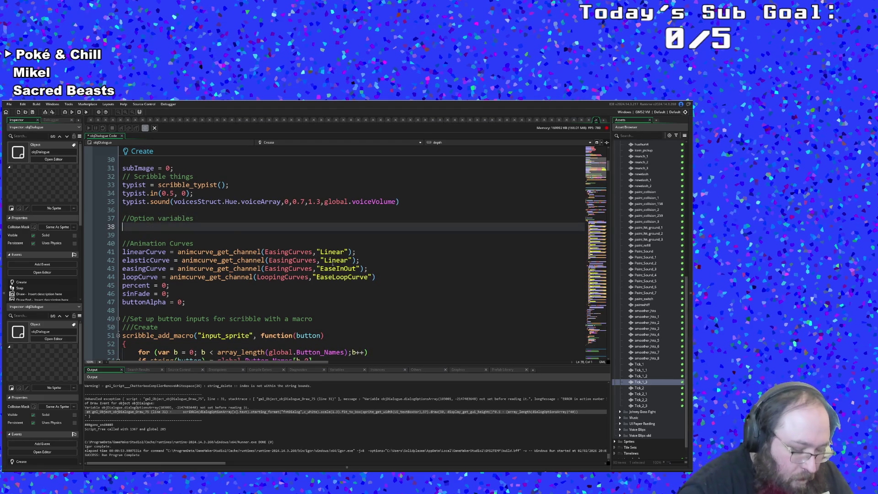
Try out an option-array variable name beneath the comment, then clear line 38 back to empty
text(opti)
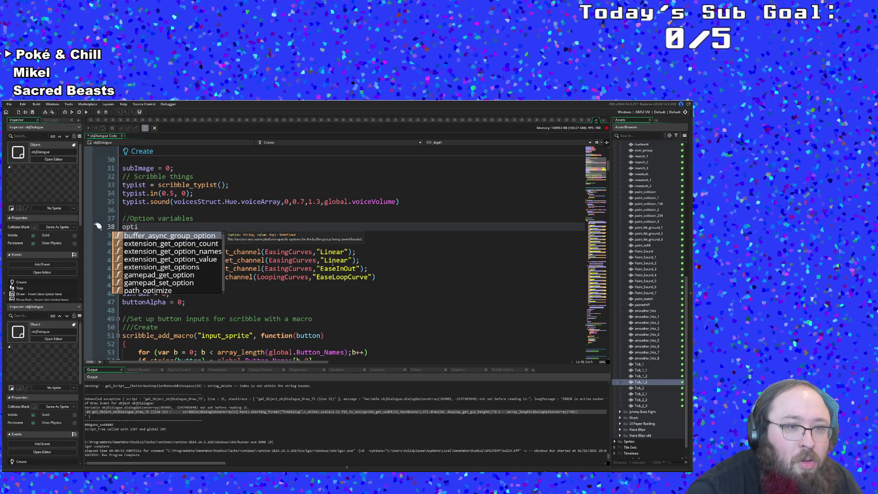
text(onSel)
key(BackSpace)
key(BackSpace)
key(BackSpace)
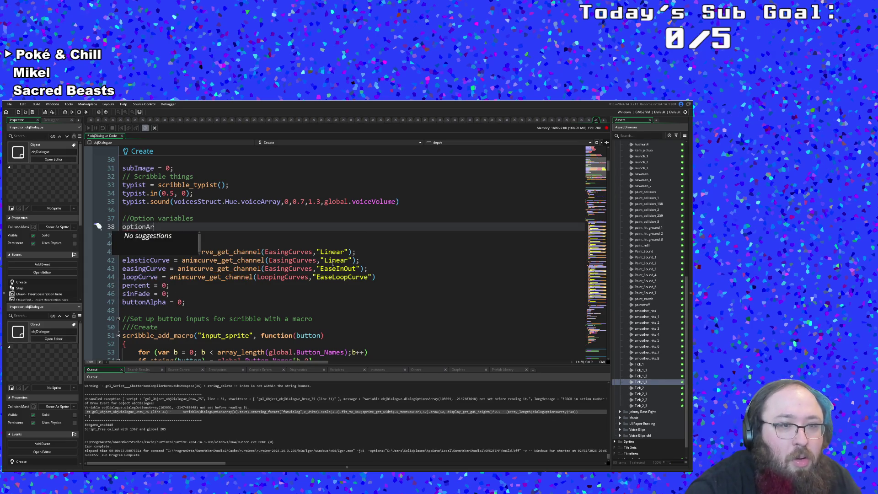
key(BackSpace)
key(BackSpace)
key(BackSpace)
text(di)
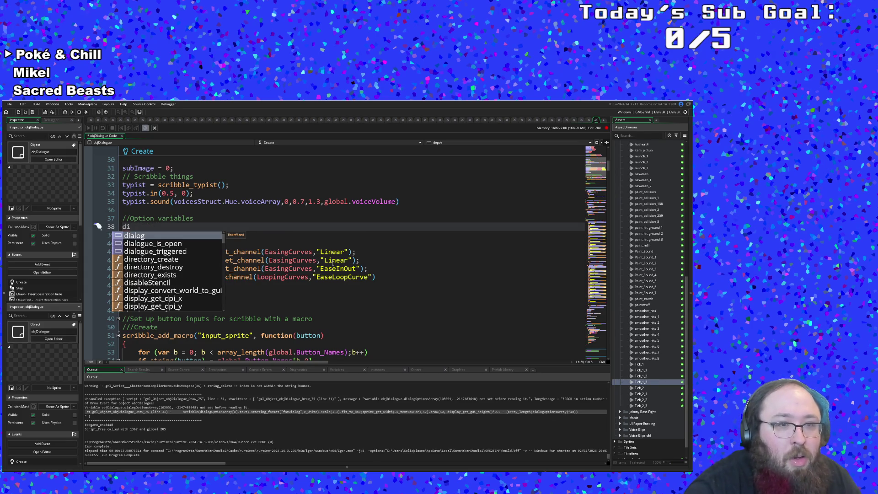
text(alogOp)
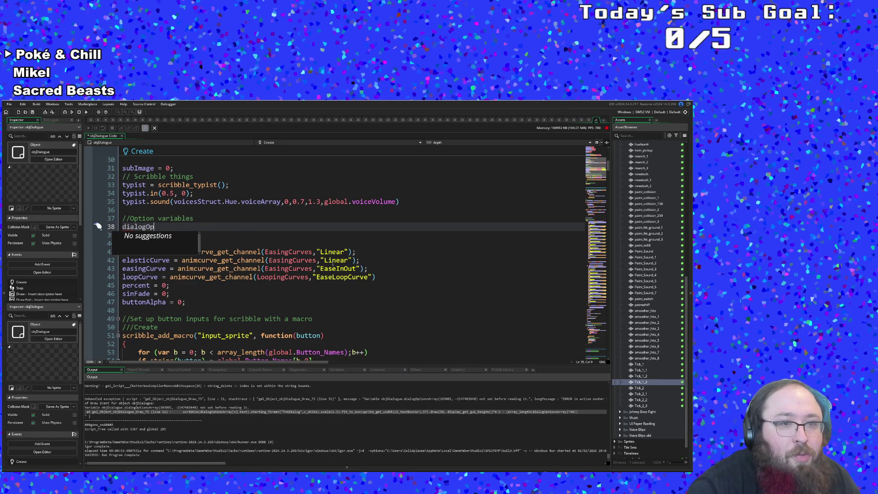
key(BackSpace)
key(BackSpace)
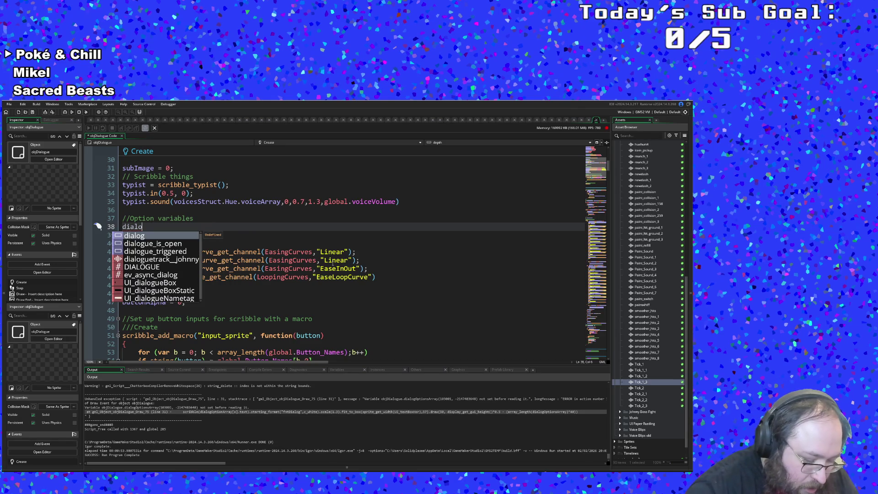
text(gOpti)
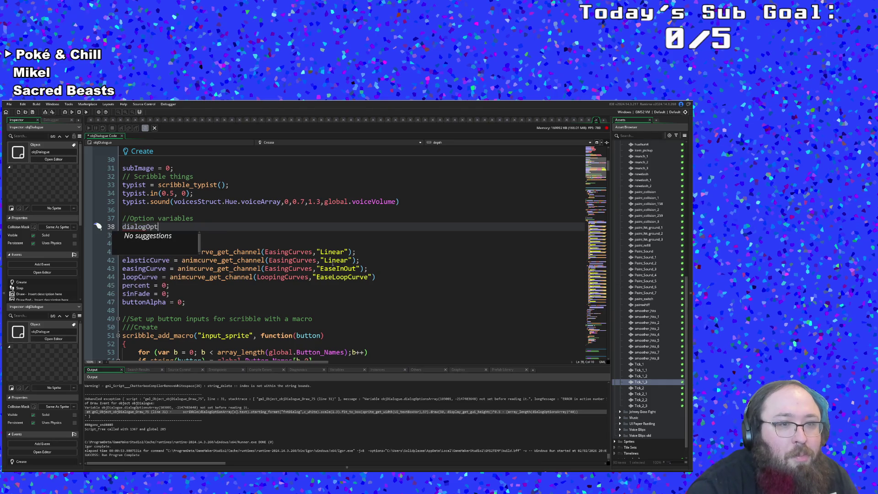
text(ons)
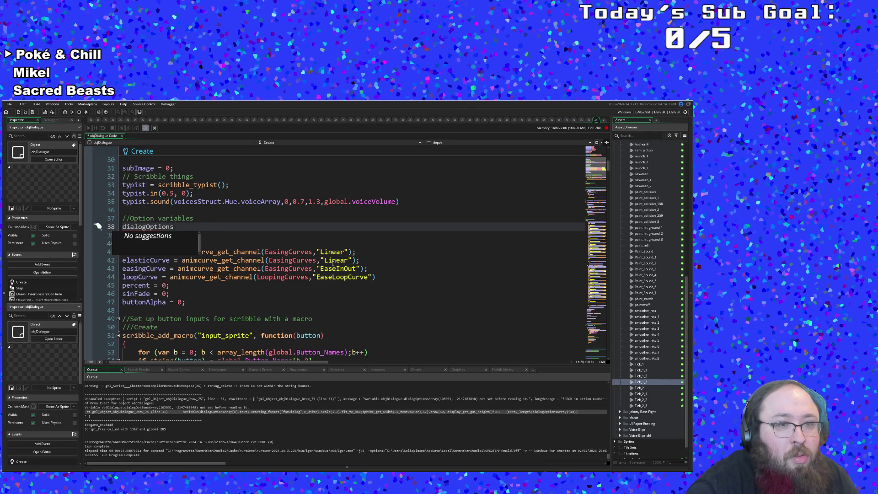
key(BackSpace)
key(BackSpace)
key(BackSpace)
text(array)
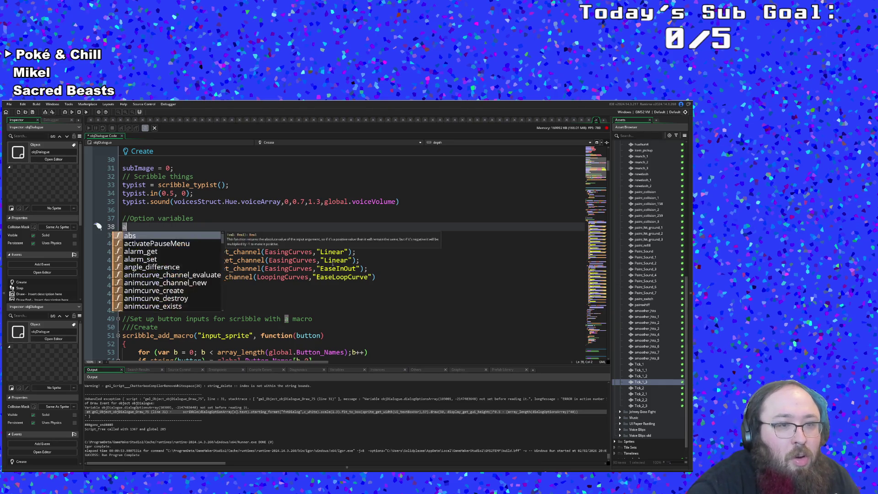
key(BackSpace)
key(BackSpace)
key(BackSpace)
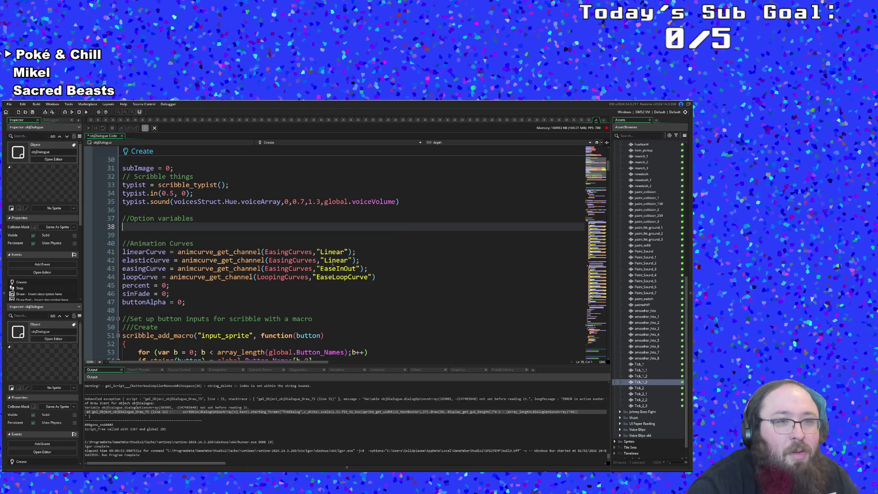
Declare dialogOptionsArray on line 38 under //Option variables, then start a code search
scroll(352, 286, down, 6)
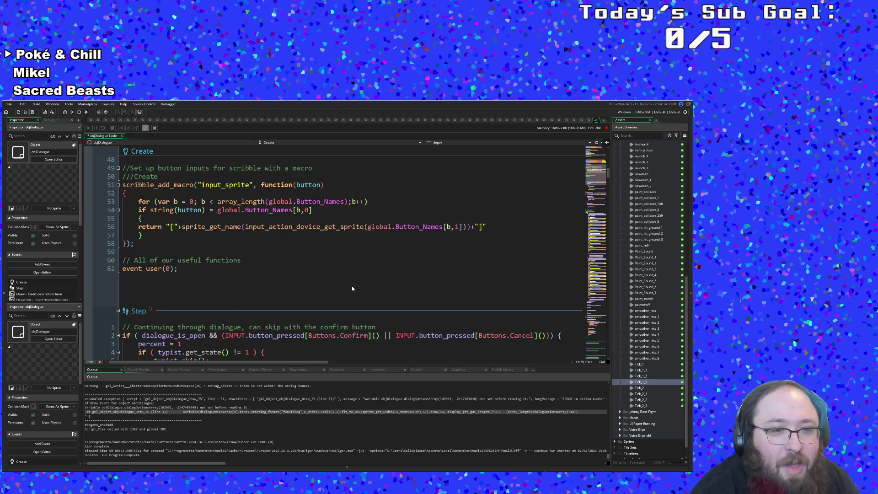
scroll(352, 286, up, 4)
scroll(179, 249, up, 6)
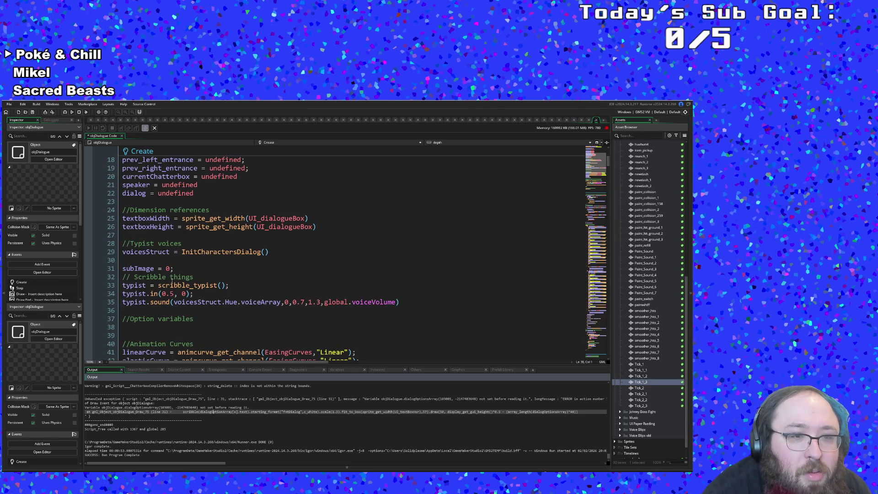
click(149, 325)
text(dialog)
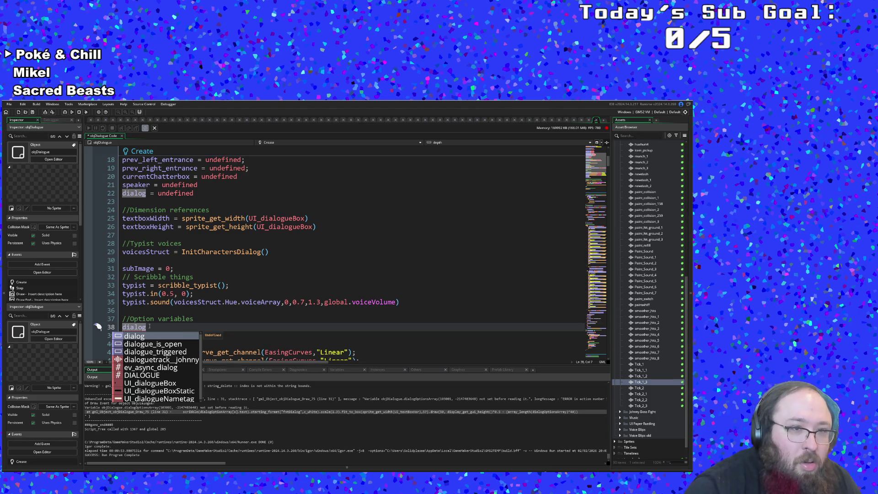
text(Op)
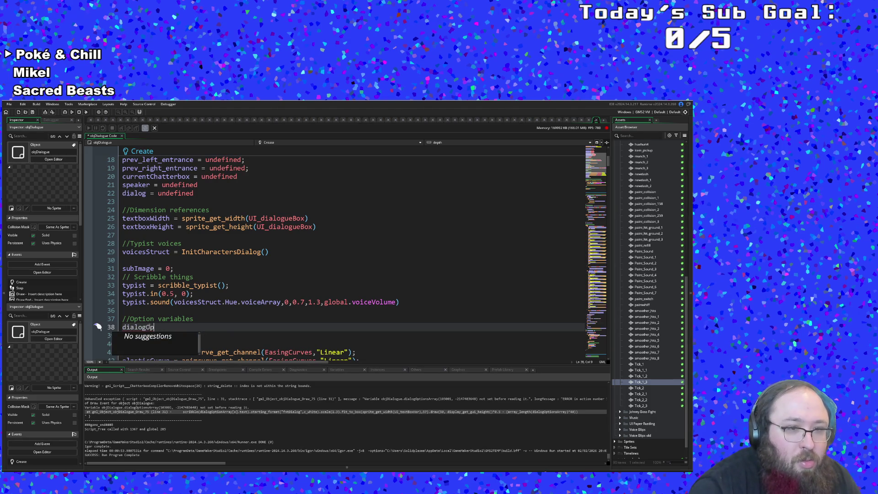
text(tion)
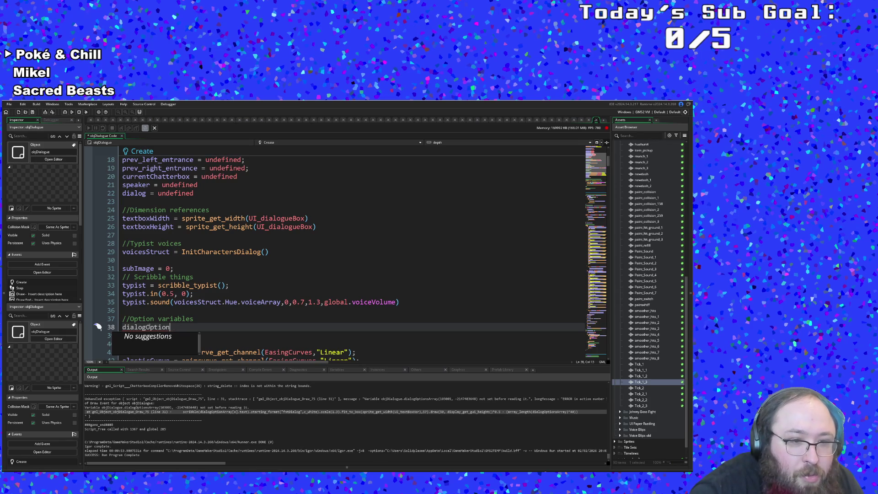
text(ssArray)
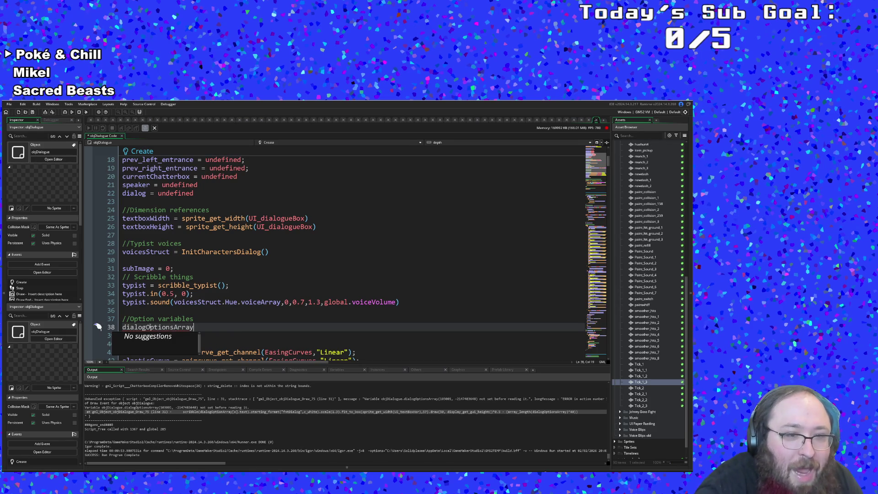
key(BackSpace)
key(BackSpace)
key(BackSpace)
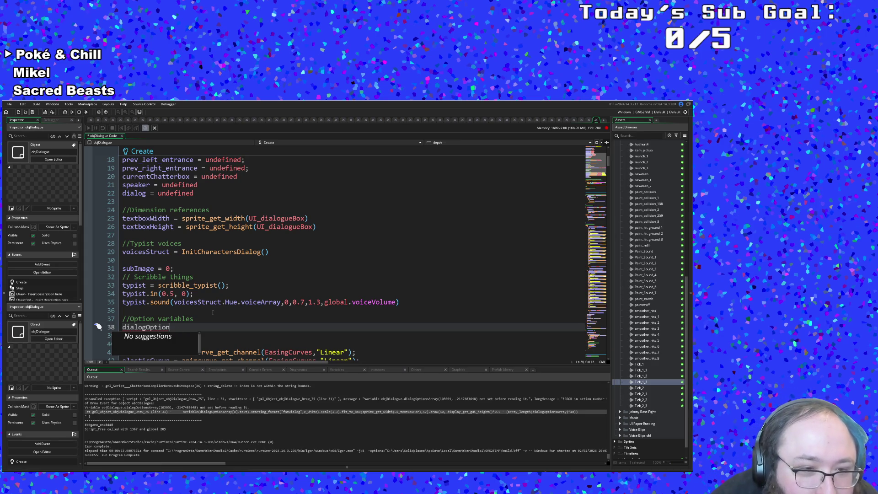
scroll(213, 313, down, 4)
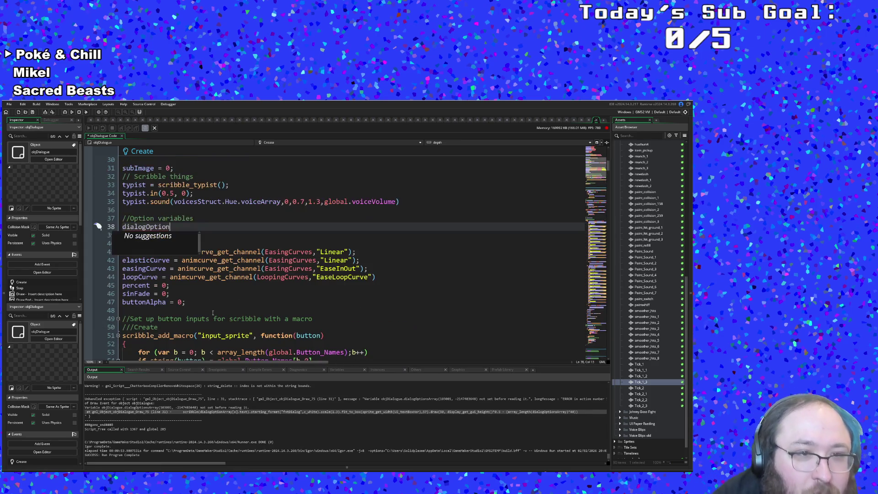
text(s)
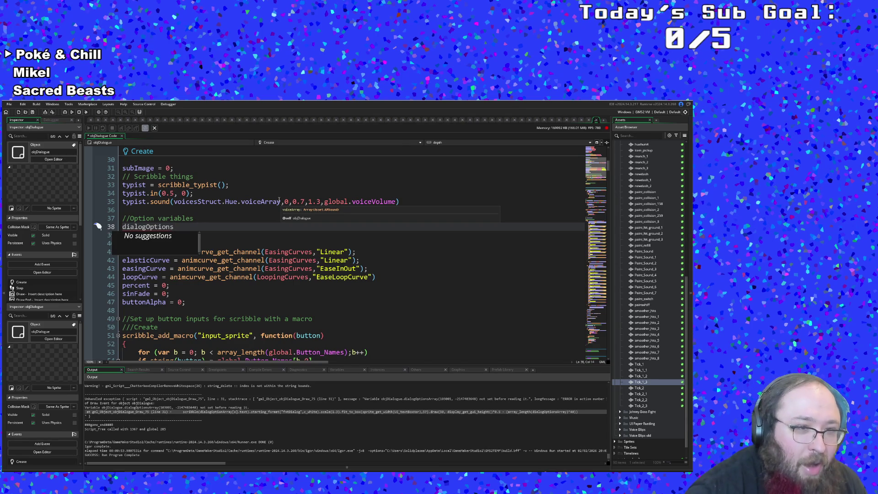
text(Array)
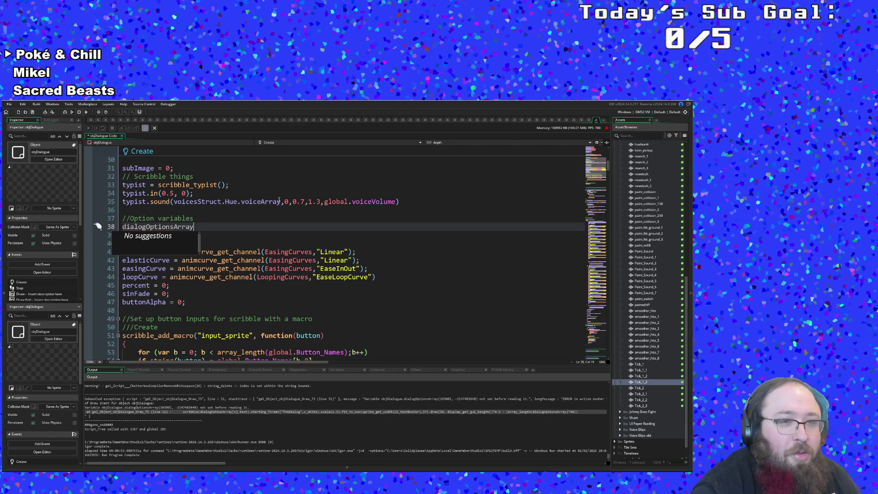
key(ctrl+f)
Search the object's code for 'dialogOptions' and step through each match
text(dial)
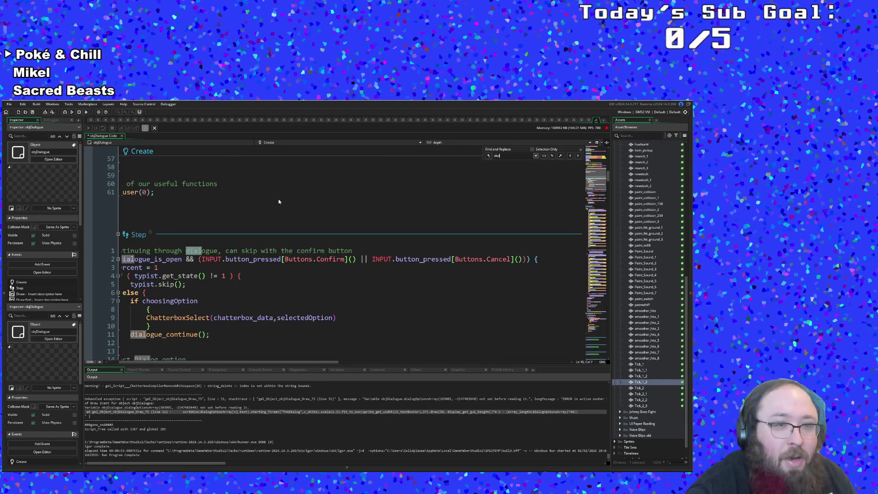
text(ogOptio)
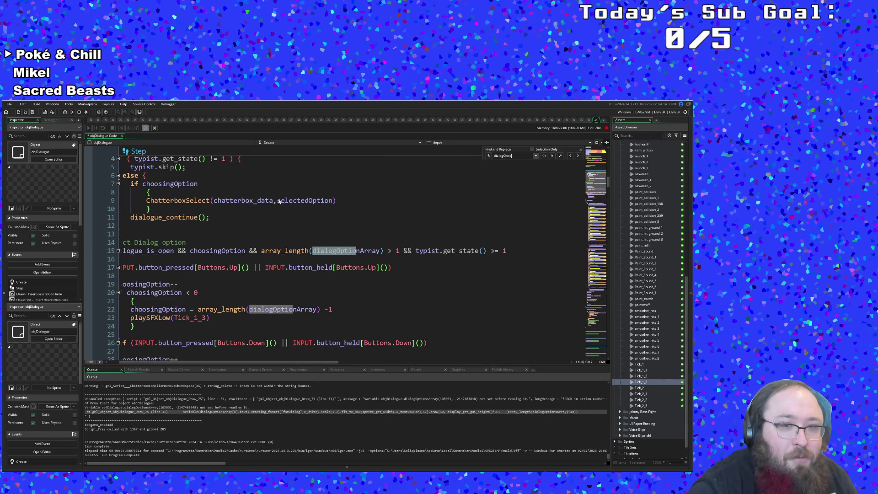
text(ns)
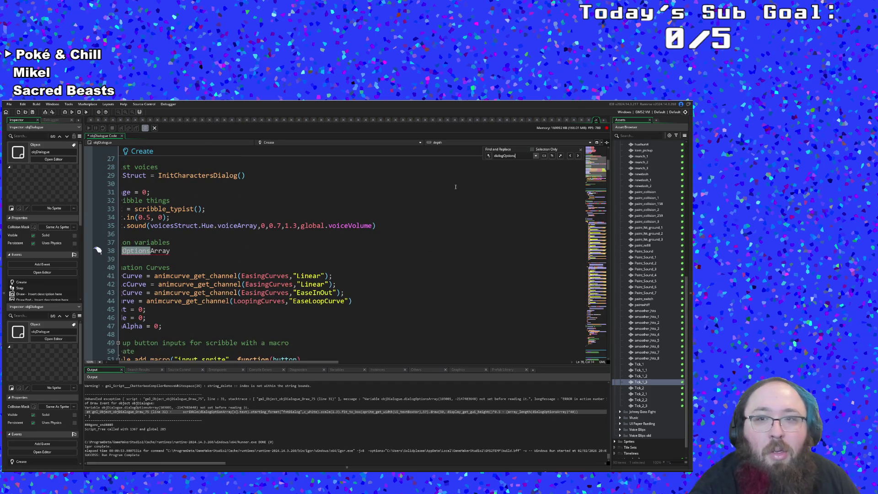
click(578, 156)
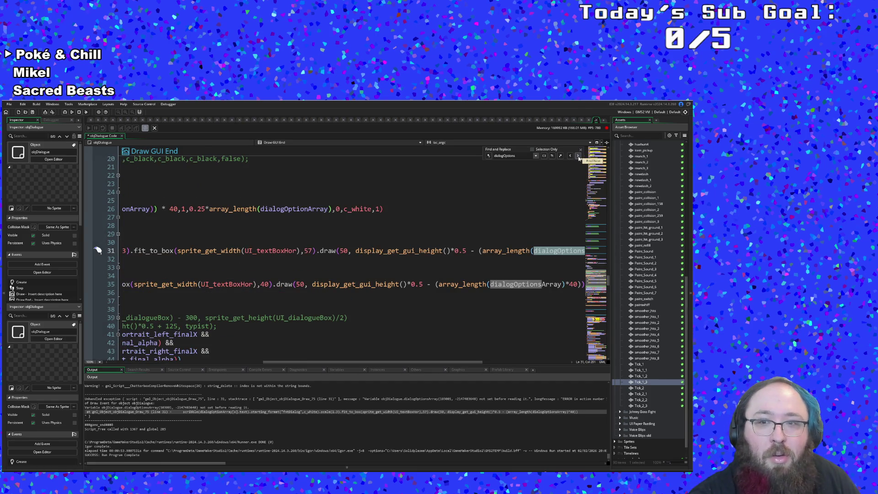
drag(443, 364, 489, 364)
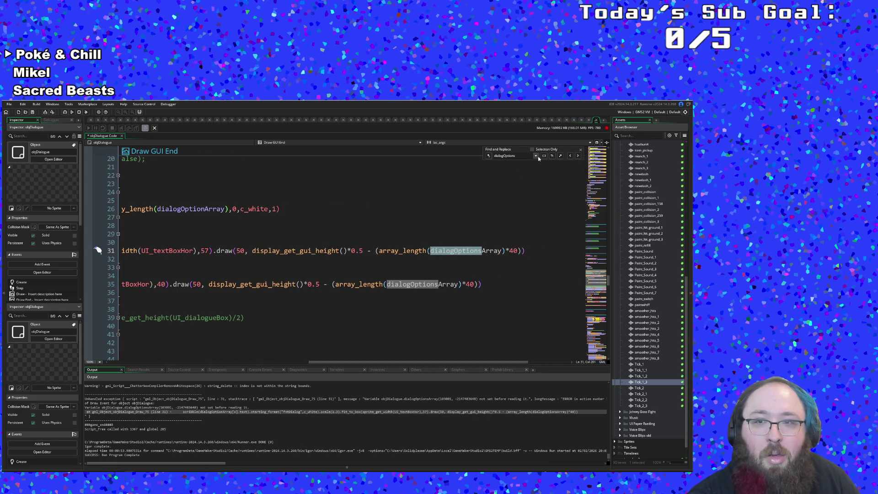
click(579, 156)
click(578, 156)
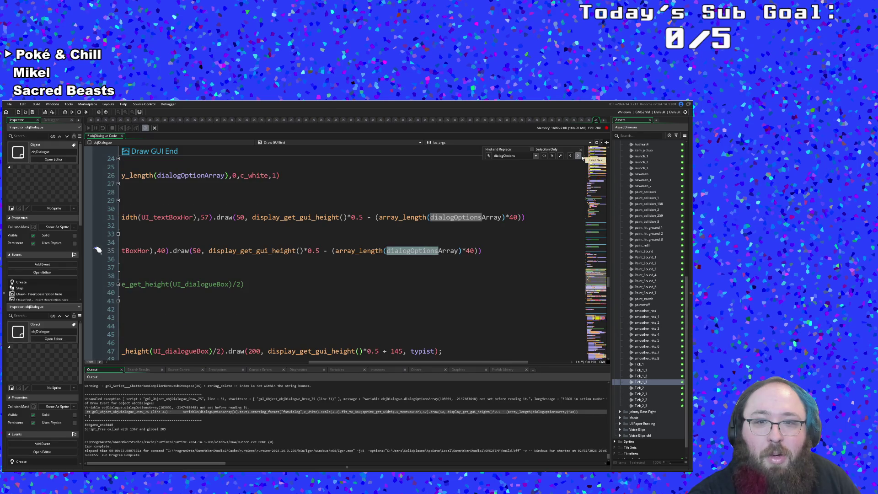
click(579, 156)
click(578, 157)
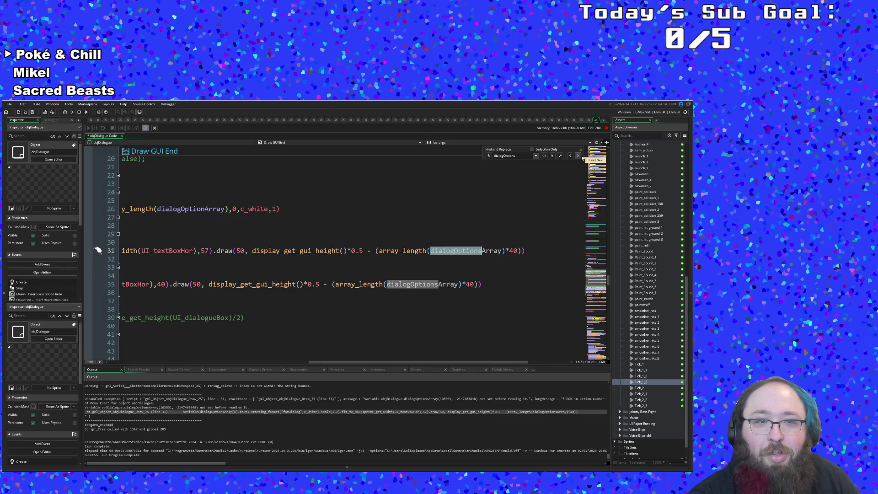
click(536, 156)
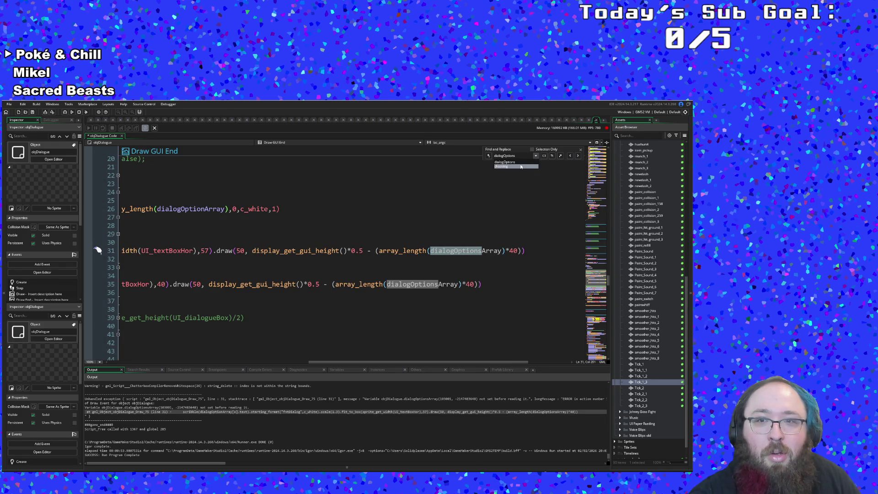
key(Return)
Replace all 'dialogOptions' with 'dialogOption', then review the renamed matches back to the Create event
click(488, 156)
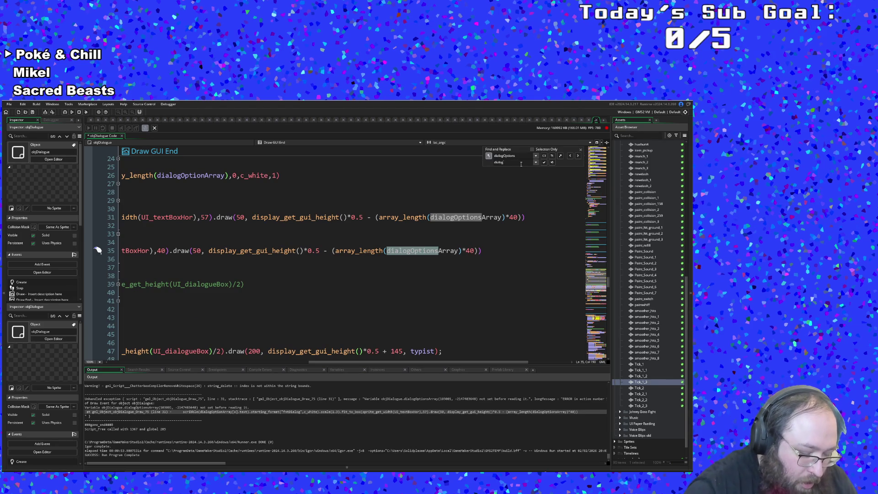
text(Option)
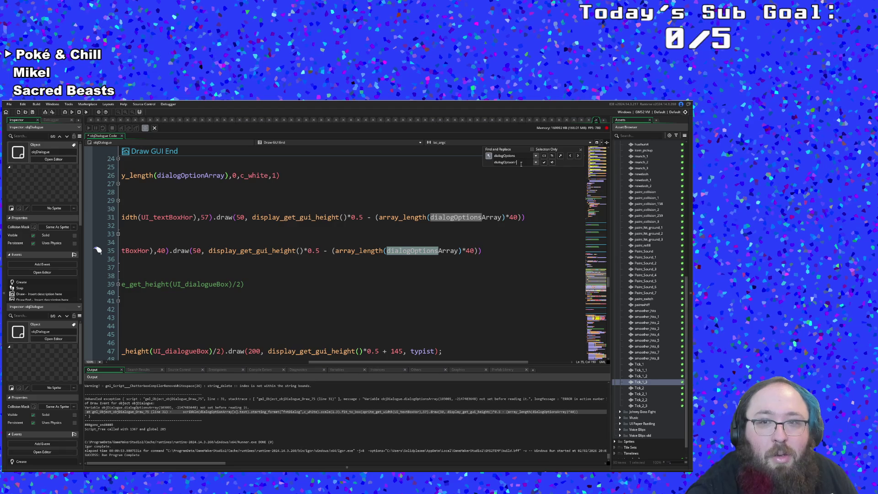
text(i)
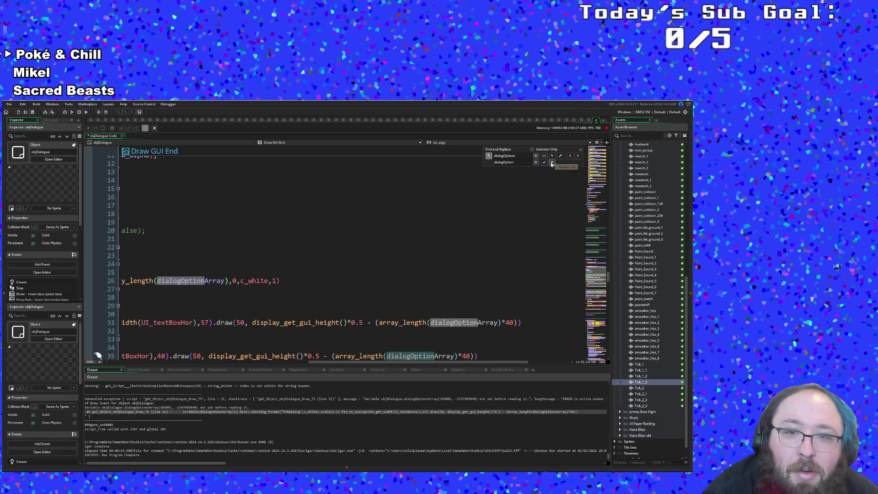
click(552, 162)
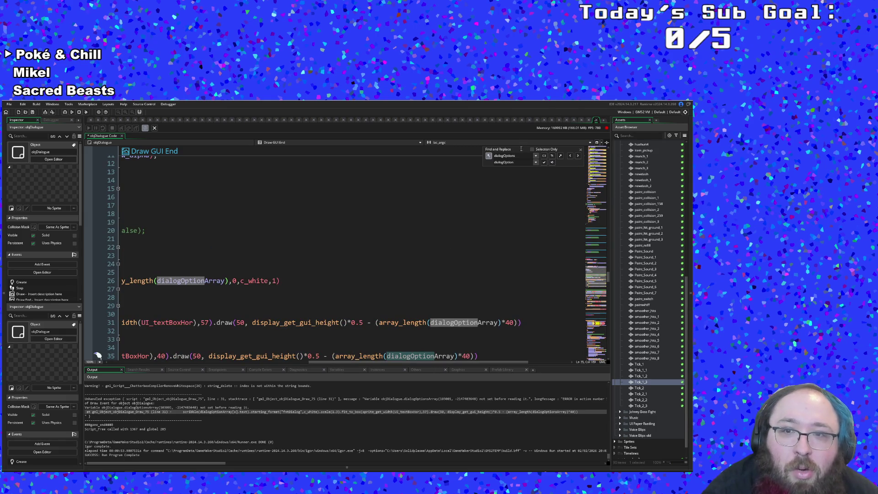
key(Return)
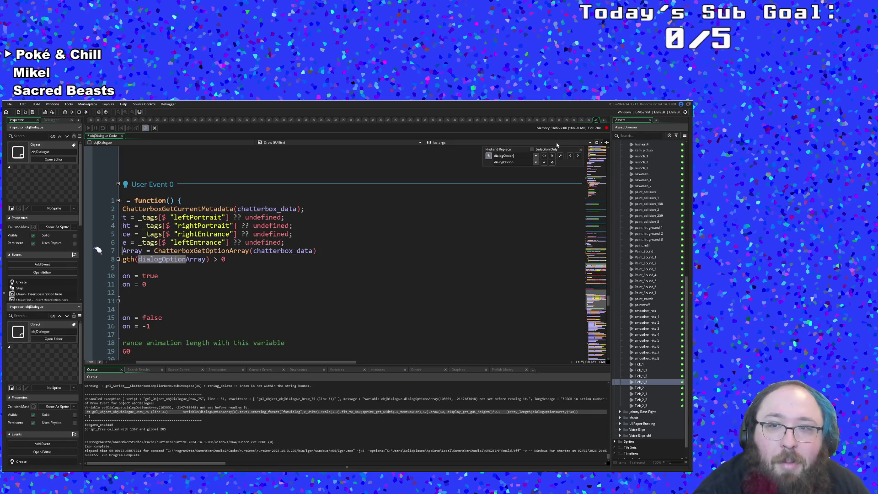
click(570, 156)
click(570, 156)
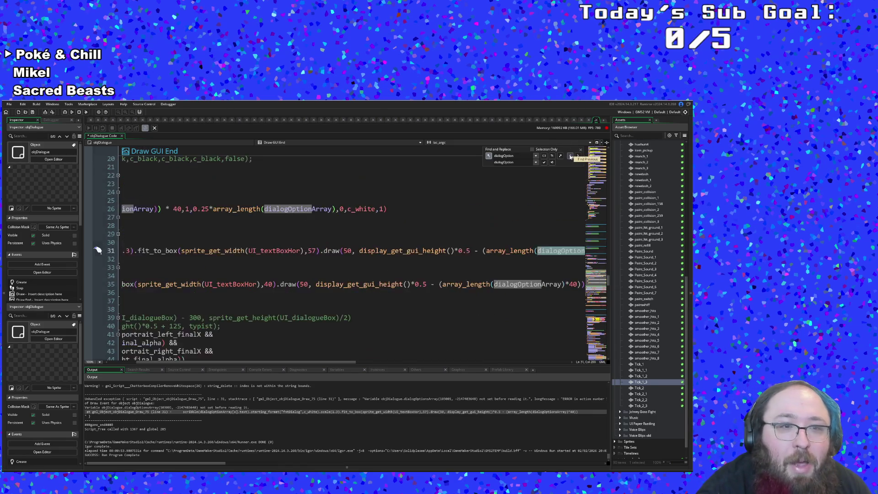
click(570, 156)
click(570, 156)
click(570, 156)
click(570, 156)
click(570, 157)
click(570, 156)
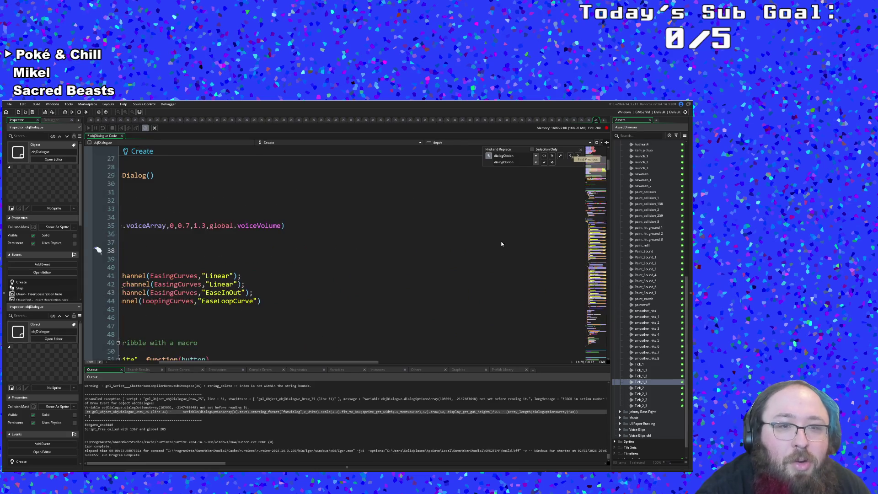
scroll(606, 173, up, 8)
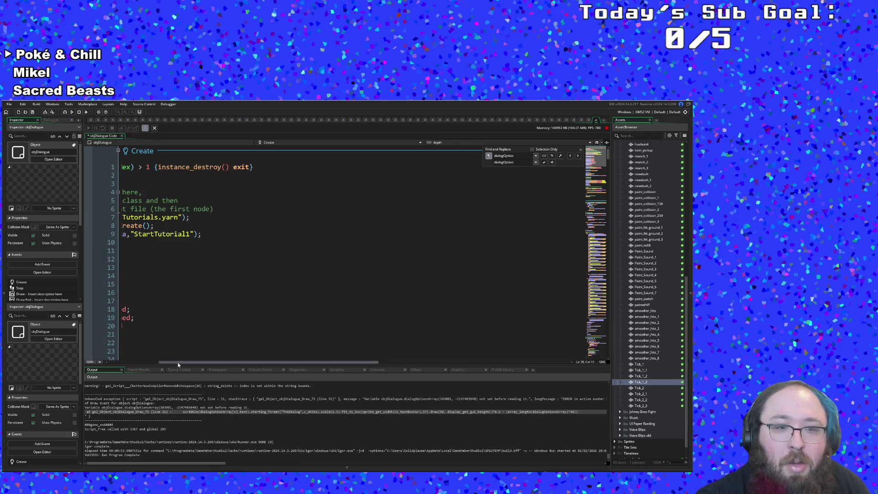
drag(177, 363, 105, 363)
scroll(240, 295, down, 4)
scroll(241, 296, down, 4)
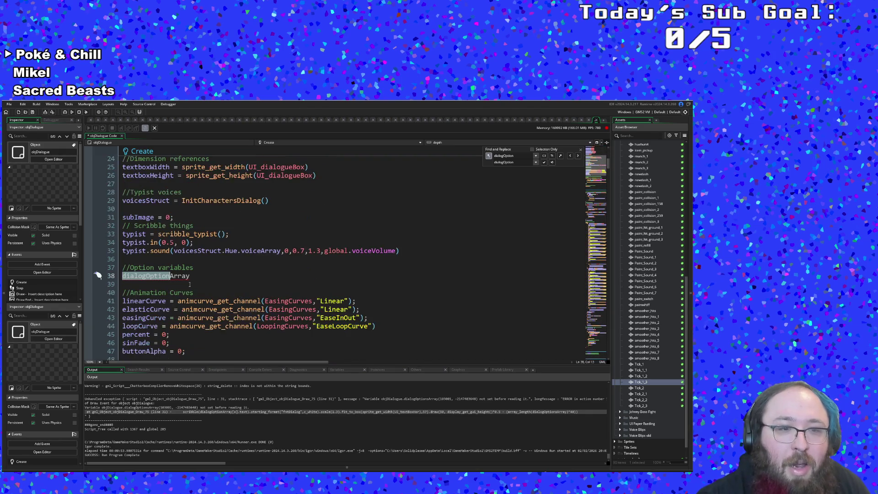
Initialise dialogOptionArray to noone on line 38 of the Create event
click(193, 276)
text(=)
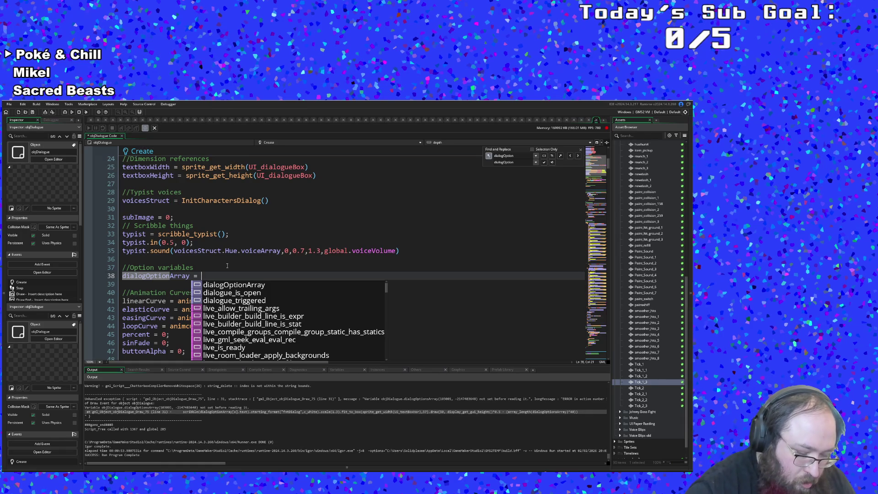
text( [])
key(Down)
key(Down)
key(Insert)
key(Left)
key(Left)
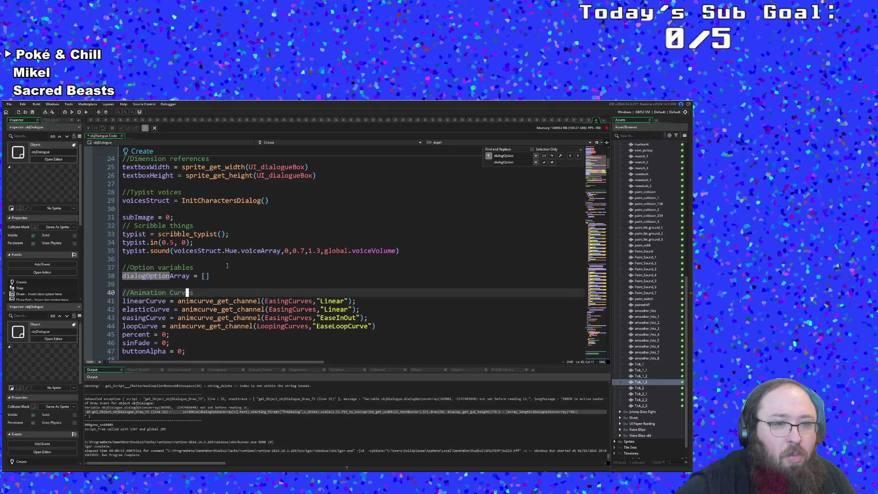
key(Home)
key(Left)
key(Left)
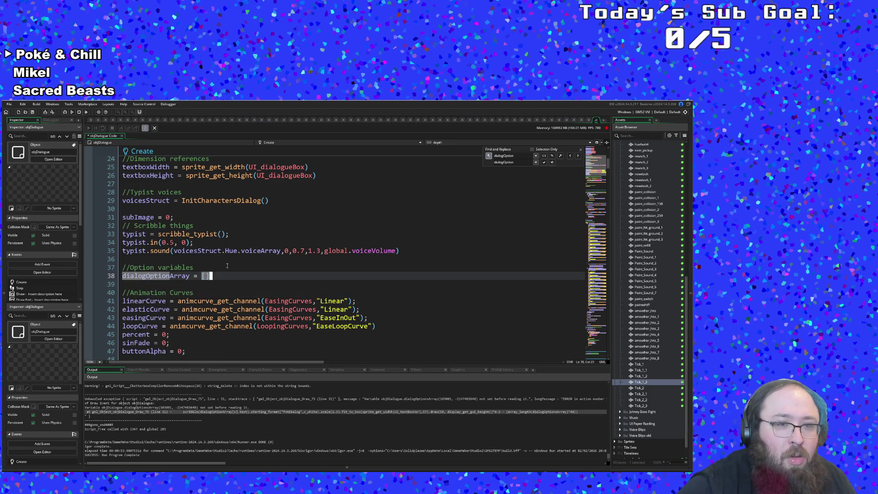
key(BackSpace)
key(BackSpace)
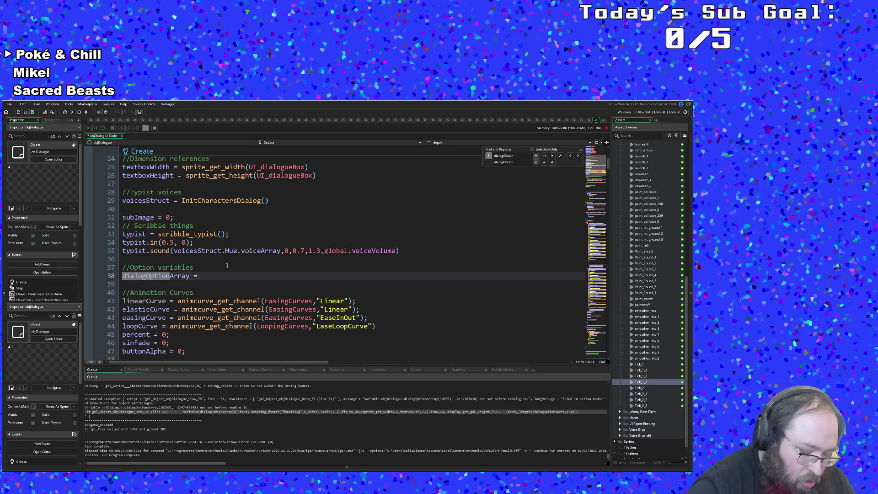
text(noone)
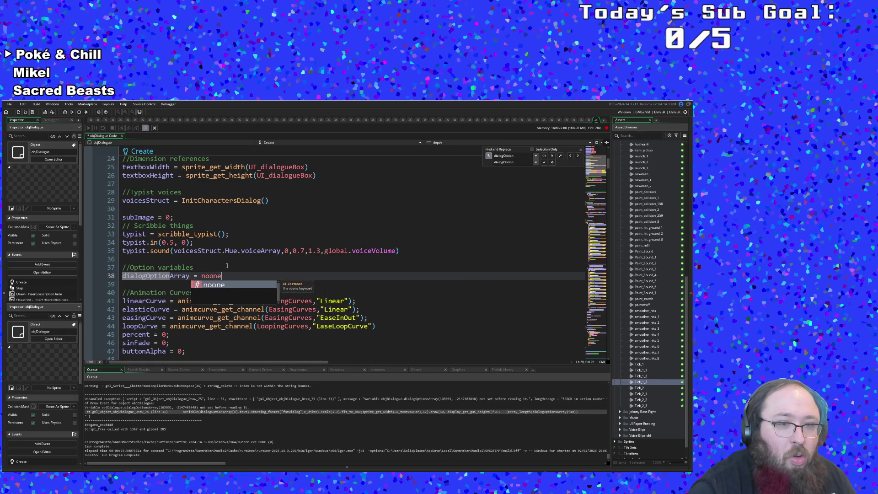
key(Escape)
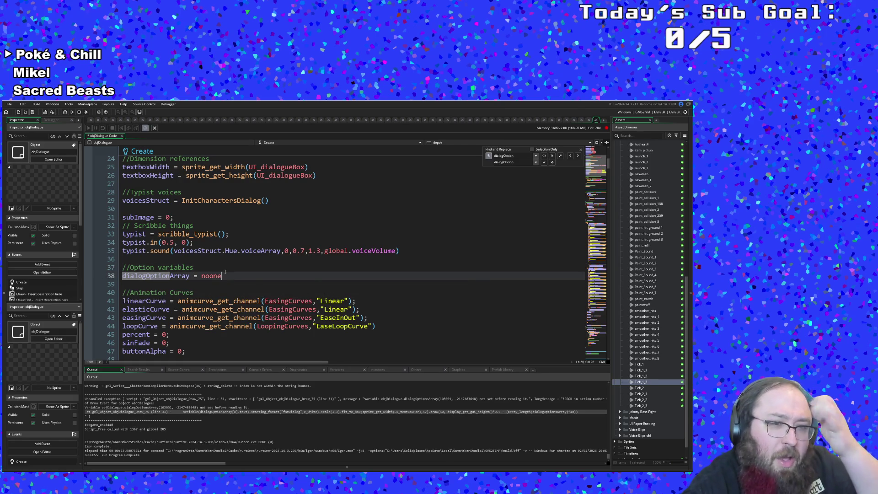
Add selectedOption = 0 on the line below dialogOptionArray
key(Return)
text(s)
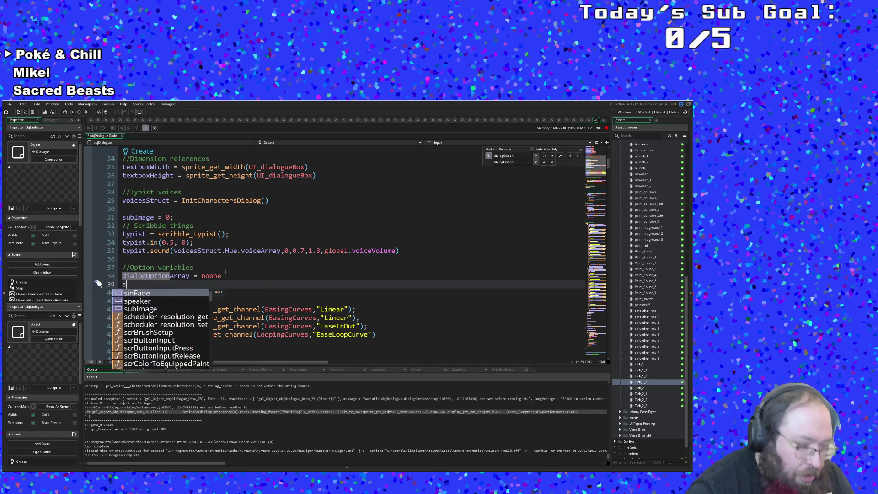
text(electedOptuo)
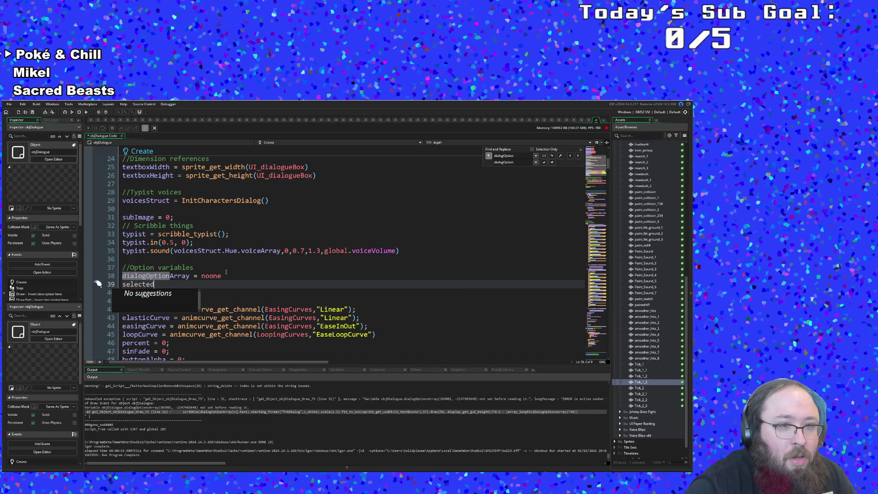
key(BackSpace)
key(BackSpace)
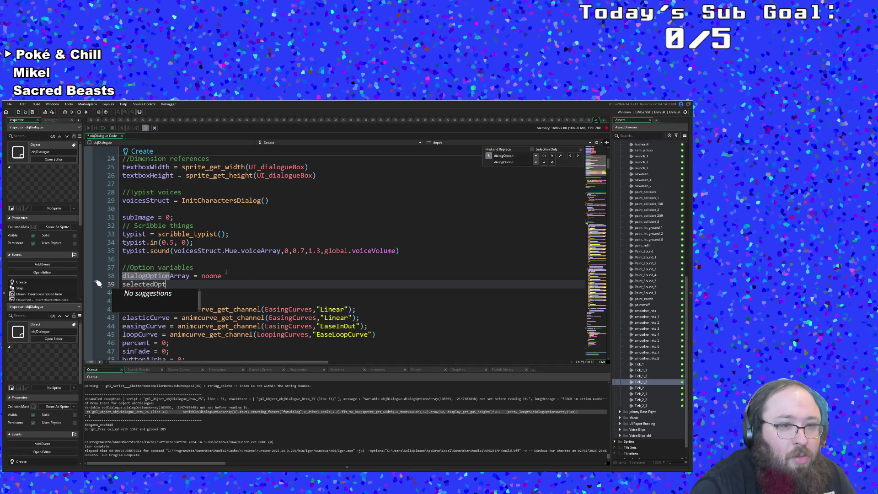
text(ion = 0)
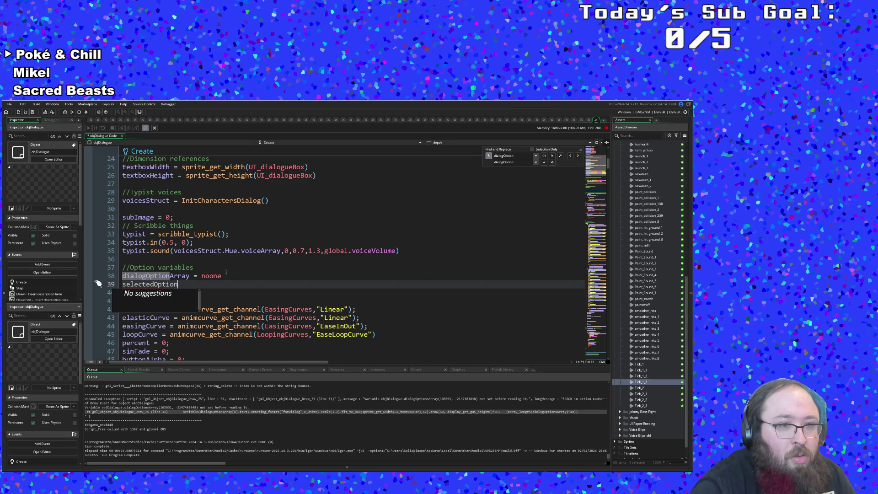
key(Return)
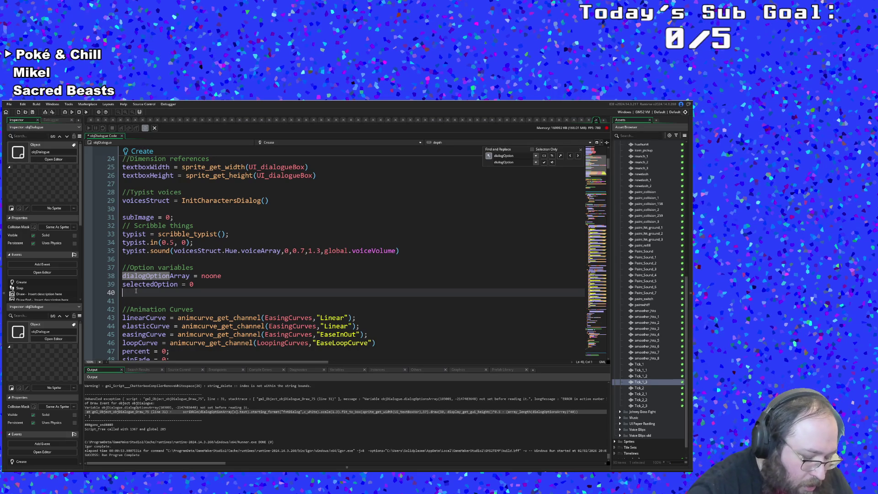
key(ctrl+space)
key(Escape)
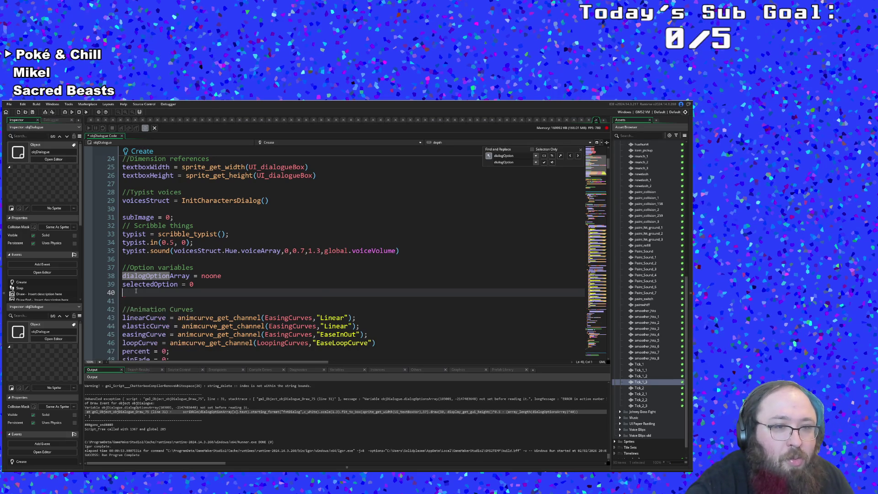
Search the code for 'option' and review where the option variables are used
double_click(503, 156)
text(option)
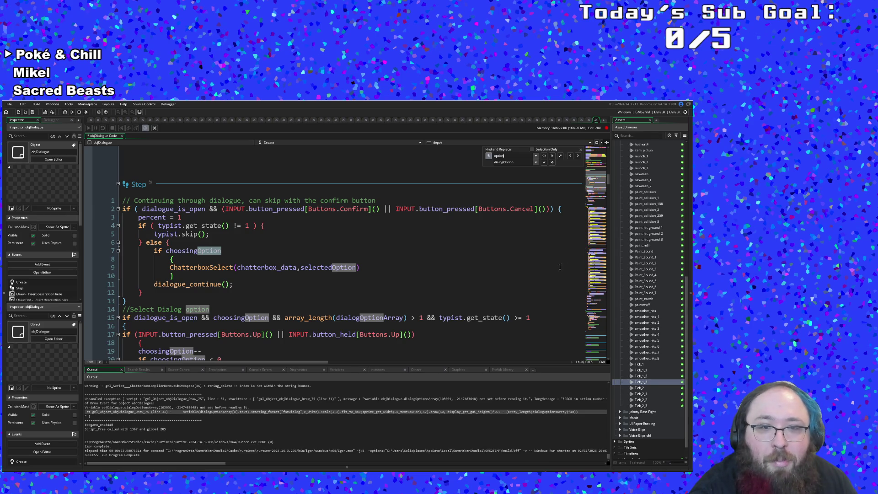
scroll(486, 298, down, 6)
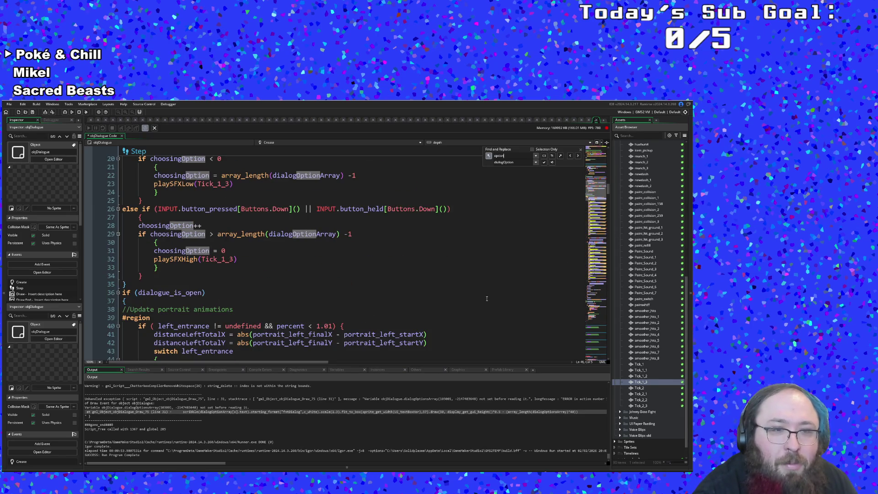
scroll(487, 298, down, 18)
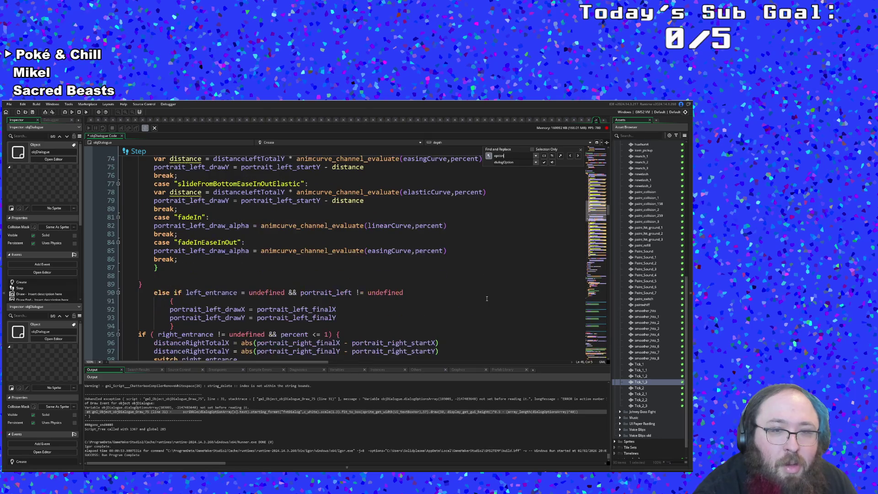
scroll(486, 257, up, 20)
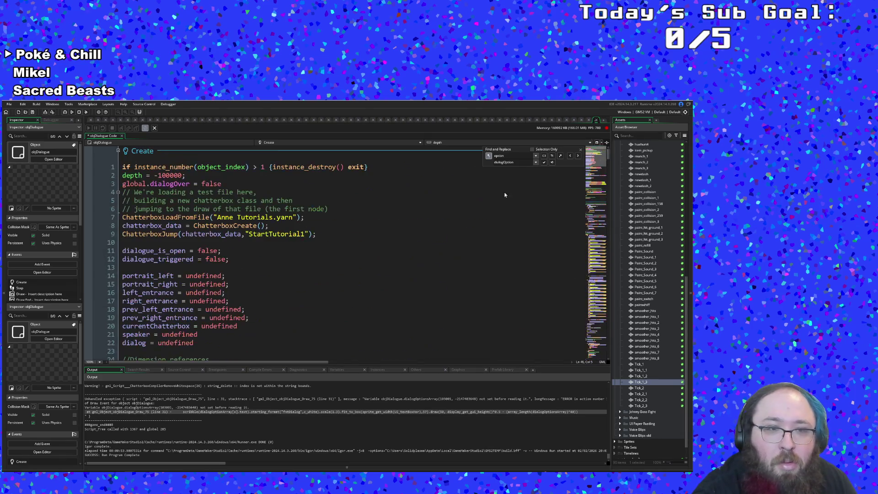
scroll(347, 295, down, 10)
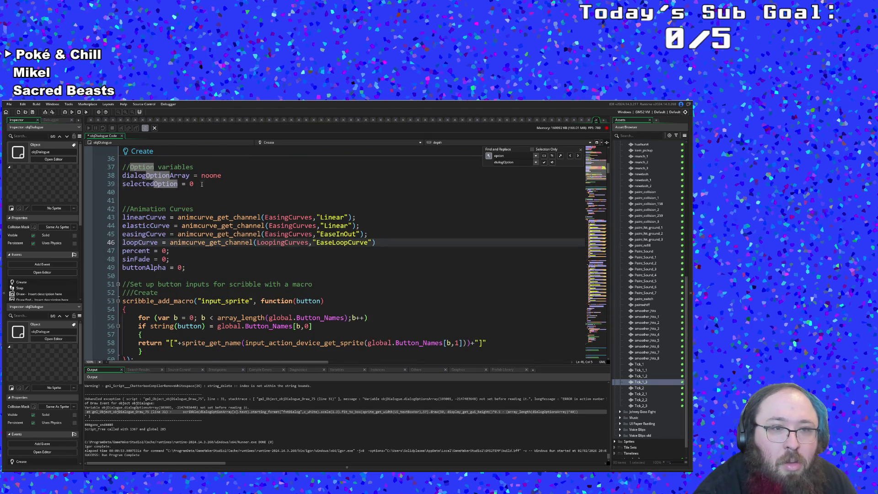
Add choosingOption = false on line 40 below selectedOption
click(202, 185)
key(Return)
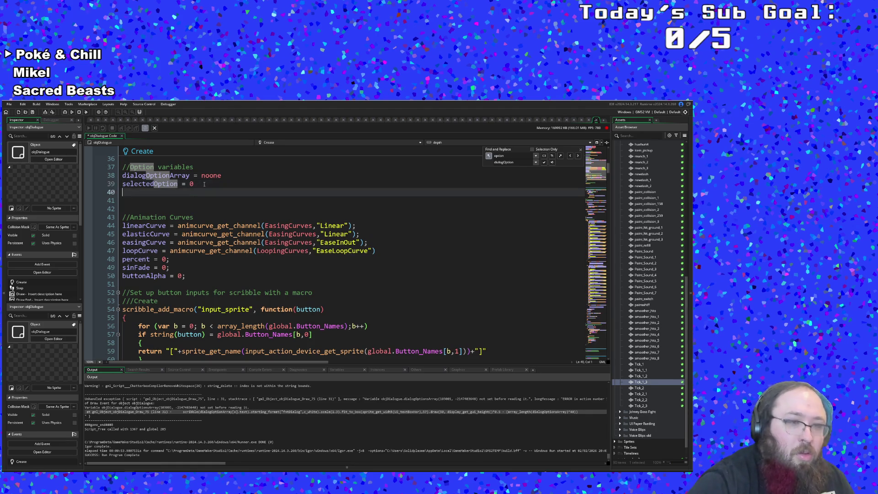
text(choos)
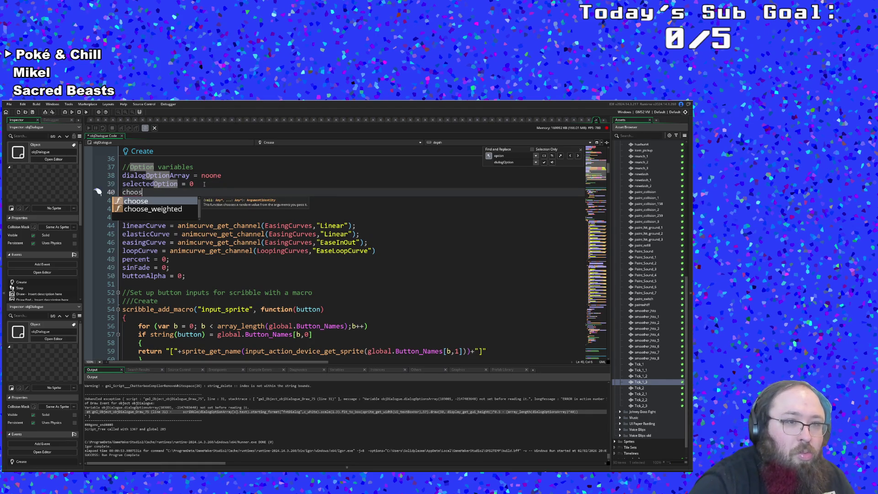
text(ingOptio)
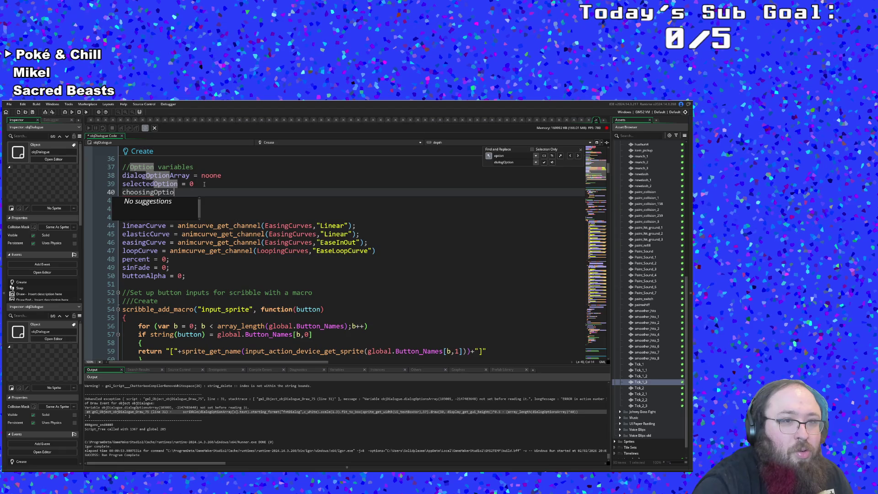
text(n = false)
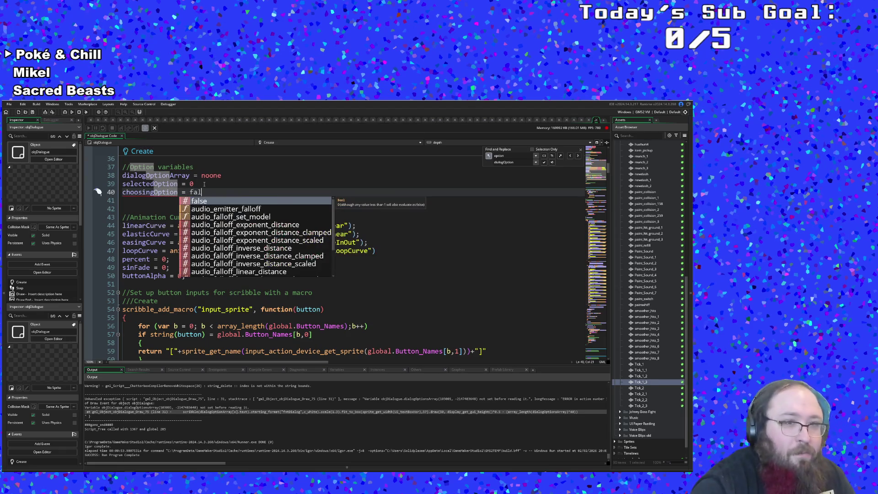
click(242, 251)
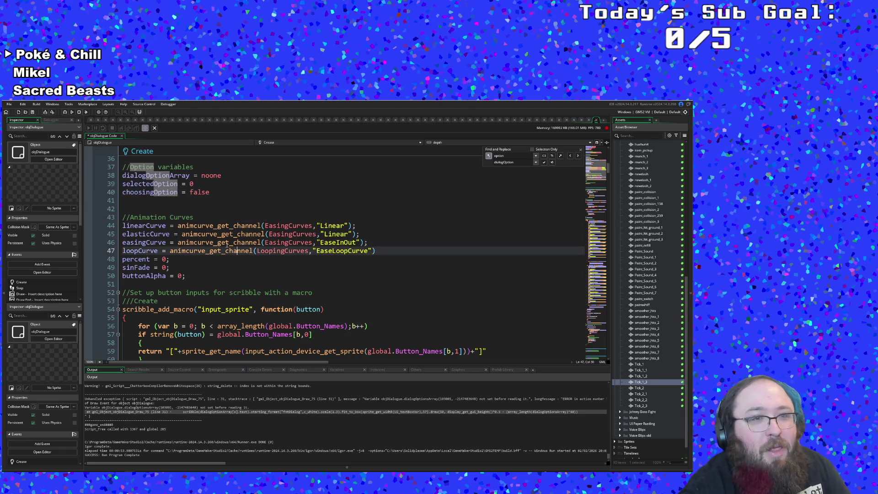
click(8, 103)
Save the project and launch a test run with F5, checking the build output log
click(15, 133)
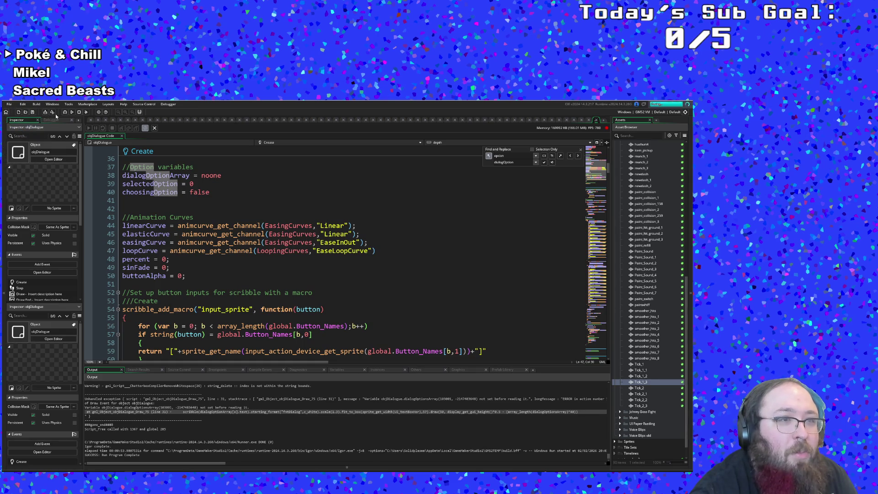
key(F5)
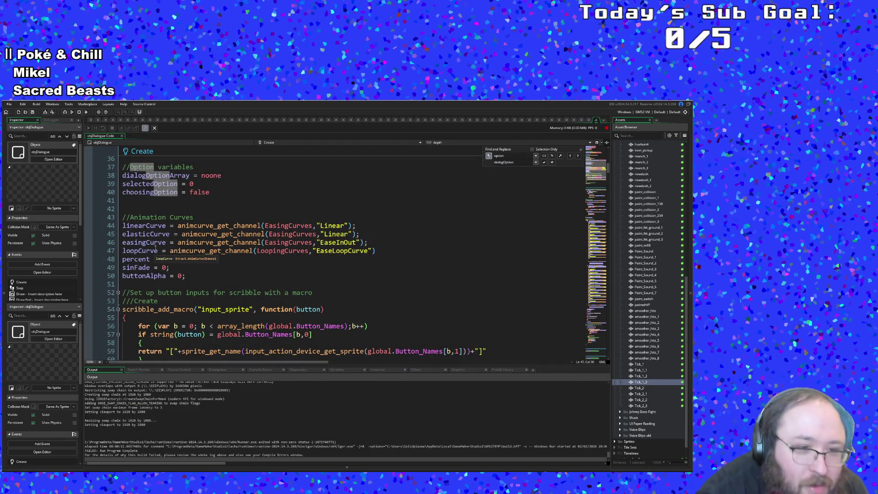
click(336, 428)
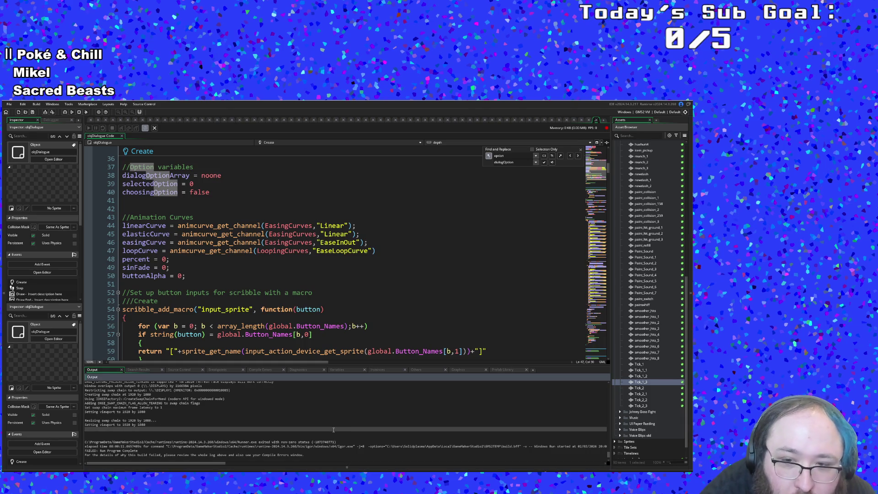
scroll(327, 426, down, 1)
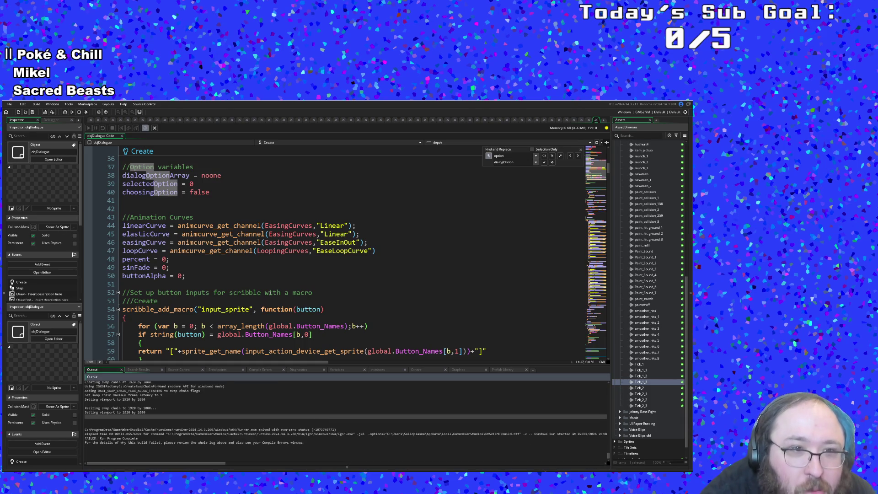
click(270, 293)
Clean the build, abort the stalled debugger connection and run the game again
click(86, 113)
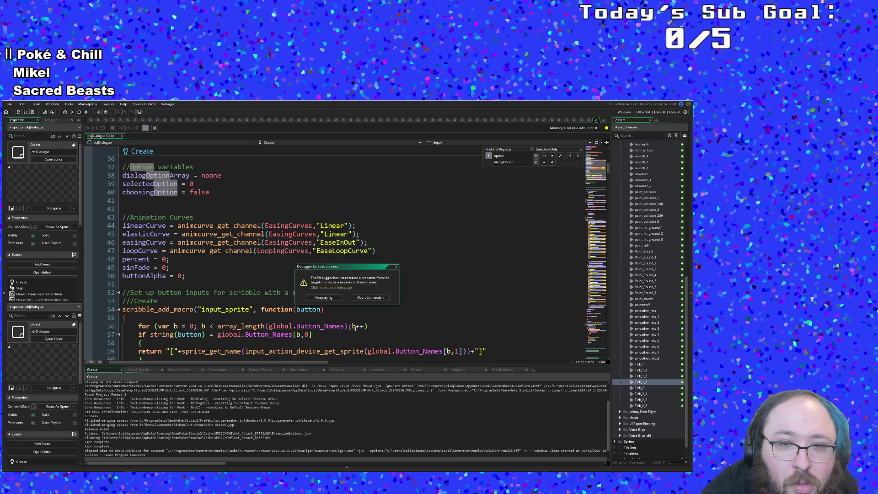
click(371, 297)
click(349, 302)
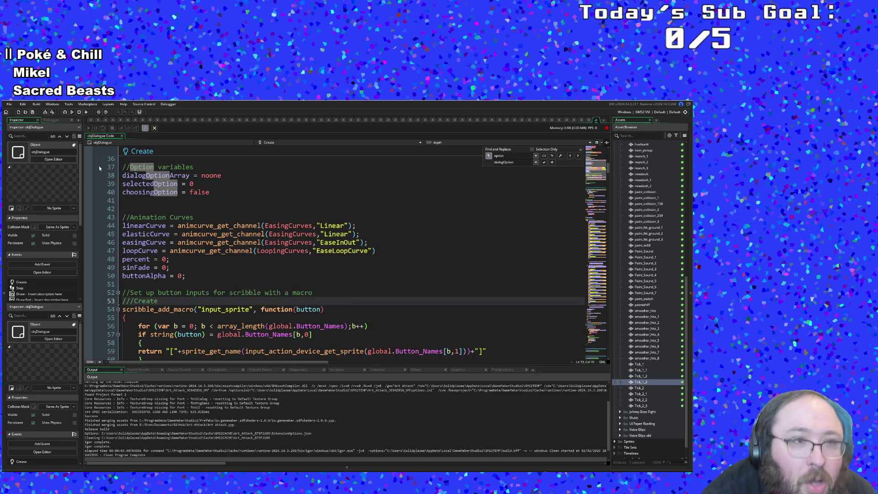
click(72, 112)
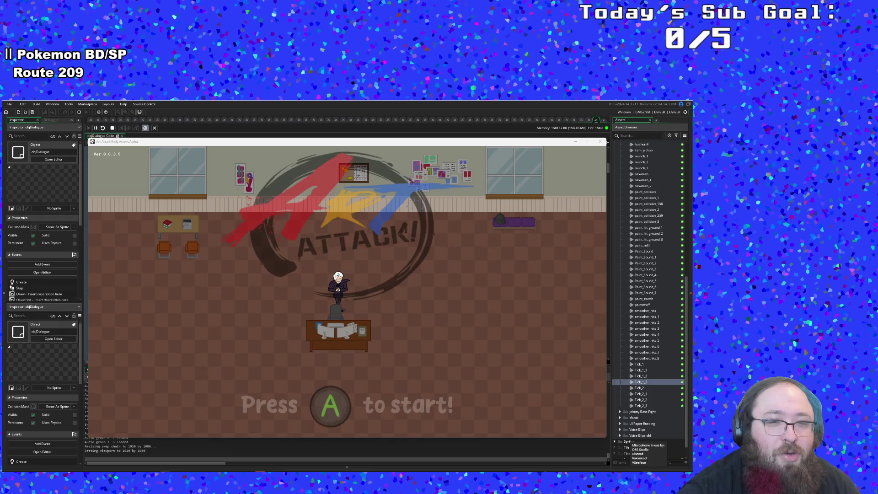
Start Art Attack, advance Hue's dialogue, grab the Designer Shoes and dash to the next room
key(Return)
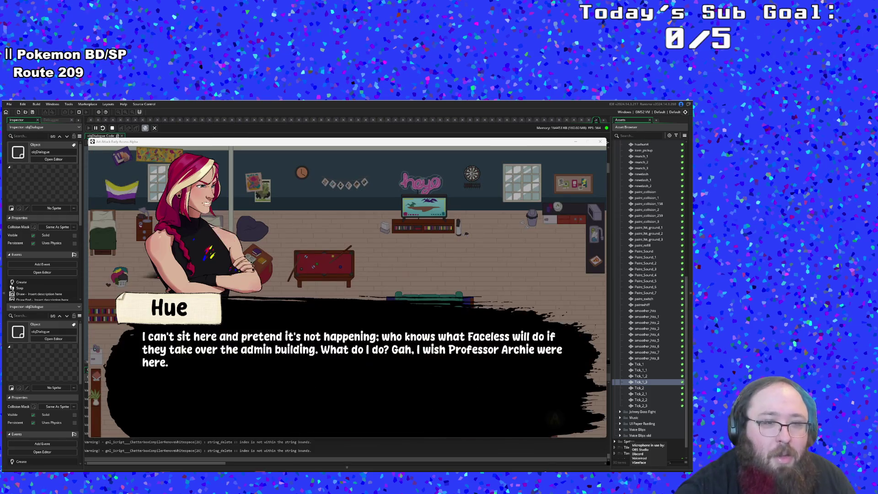
key(Return)
key(Return)
key(Return)
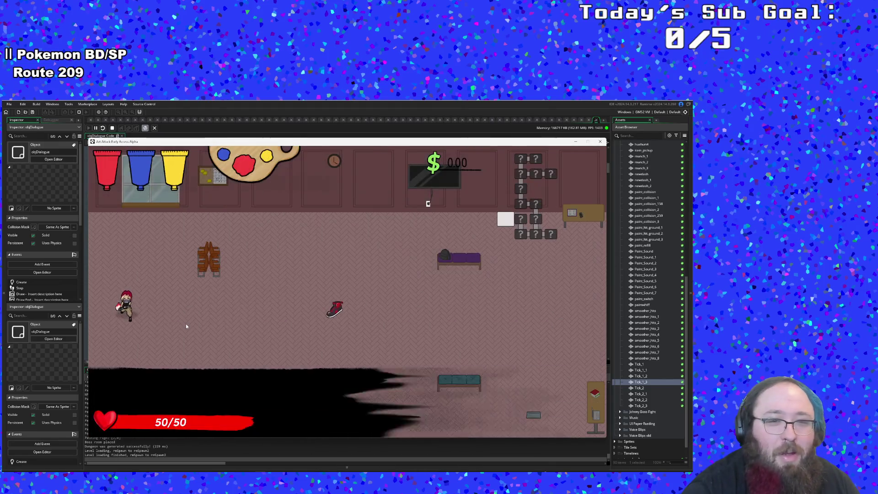
key(d)
key(space)
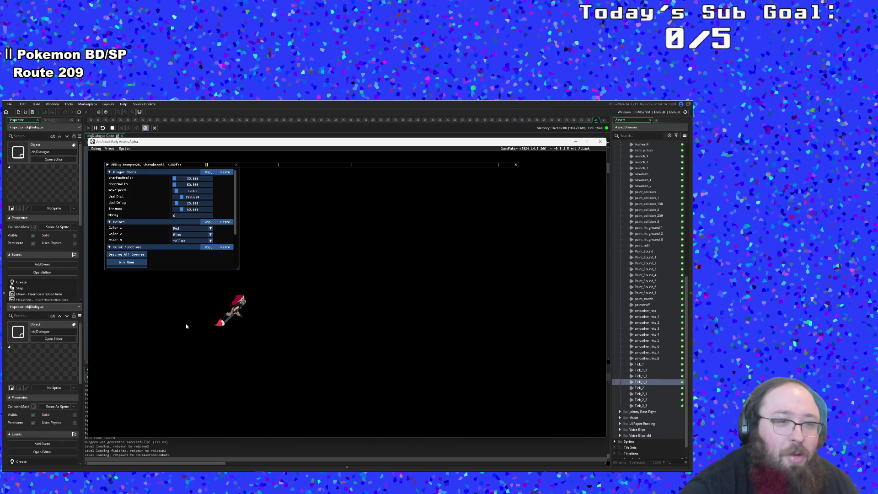
Destroy all enemies from the debug menu and leave the classroom through the bottom exit
click(146, 256)
scroll(145, 257, down, 2)
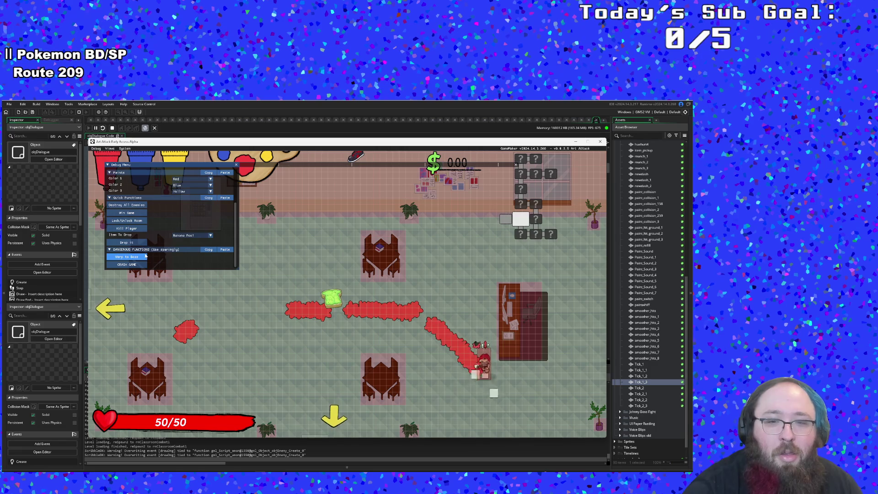
key(s)
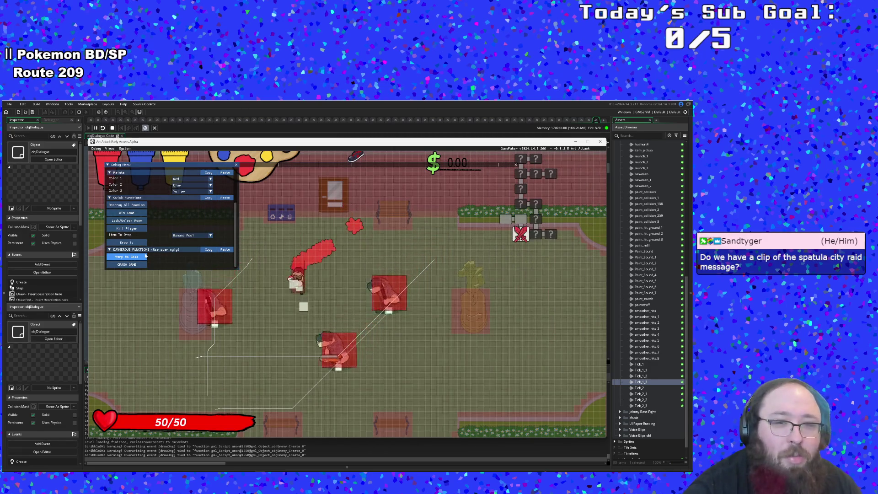
scroll(146, 256, up, 3)
scroll(145, 255, down, 3)
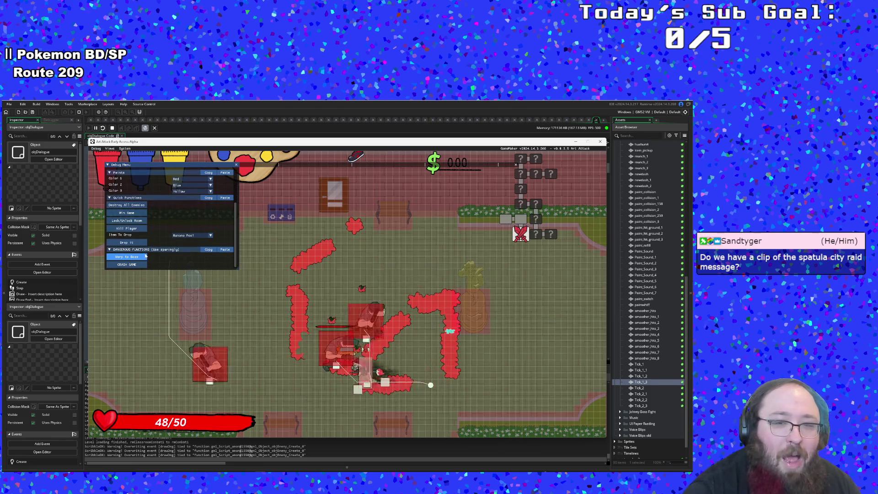
scroll(145, 255, up, 3)
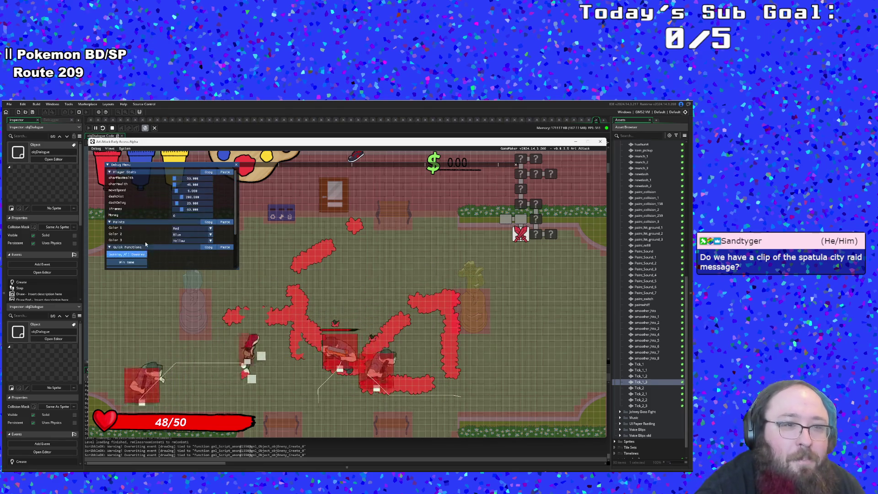
Clear the following rooms of enemies and run the character across them, spreading red paint
click(128, 255)
scroll(129, 257, down, 3)
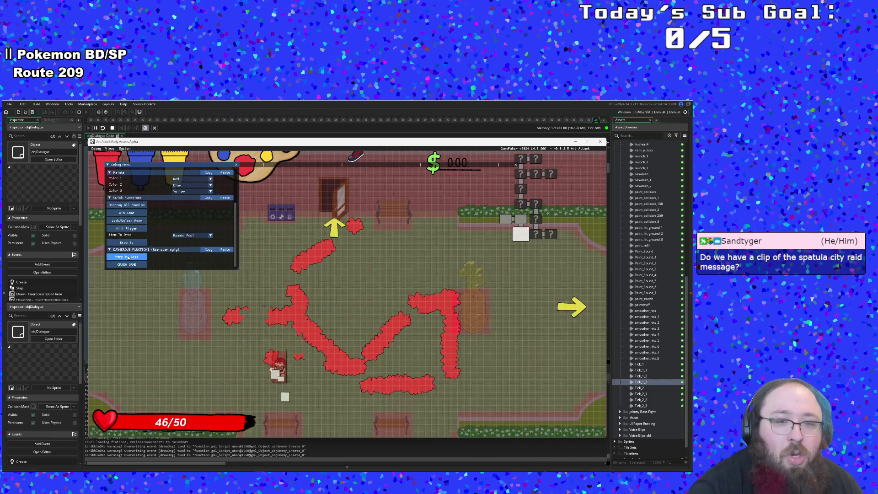
scroll(129, 259, up, 3)
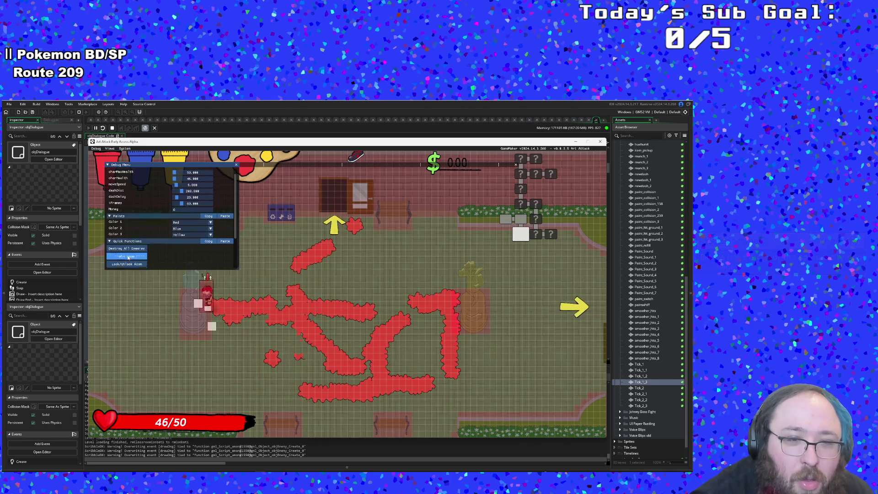
scroll(128, 257, down, 3)
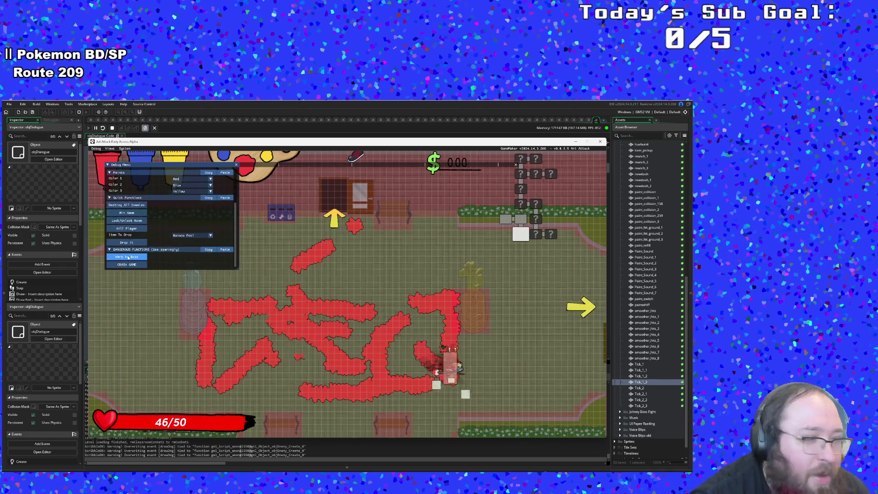
scroll(128, 257, up, 3)
scroll(128, 257, down, 3)
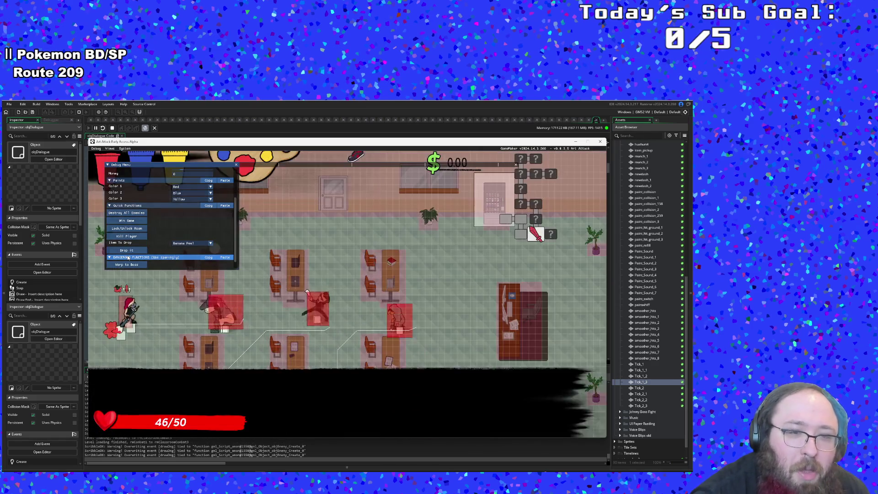
scroll(129, 258, up, 3)
scroll(128, 258, down, 2)
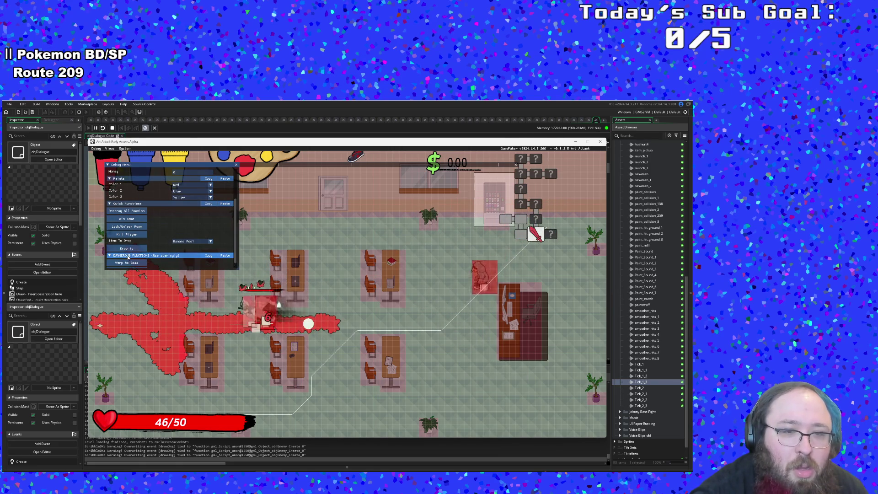
scroll(128, 258, up, 2)
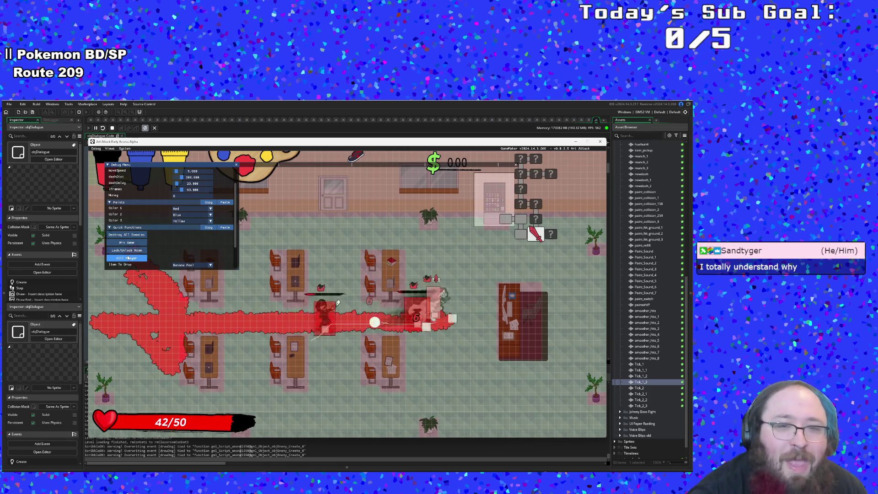
scroll(128, 257, up, 2)
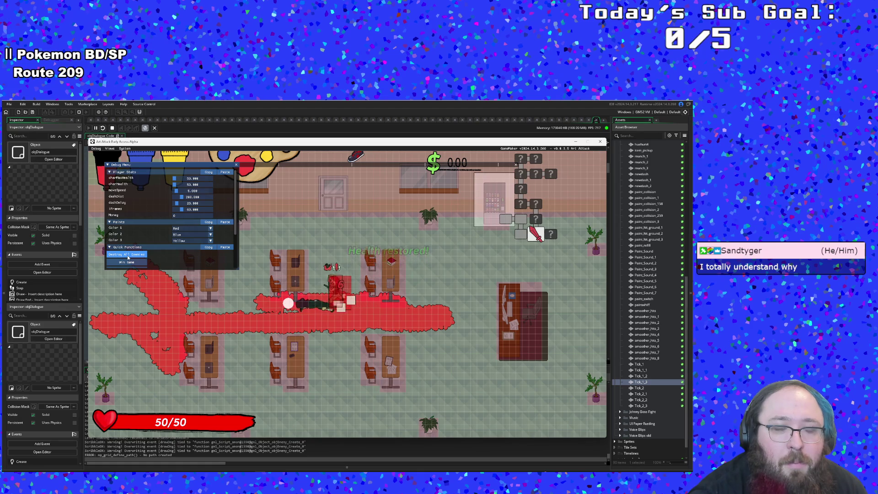
click(128, 257)
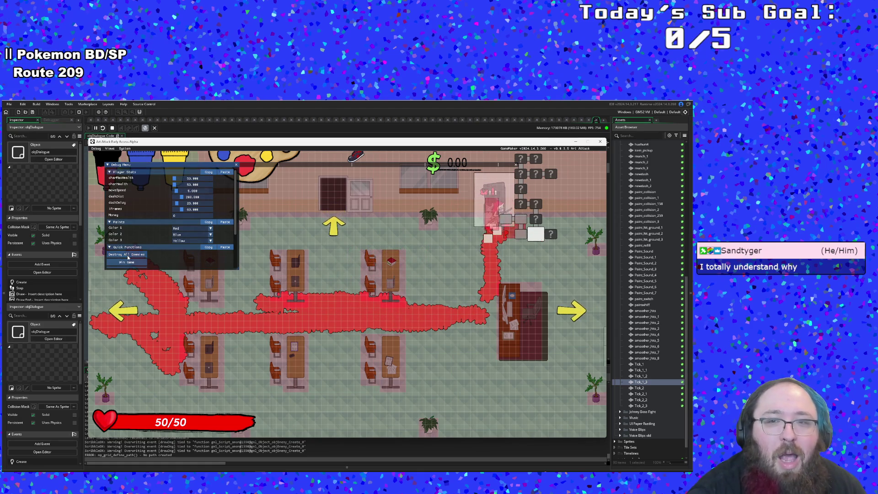
key(s)
key(a)
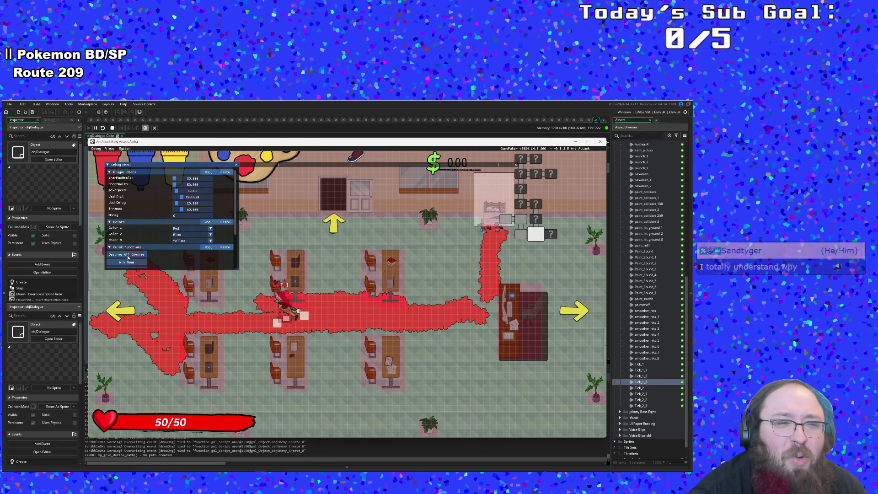
key(d)
key(d)
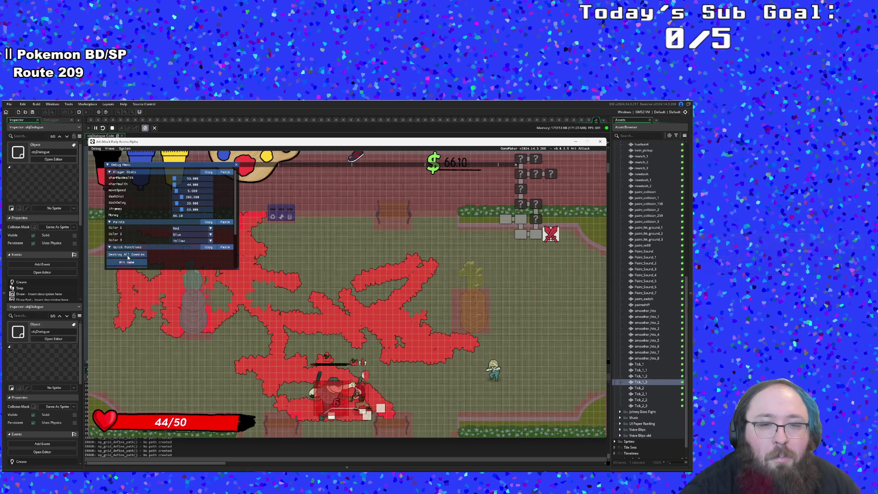
Clear the last enemy, talk through Eddie's dialogue, and grab the toast to restore health
click(128, 255)
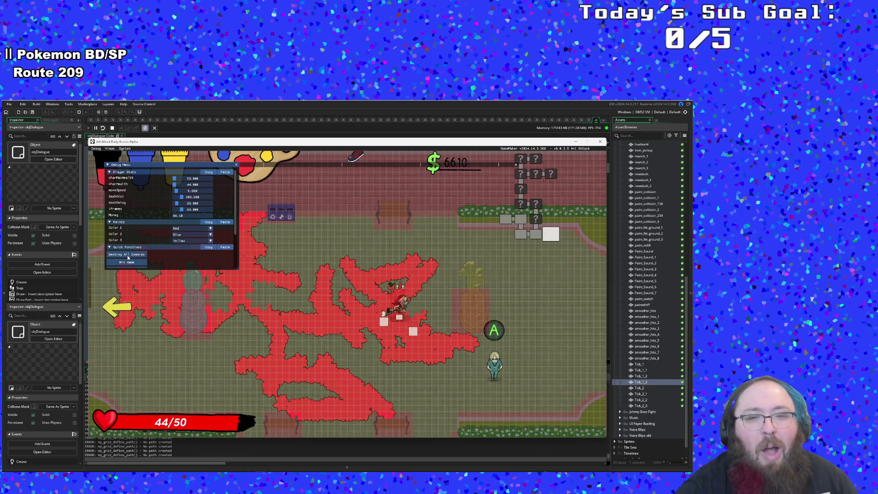
key(space)
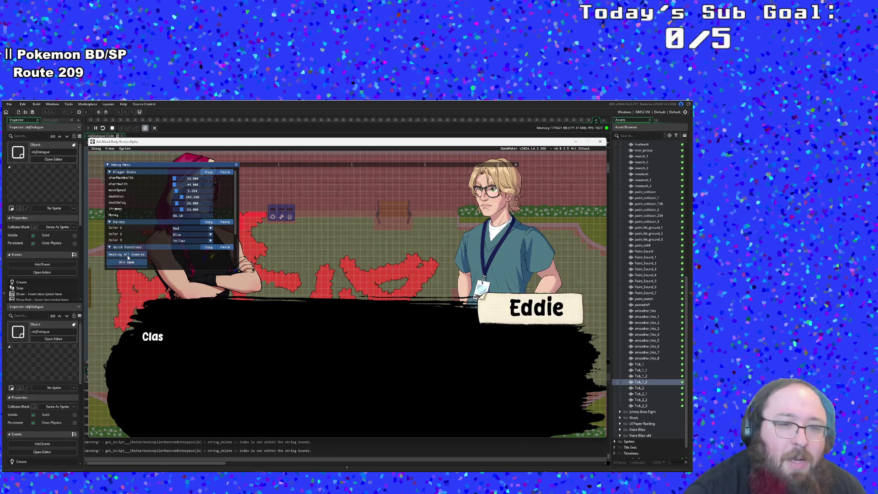
key(space)
key(a)
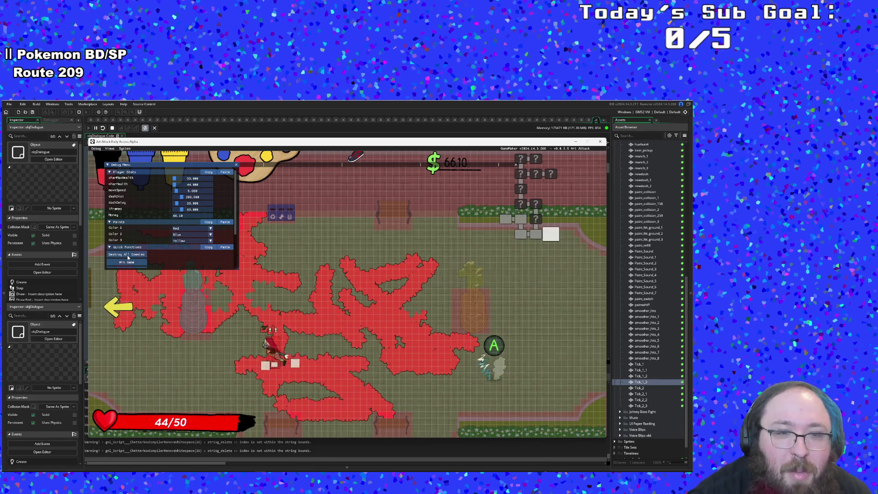
key(d)
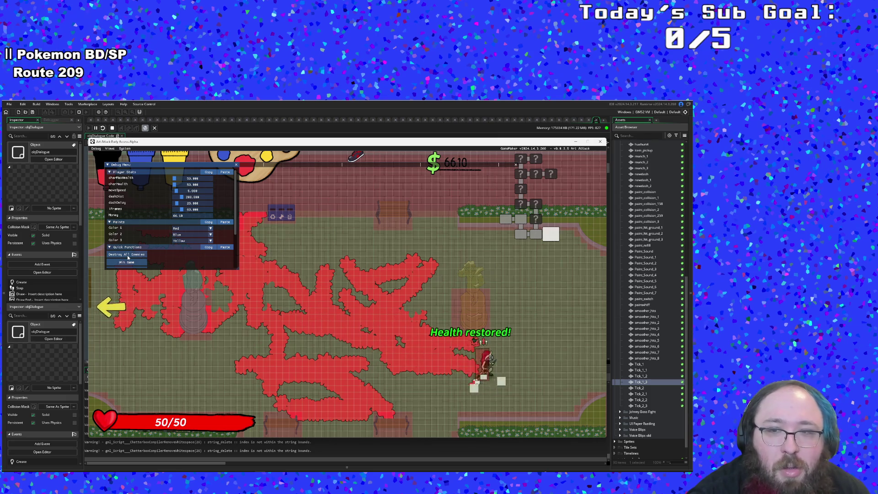
key(a)
Go through the left and top doors and wipe the enemies with Destroy All Enemies
key(w)
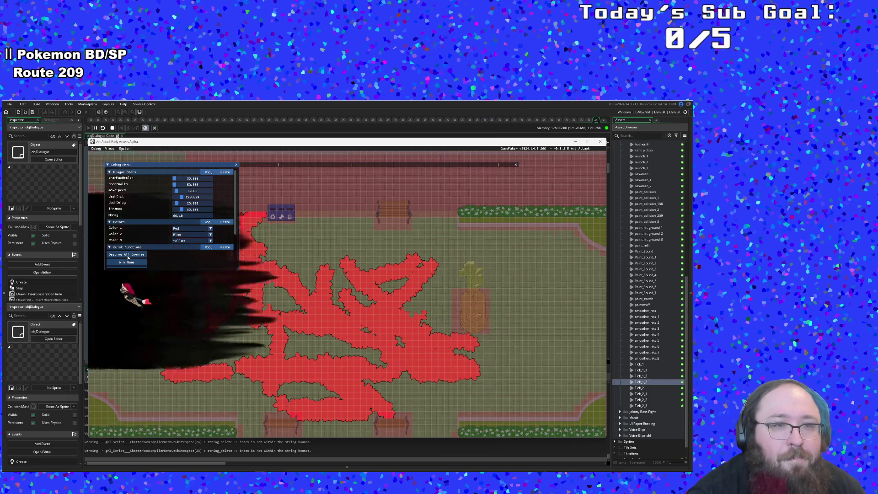
key(d)
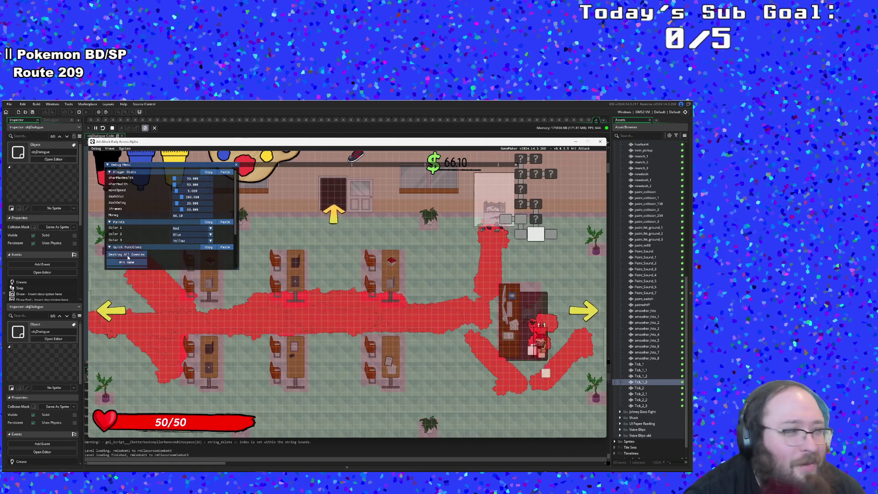
key(a)
key(w)
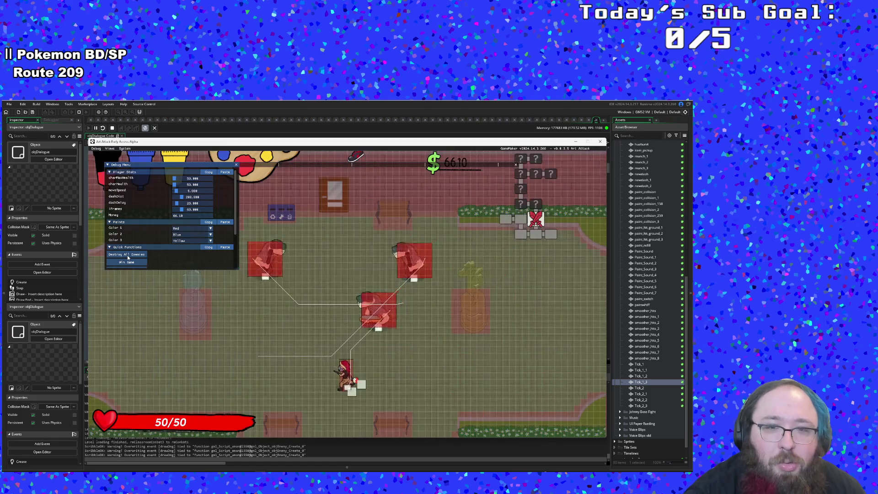
key(w)
key(a)
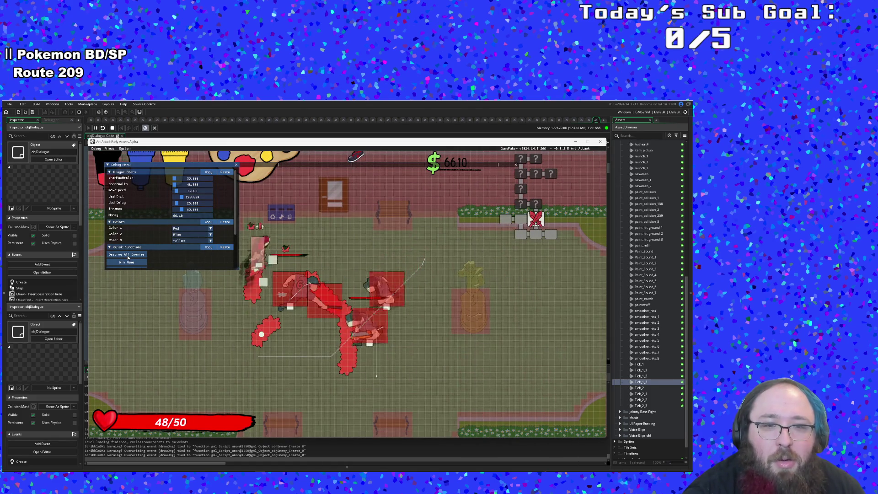
key(s)
key(a)
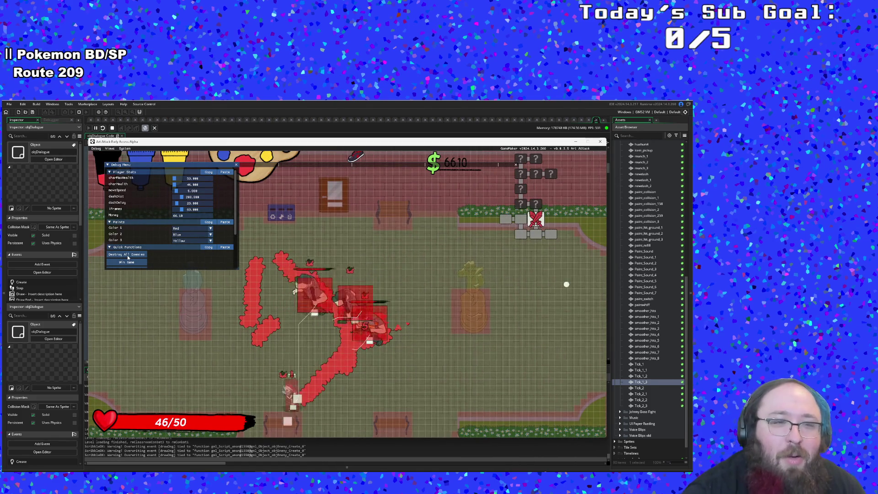
scroll(128, 257, down, 3)
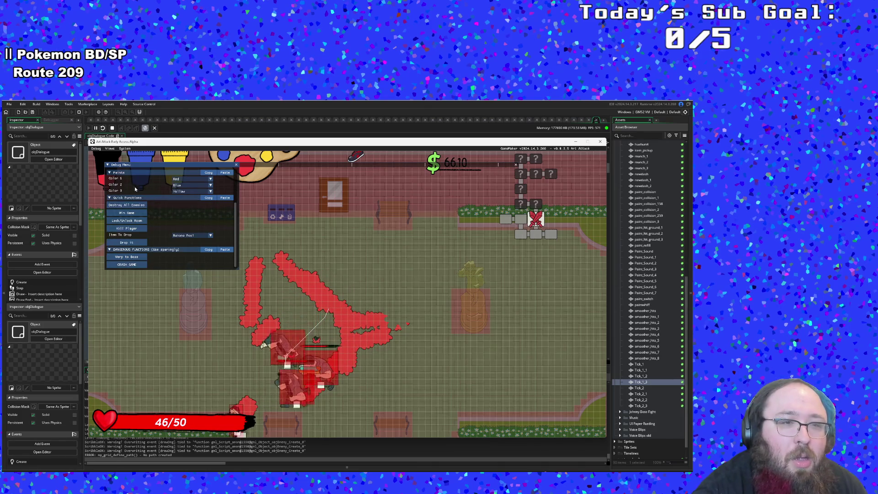
click(133, 205)
scroll(133, 205, up, 3)
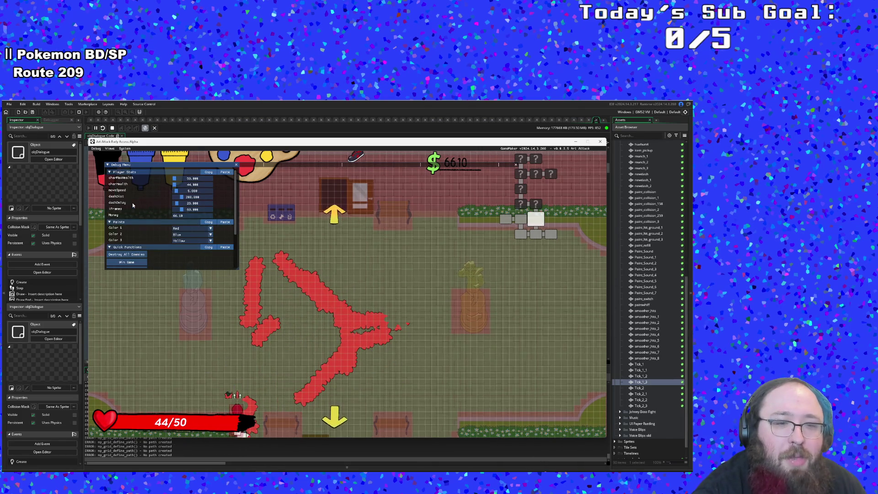
Clear the next room, chat with its character, refill paint, and head left toward the shop
key(w)
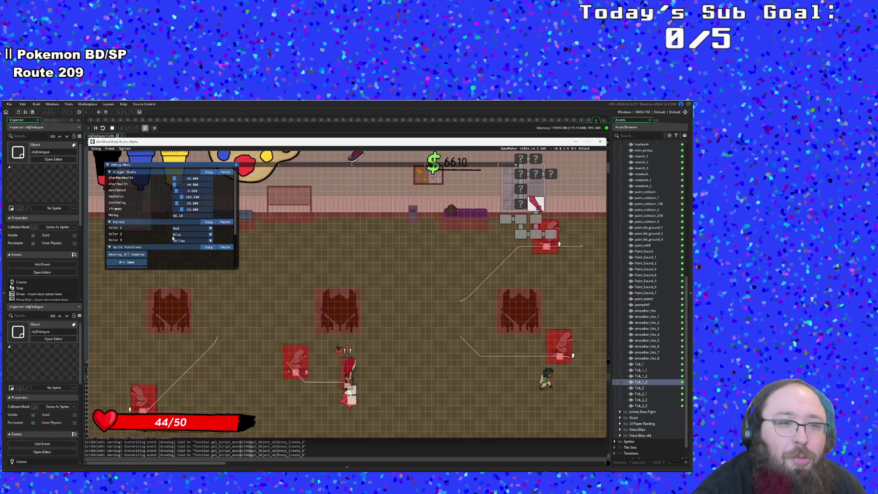
click(141, 255)
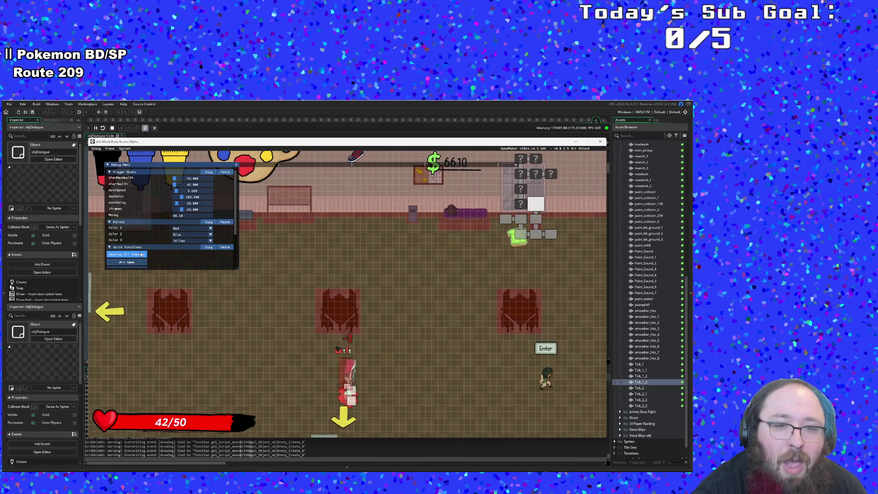
scroll(141, 254, down, 3)
scroll(141, 255, up, 3)
key(d)
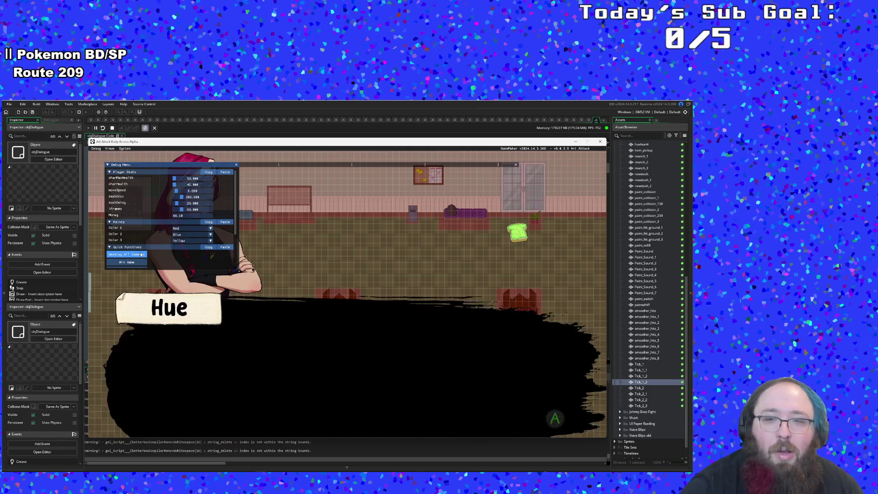
key(space)
key(space)
key(space)
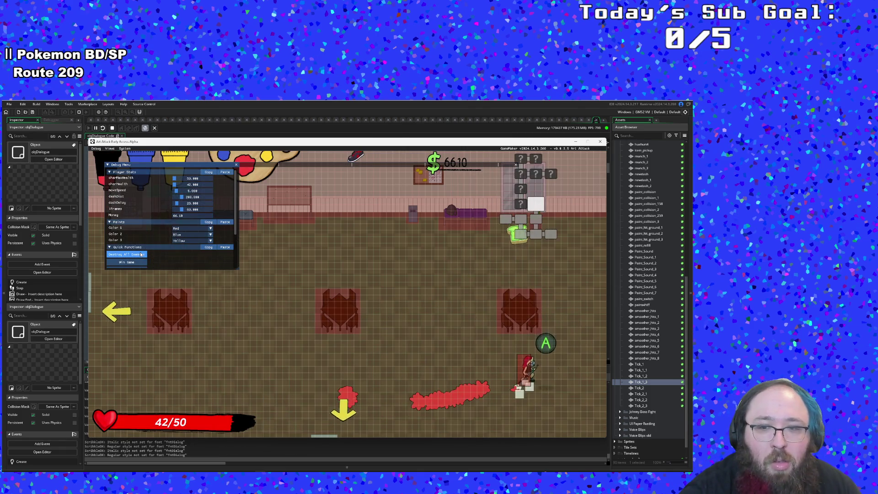
key(w)
key(a)
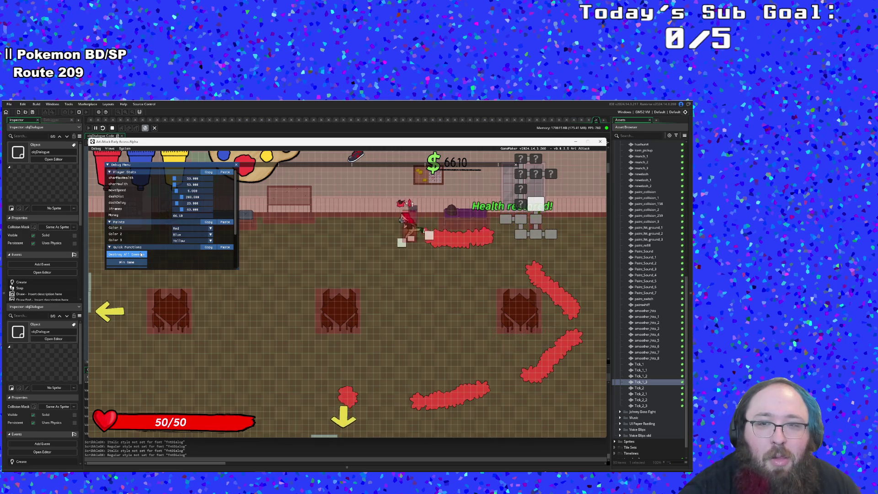
scroll(141, 254, down, 3)
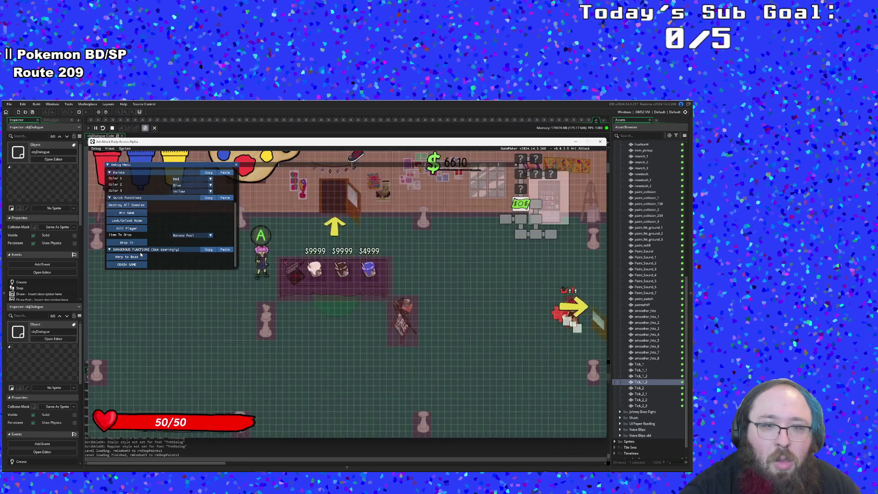
Hide the F1 debug overlay, walk to Vicky for her shop greeting, then end the test run
key(a)
key(s)
key(a)
key(F1)
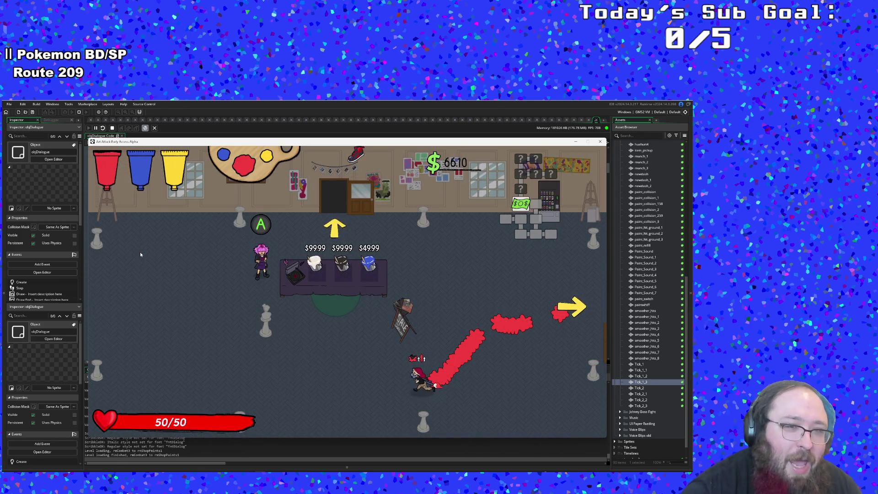
key(w)
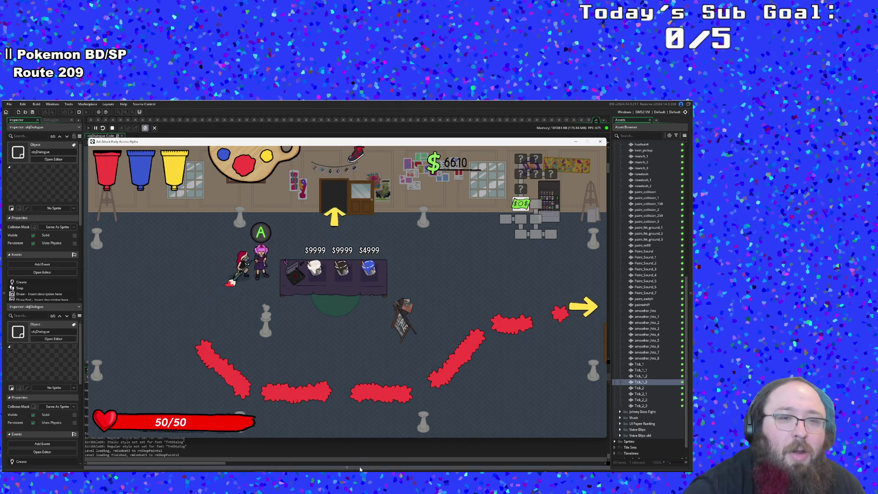
key(space)
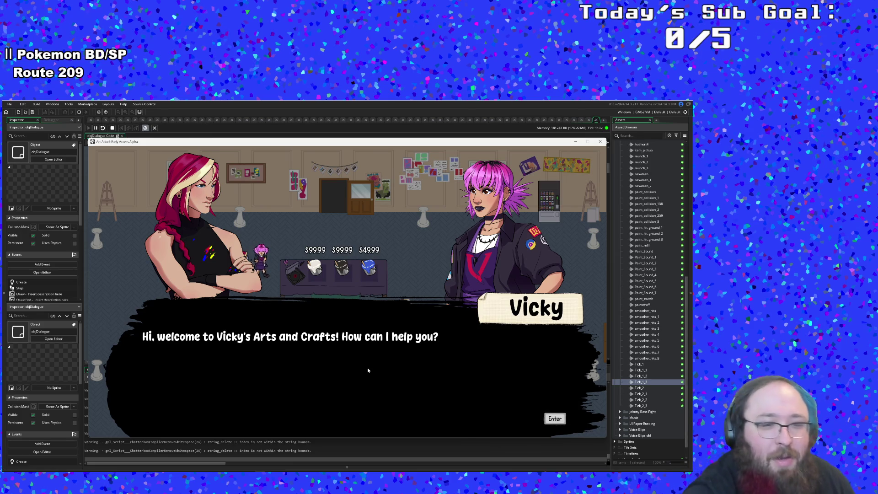
key(Return)
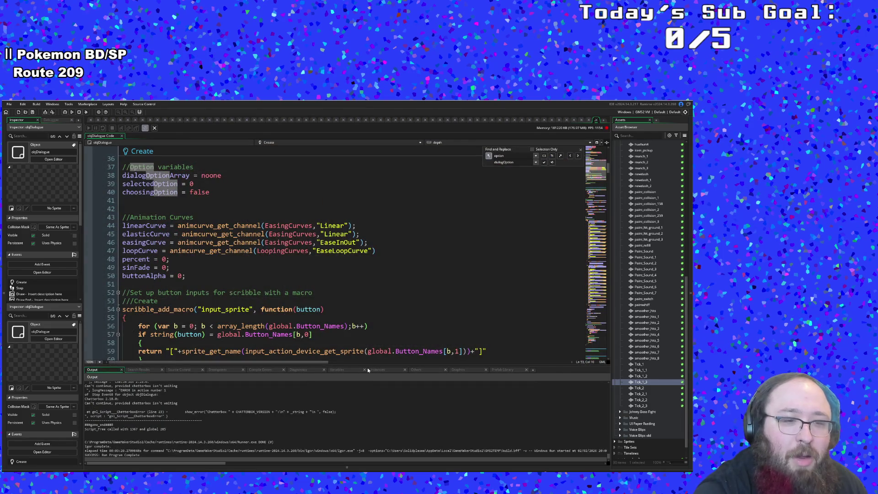
Find the objDialogue Step event error lines in the Output log, then switch to Yarn Editor
click(341, 408)
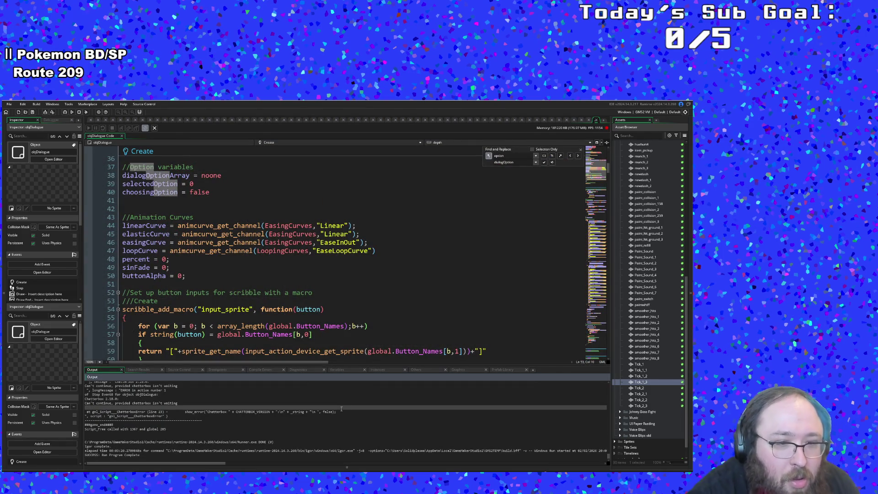
scroll(341, 412, down, 1)
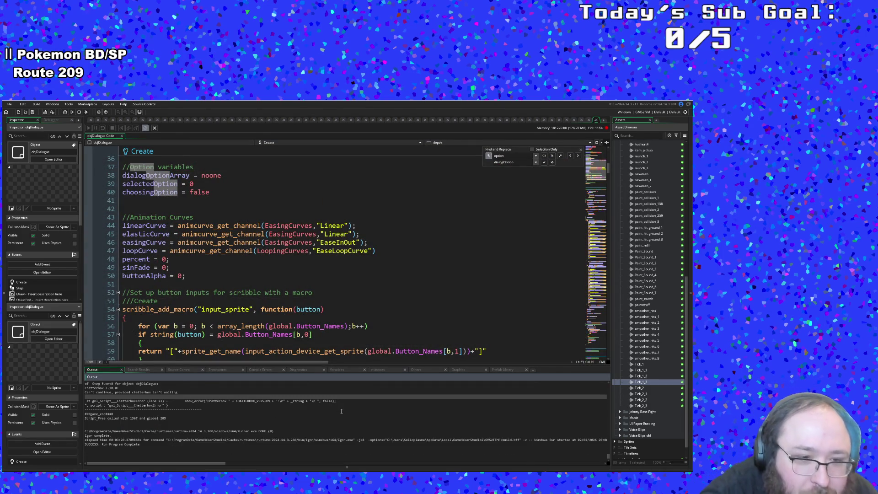
scroll(342, 411, up, 3)
click(341, 411)
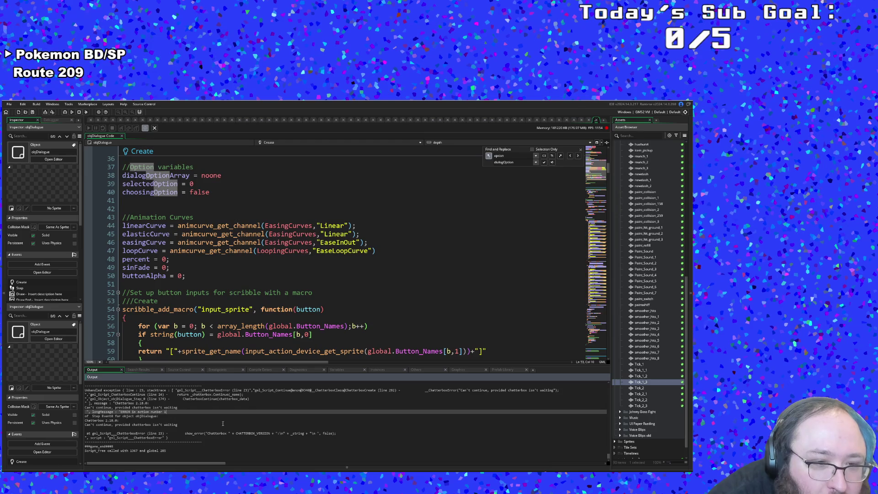
click(171, 417)
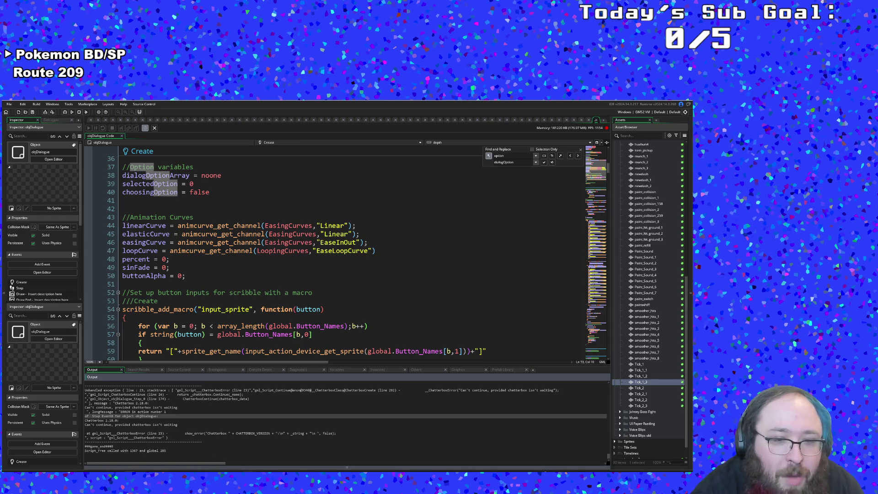
key(alt+Tab)
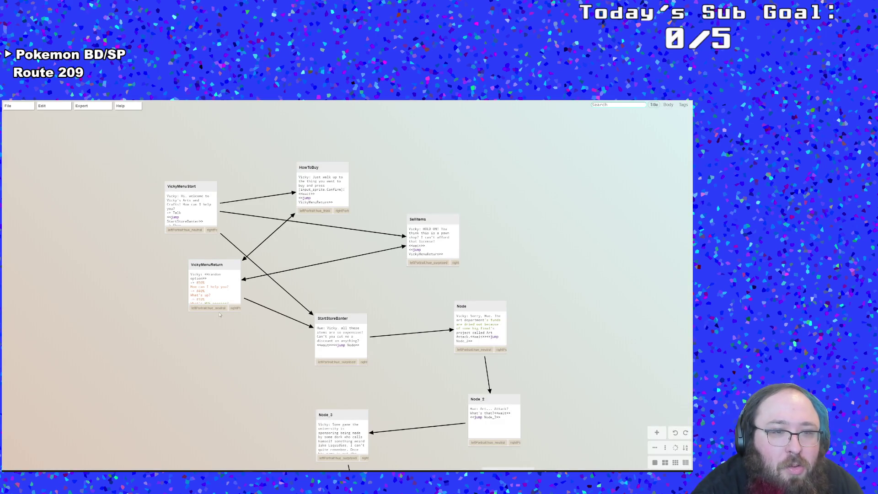
Look over the VickyMenuReturn and VickyMenuStart node scripts
double_click(207, 280)
click(145, 237)
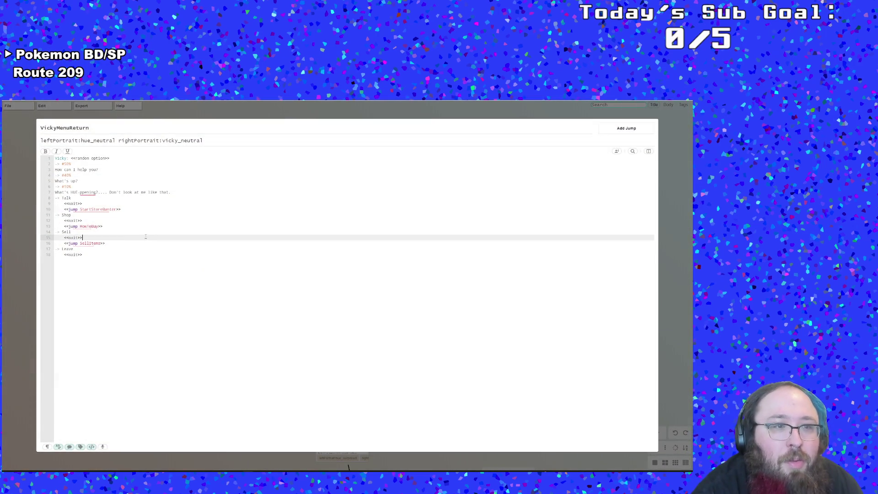
click(100, 220)
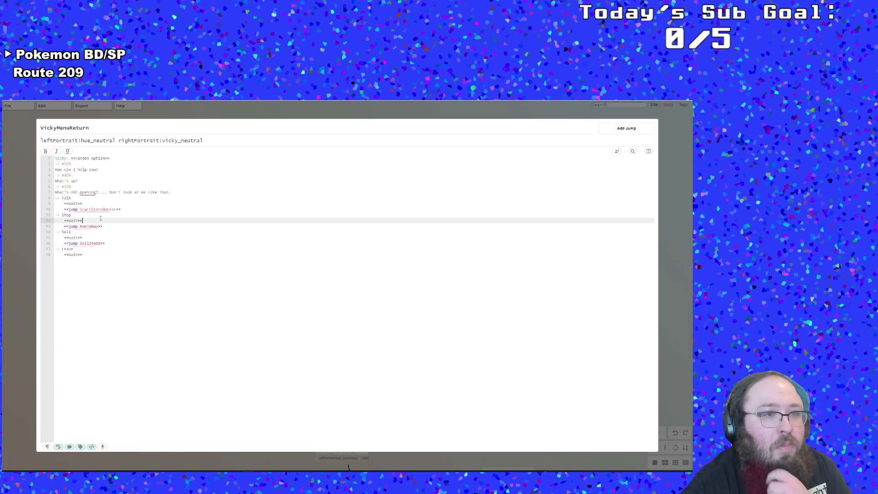
key(Escape)
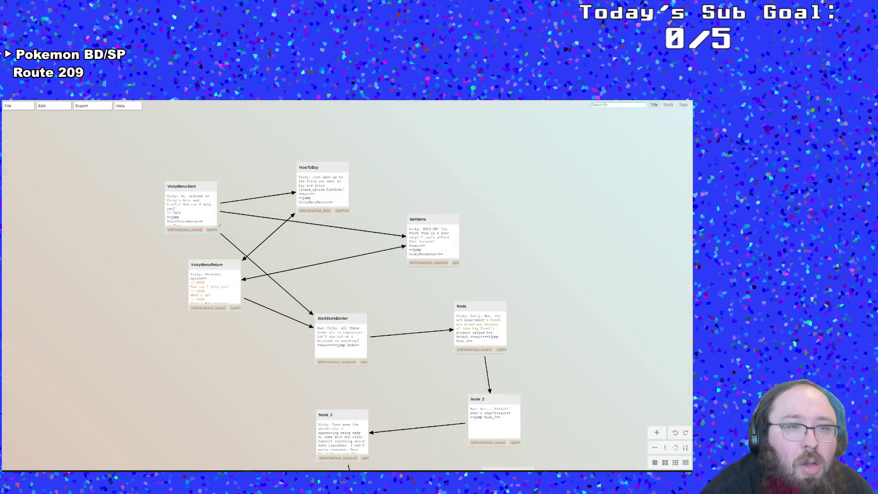
double_click(197, 200)
click(34, 249)
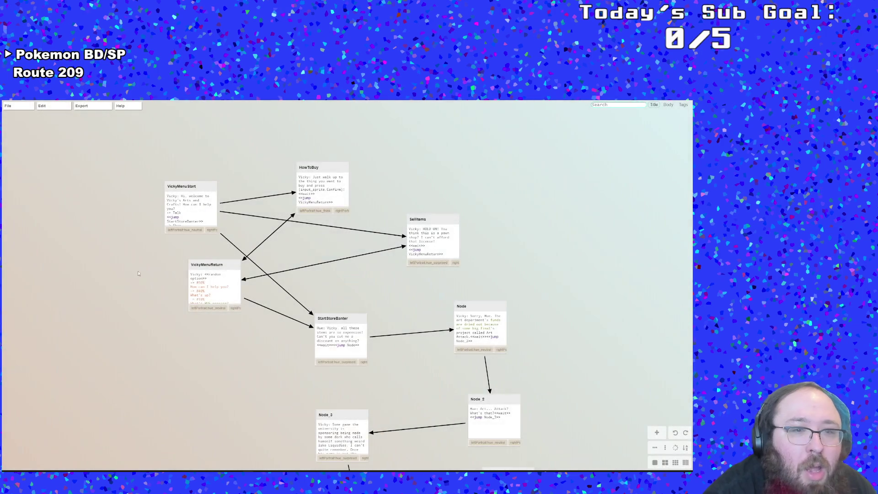
double_click(215, 282)
key(Escape)
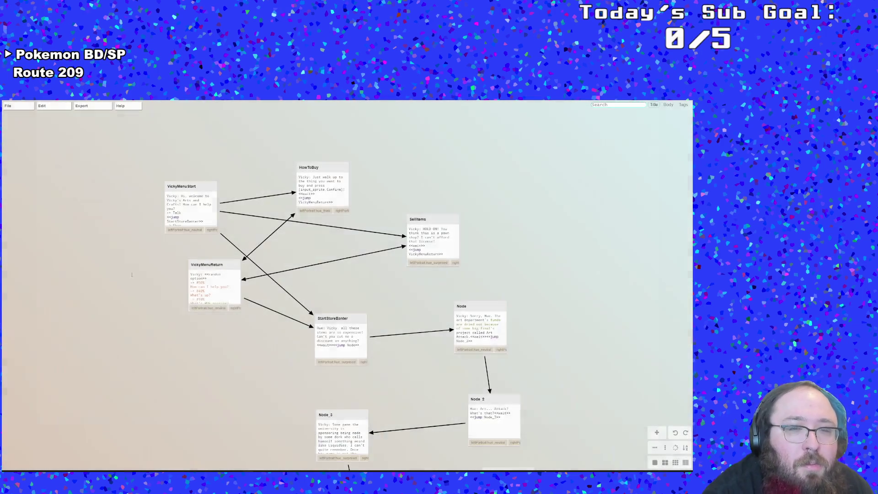
Copy VickyMenuReturn's opening question and its Talk, Shop, Sell and Leave option lines
double_click(212, 274)
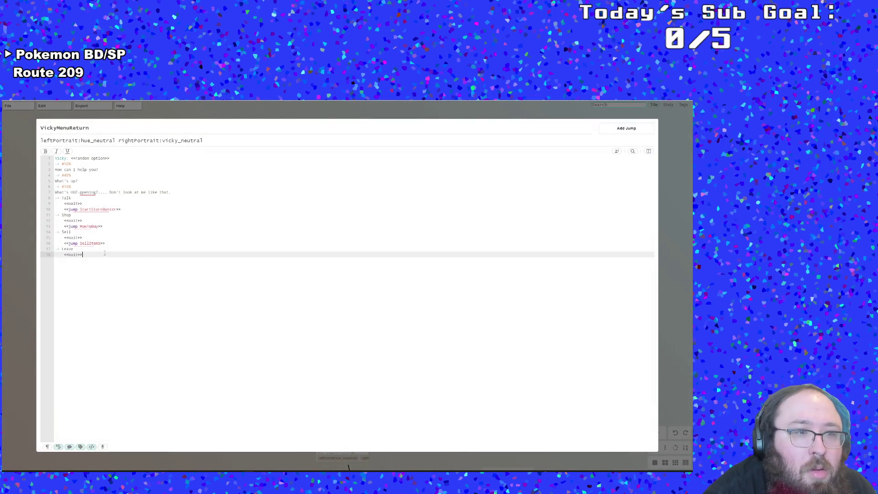
mouse_move(90, 259)
mouse_down()
mouse_move(69, 235)
mouse_move(55, 192)
mouse_up()
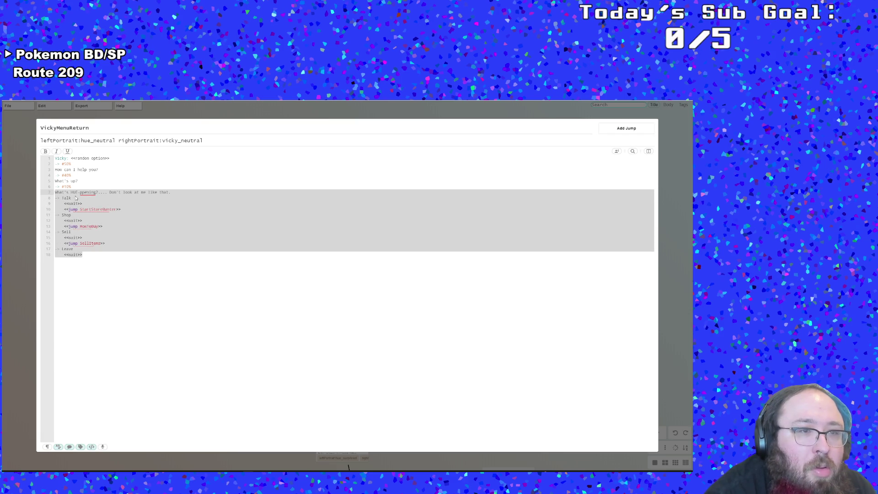
right_click(77, 198)
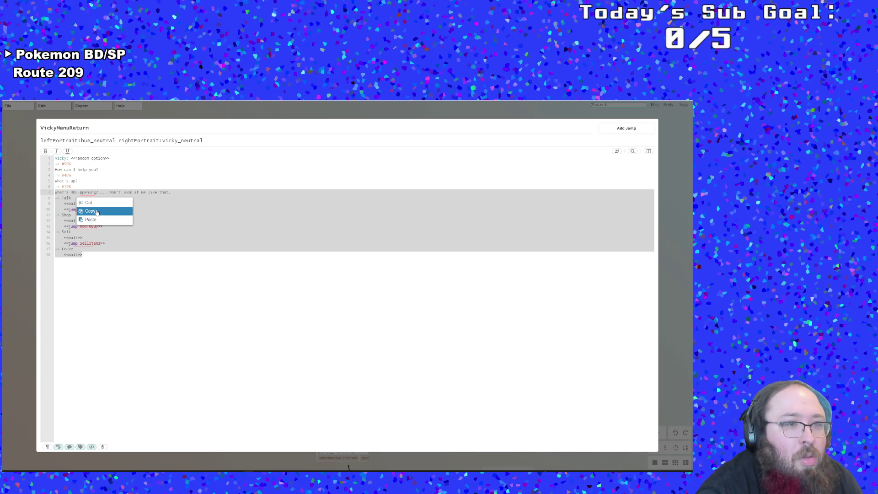
click(97, 212)
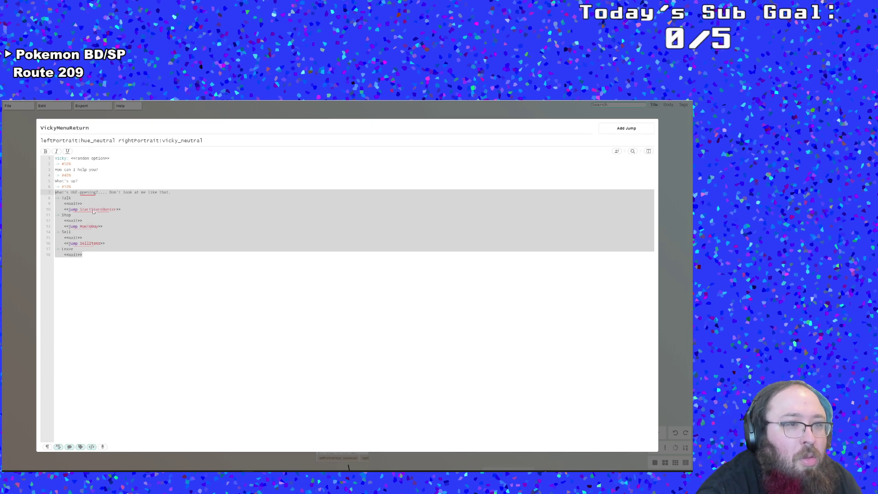
Paste the copied options over VickyMenuStart's option lines and delete the duplicate opening question
key(Escape)
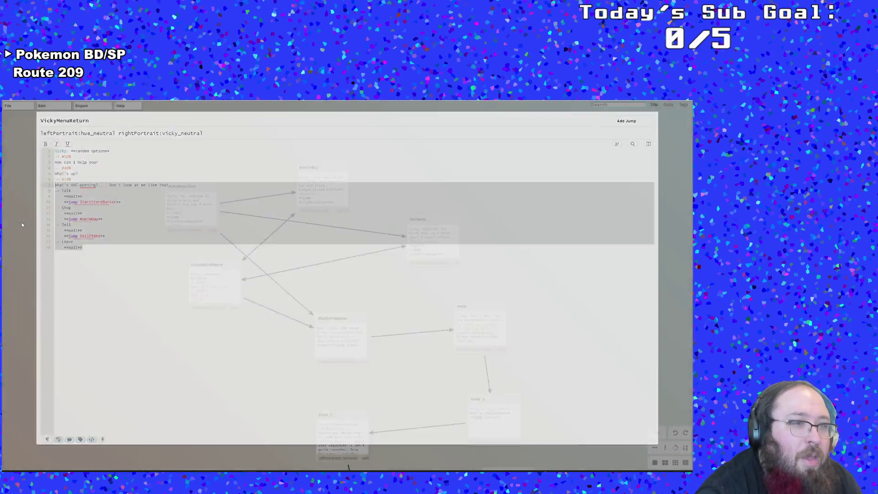
double_click(177, 200)
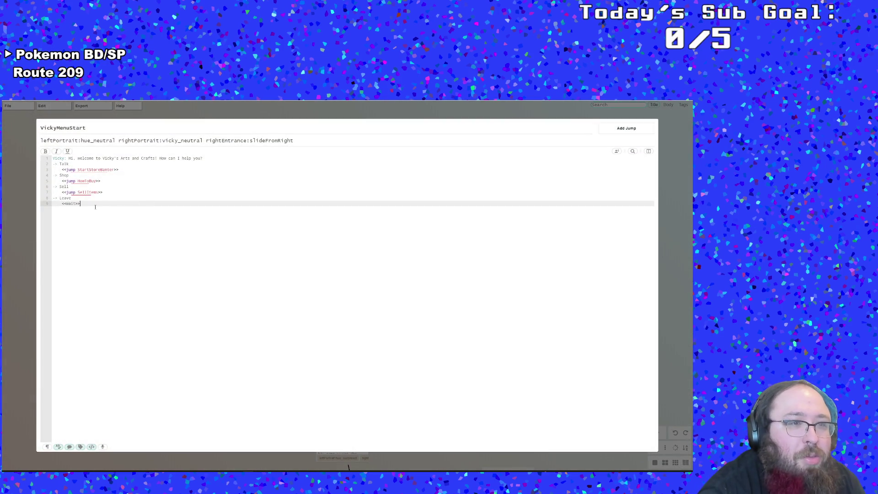
drag(89, 202, 53, 163)
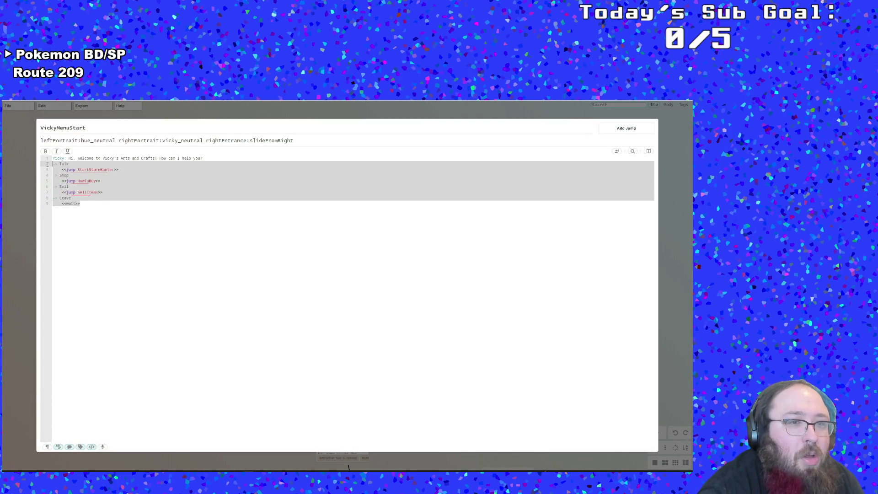
key(ctrl+v)
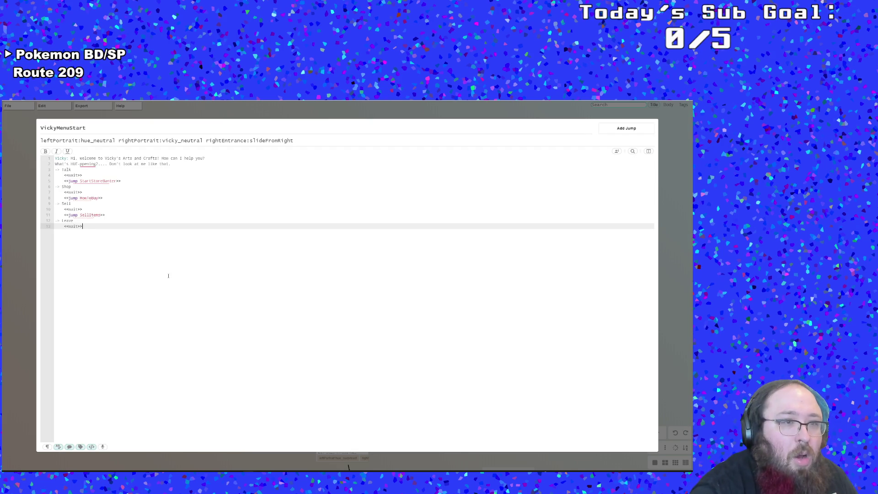
click(176, 187)
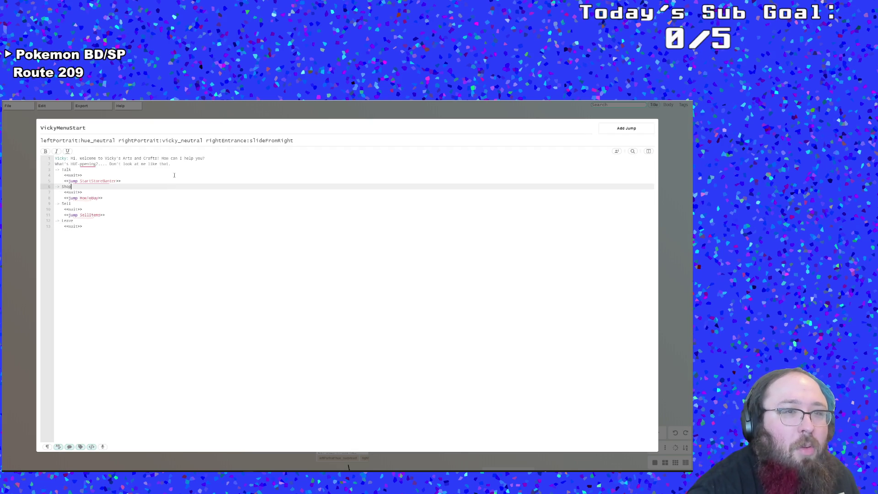
drag(176, 164, 55, 164)
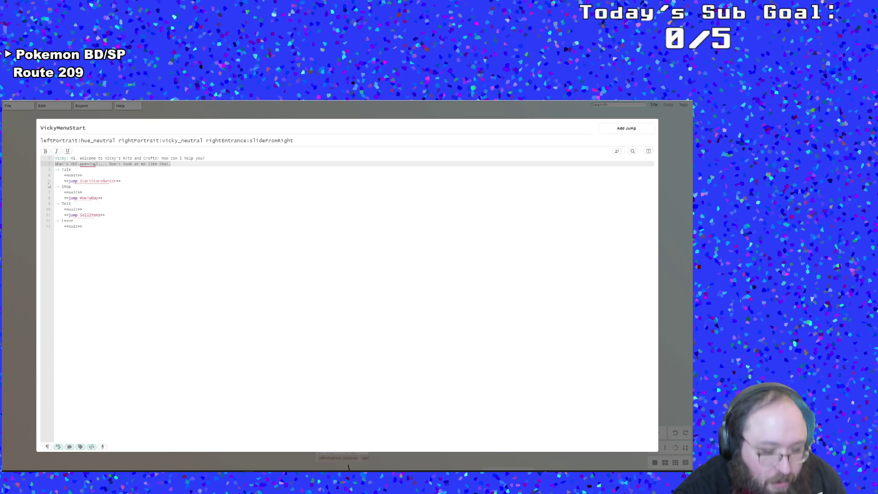
key(BackSpace)
Move the Leave option line below the wait line
drag(76, 215, 107, 209)
key(ctrl+x)
click(115, 215)
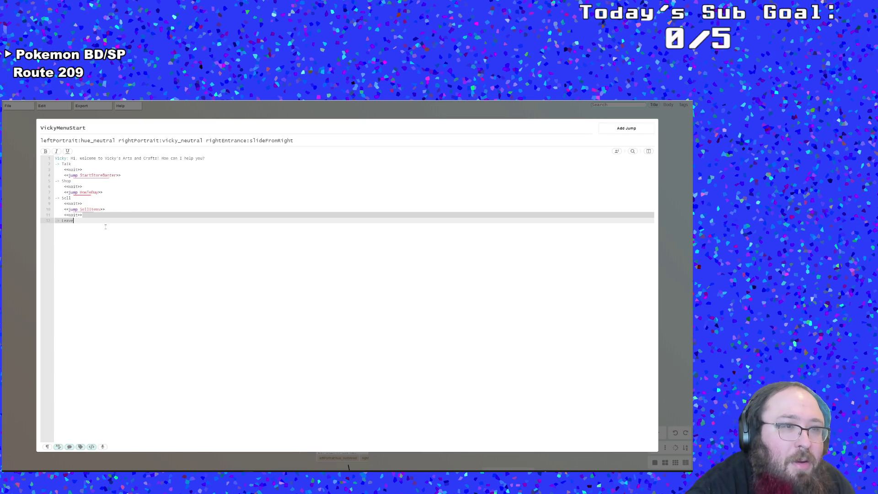
key(ctrl+v)
Delete the stray wait line after the SellItems jump and end Leave with a <<wait>> line
click(93, 187)
click(89, 216)
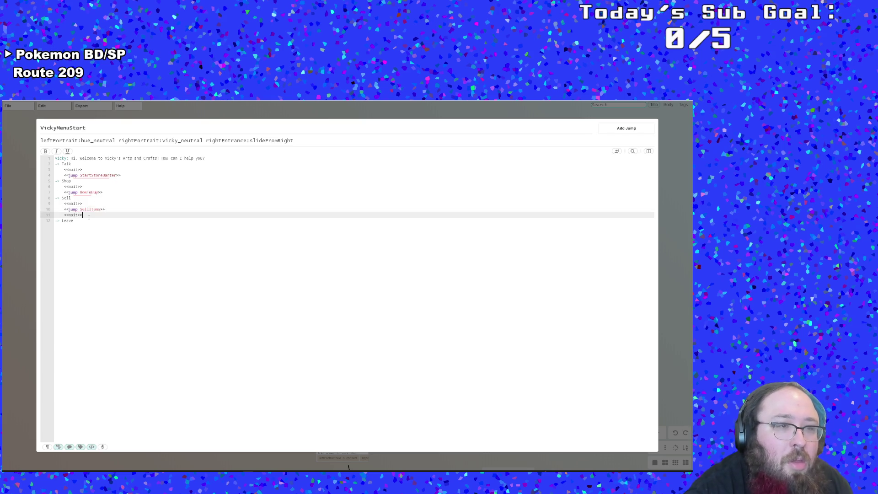
click(86, 227)
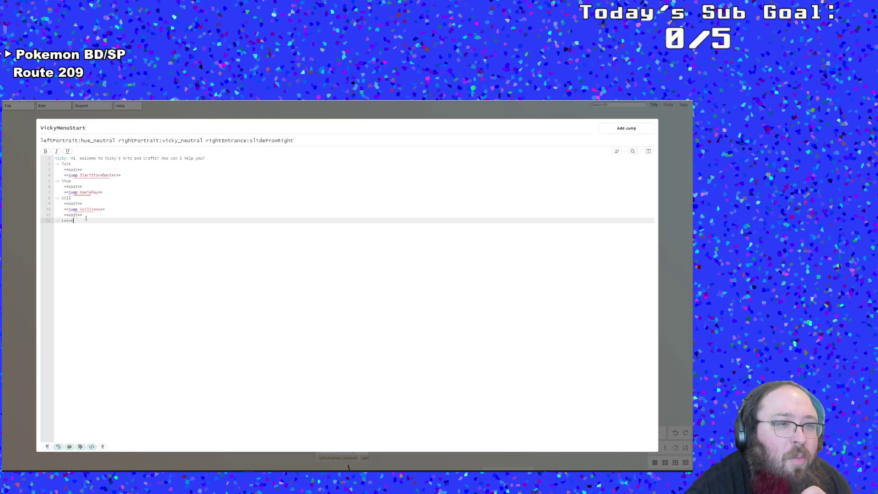
click(86, 214)
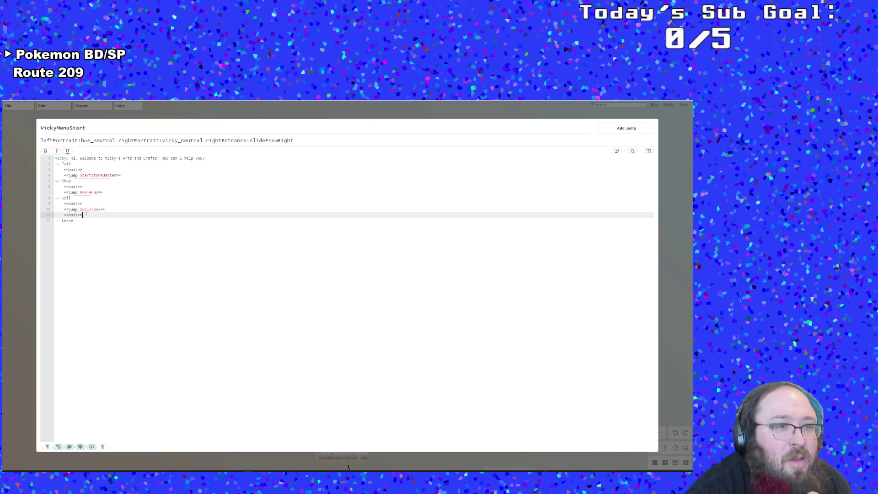
drag(86, 214, 53, 216)
key(BackSpace)
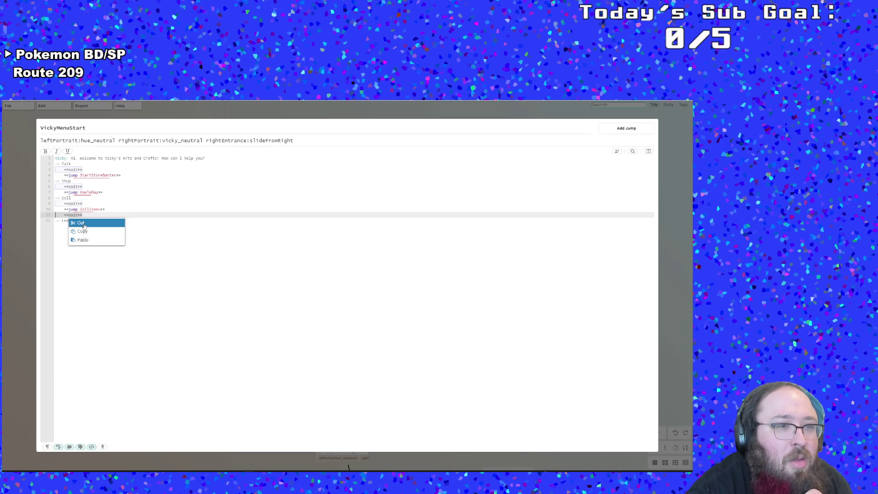
key(BackSpace)
click(88, 225)
key(Return)
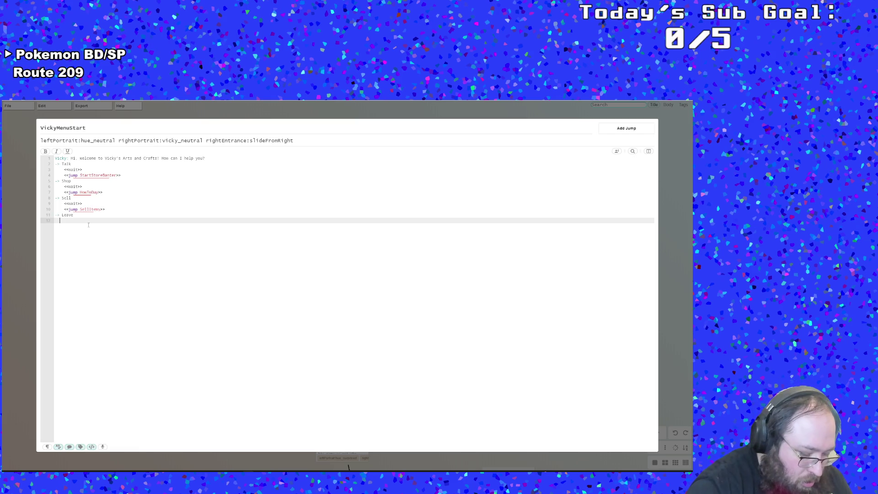
text(<<wait>>)
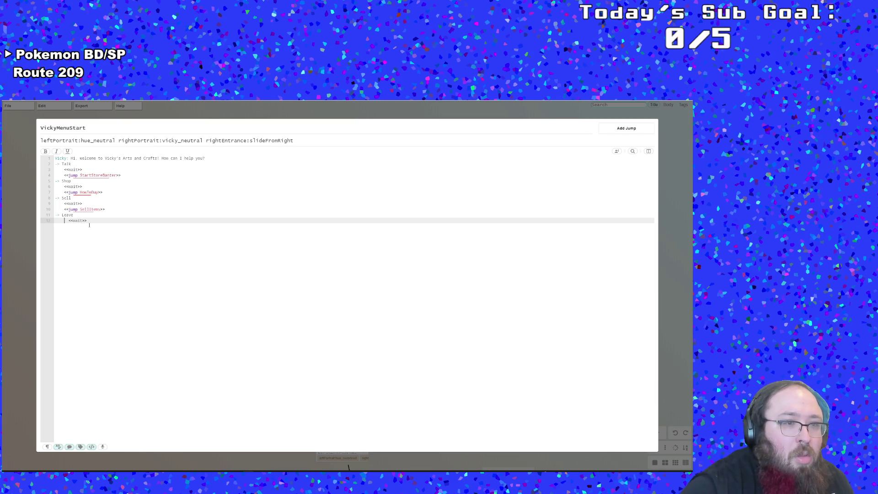
key(BackSpace)
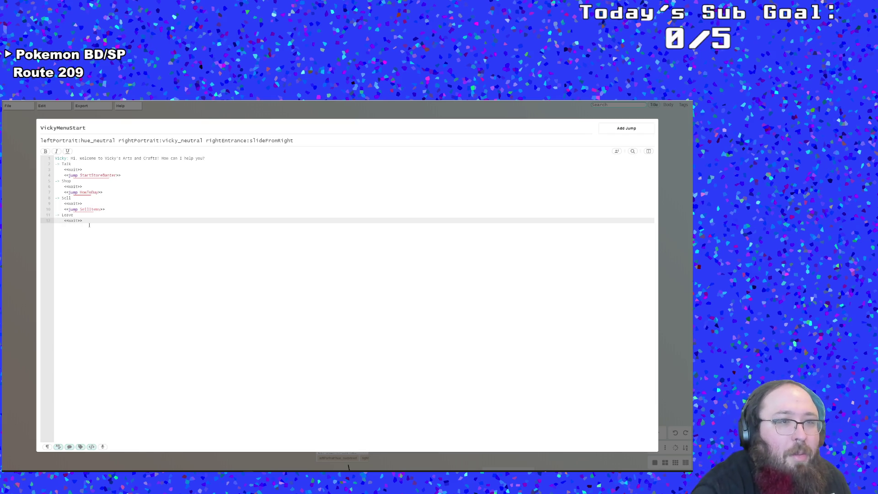
Save the Yarn project and return to GameMaker Studio 2
click(25, 224)
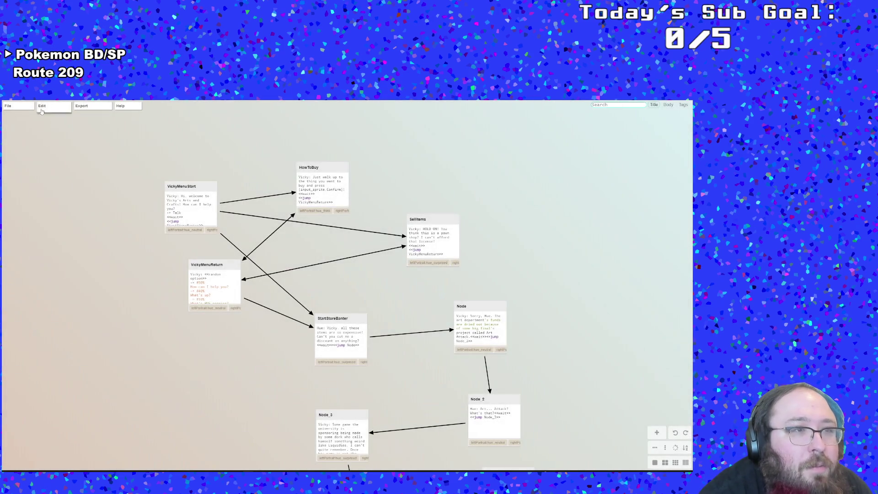
mouse_move(8, 105)
click(21, 157)
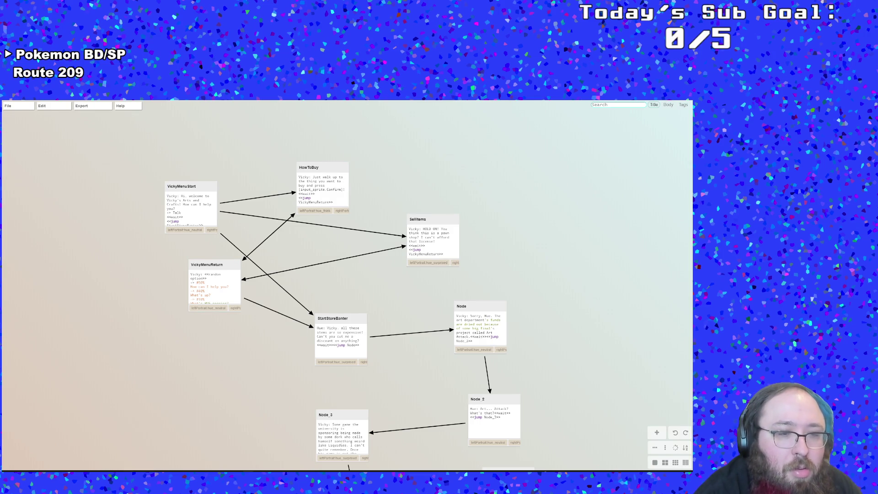
key(alt+Tab)
Switch objDialogue's code editor to the Draw GUI End event
scroll(179, 315, up, 3)
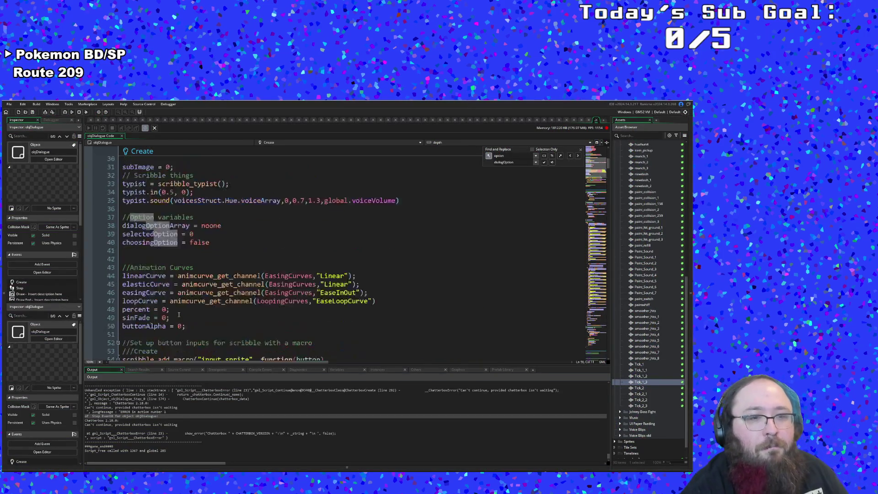
scroll(183, 297, down, 15)
scroll(191, 281, down, 14)
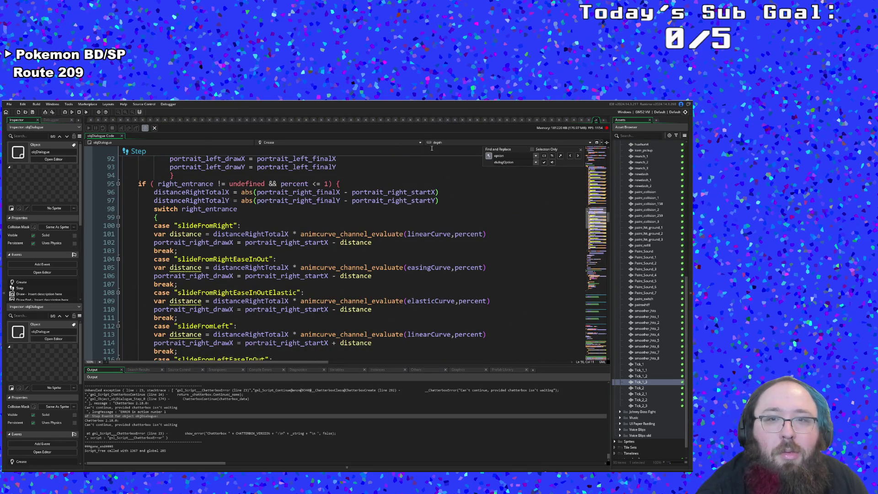
click(387, 143)
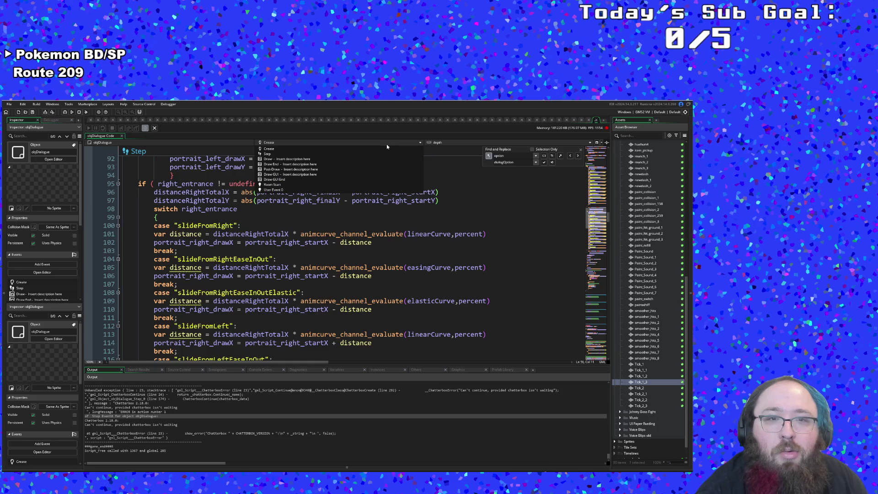
click(326, 179)
Review the dialogOptionArray loop, the selectedOption comparison and the subImage clamp code
scroll(329, 228, down, 12)
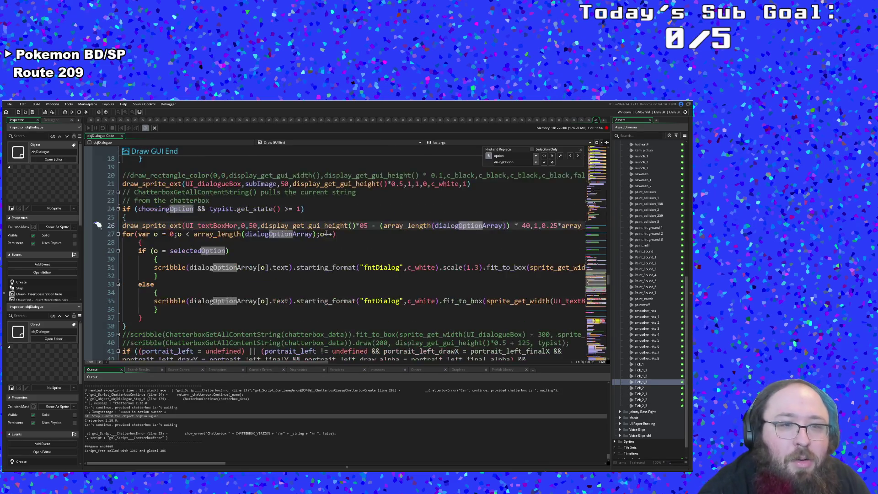
scroll(329, 228, up, 5)
scroll(329, 228, up, 2)
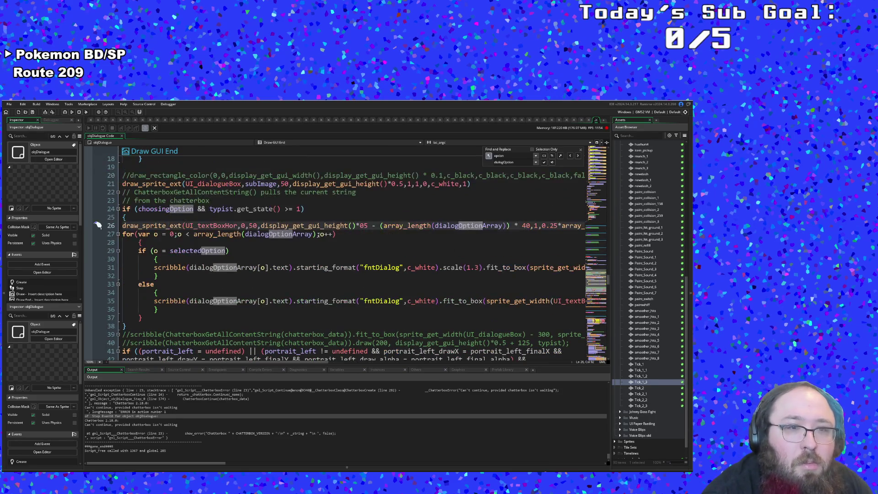
click(287, 235)
scroll(252, 234, up, 2)
scroll(253, 234, down, 2)
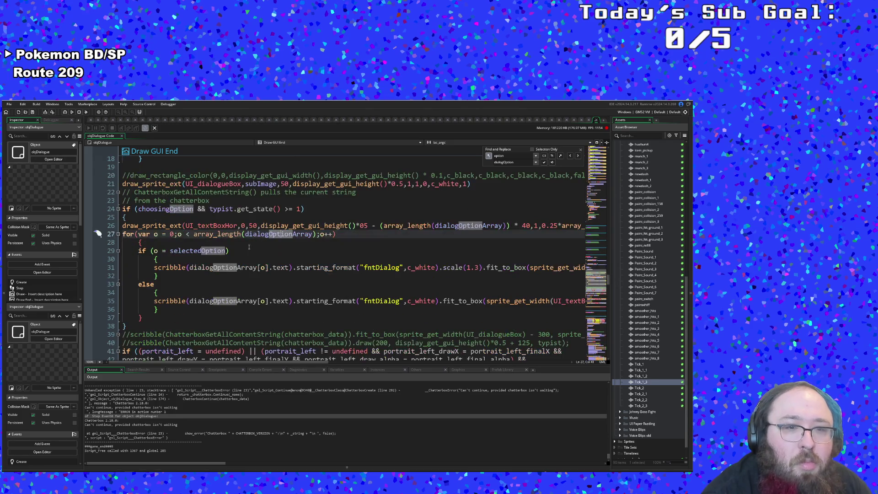
click(247, 251)
scroll(247, 254, up, 2)
scroll(247, 254, up, 2)
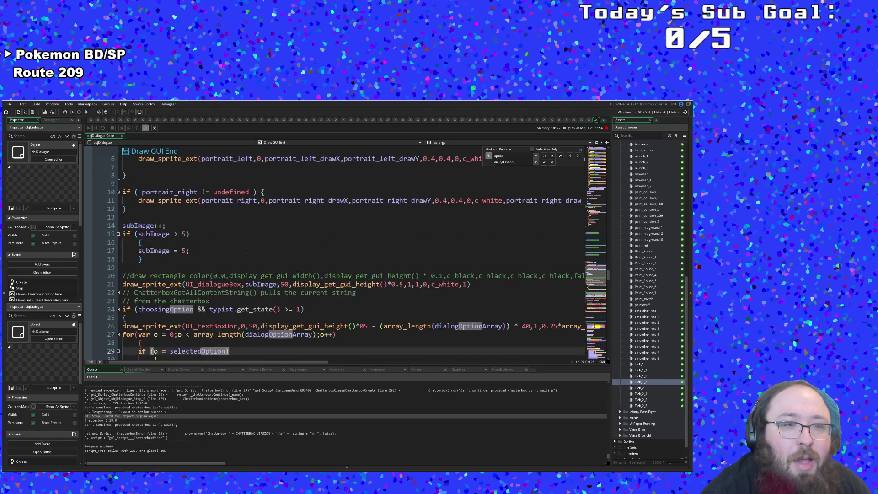
click(234, 260)
click(239, 273)
Examine line 24's choosingOption condition and the UI_dialogueBox sprite draw
scroll(239, 271, up, 1)
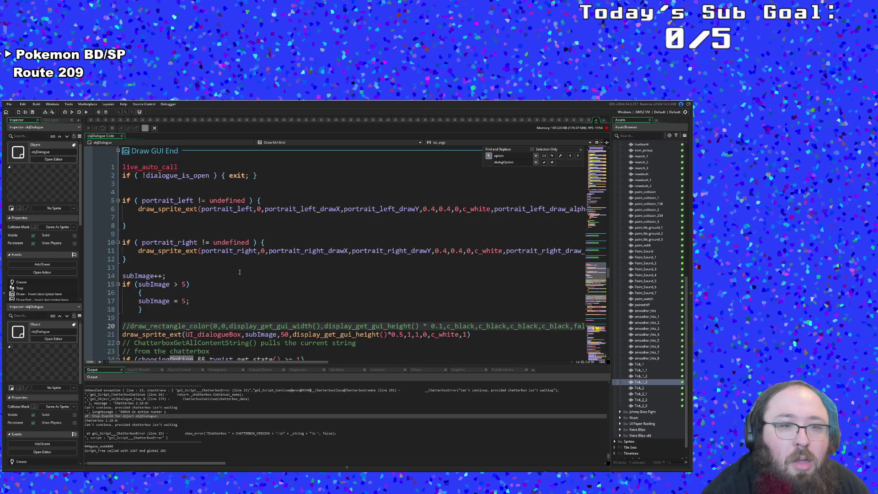
scroll(239, 272, down, 1)
scroll(239, 272, up, 1)
scroll(240, 272, up, 1)
scroll(239, 273, down, 3)
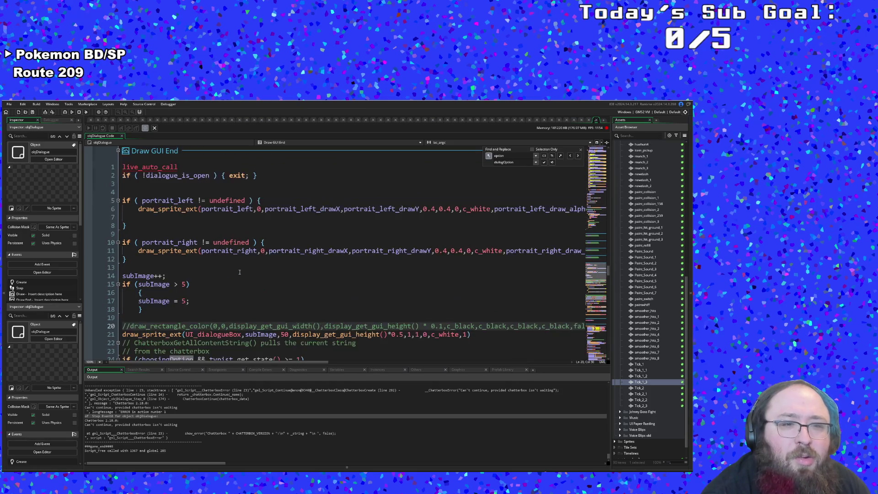
scroll(239, 273, up, 1)
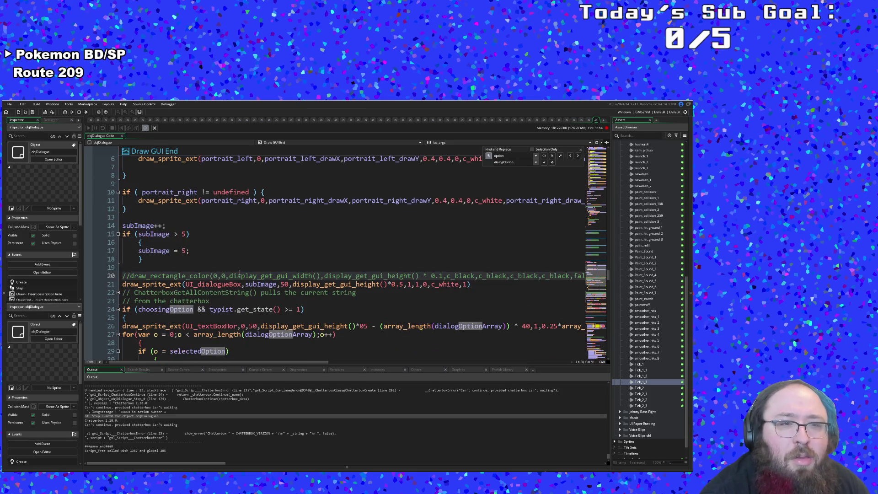
click(235, 310)
click(245, 276)
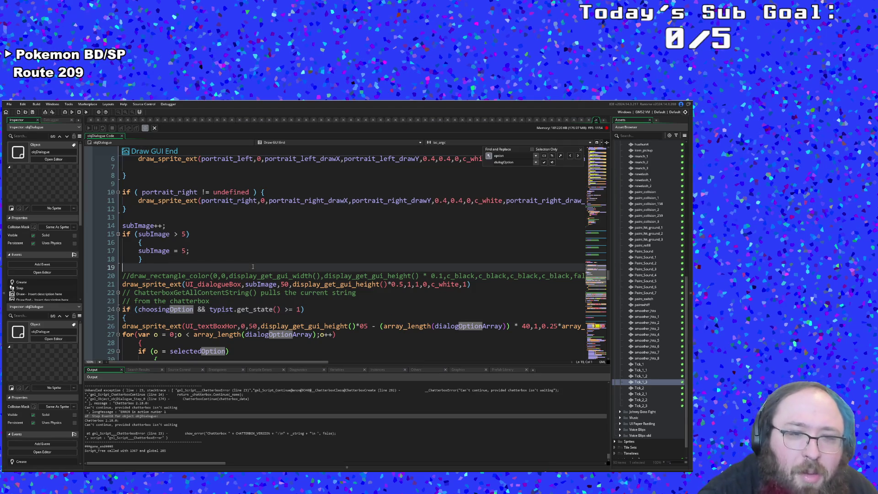
click(243, 284)
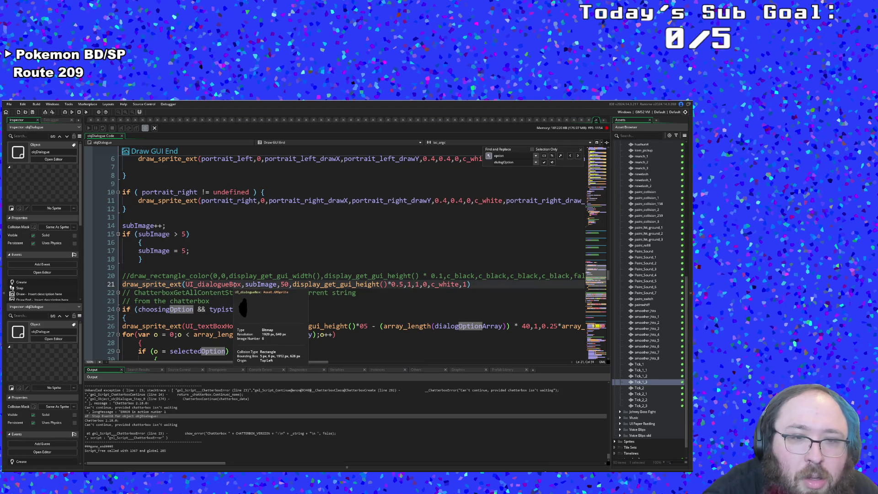
click(246, 284)
scroll(254, 286, up, 2)
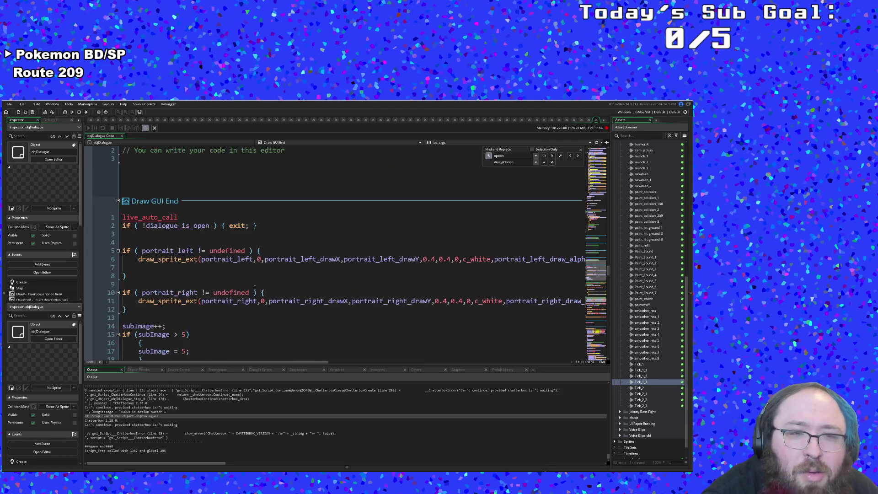
scroll(252, 265, down, 6)
click(250, 249)
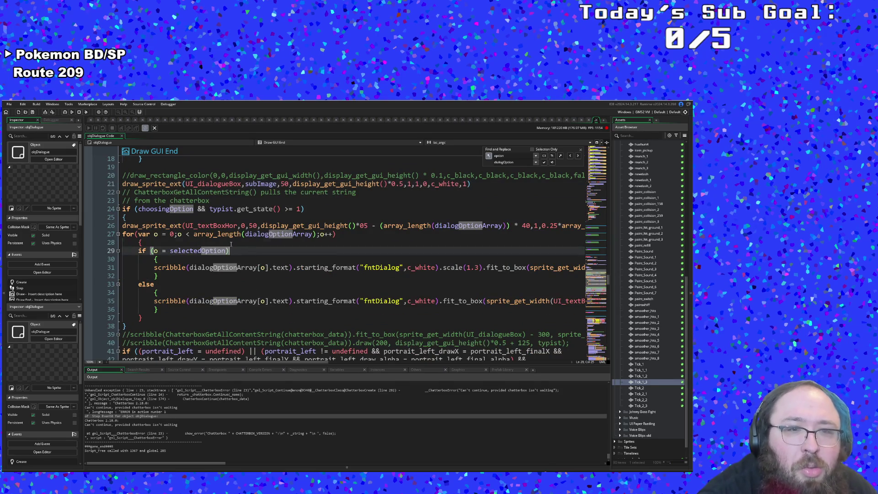
click(197, 226)
key(Left)
key(Left)
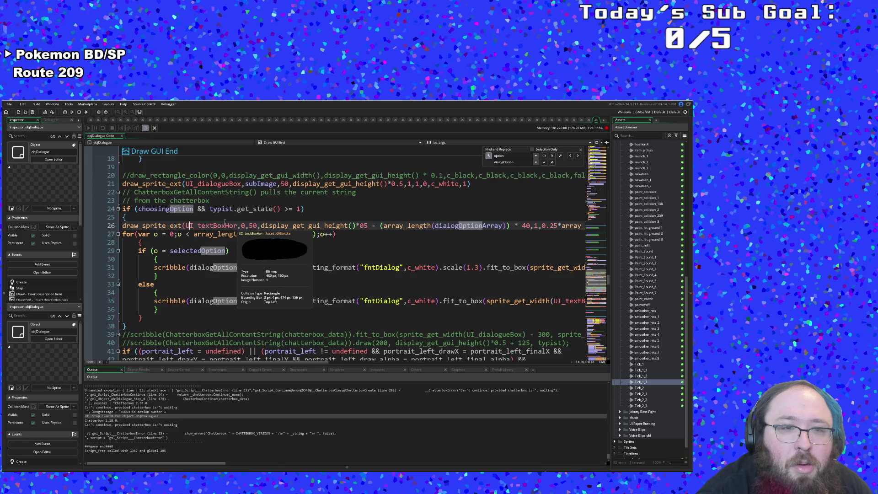
click(225, 223)
mouse_move(178, 226)
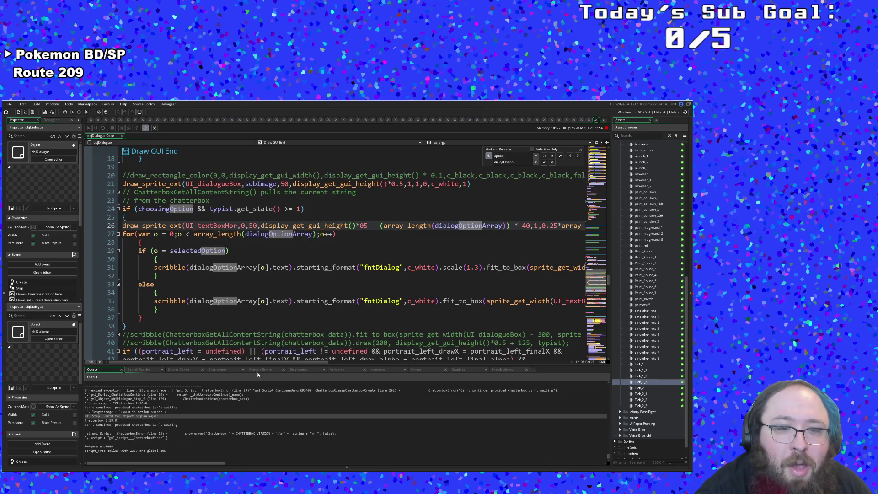
mouse_move(251, 362)
mouse_down()
mouse_move(295, 359)
mouse_move(278, 353)
mouse_move(295, 351)
mouse_move(296, 259)
mouse_up()
click(395, 224)
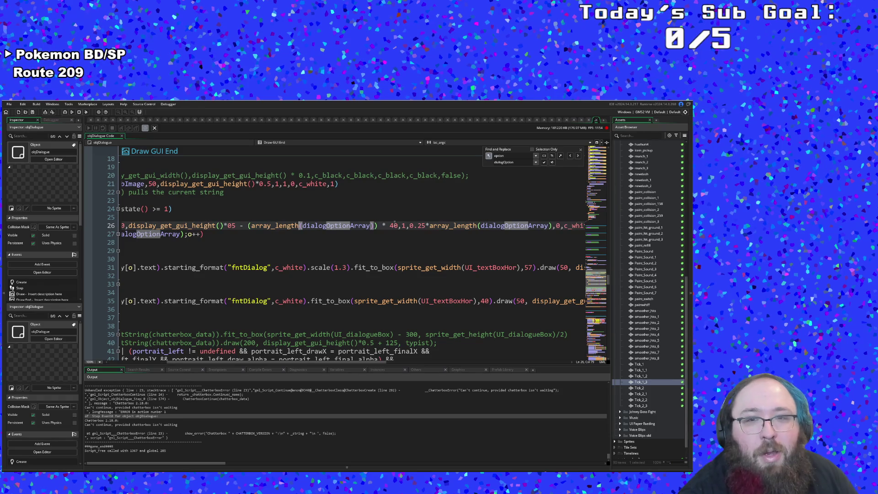
key(F3)
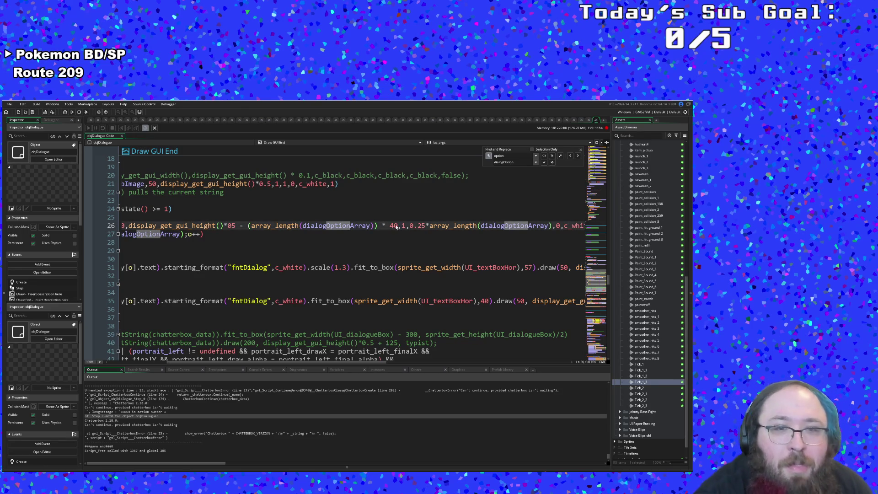
click(394, 225)
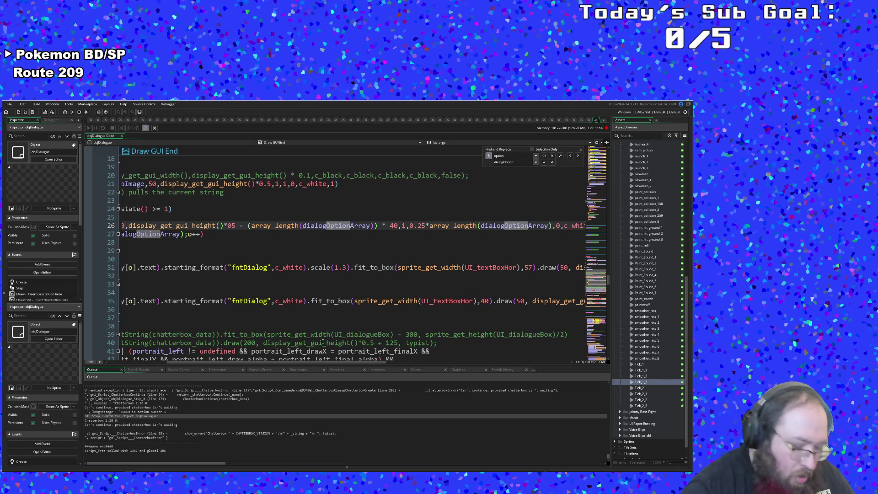
text(room)
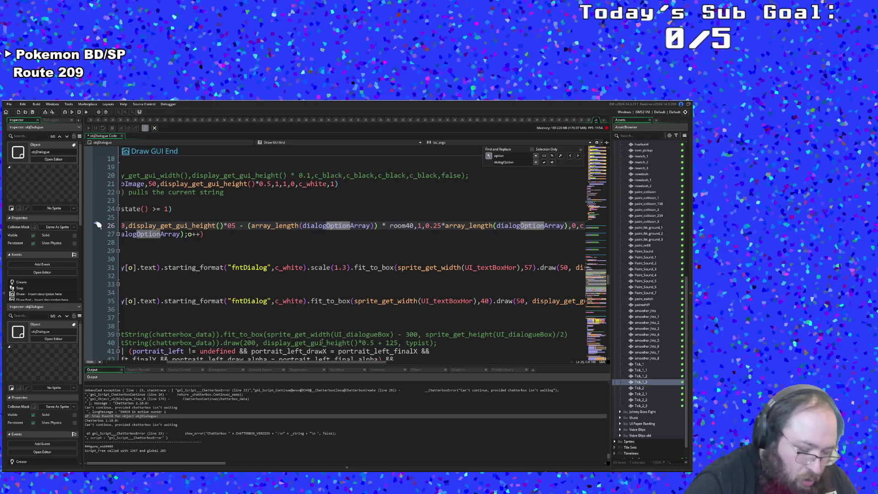
text(_)
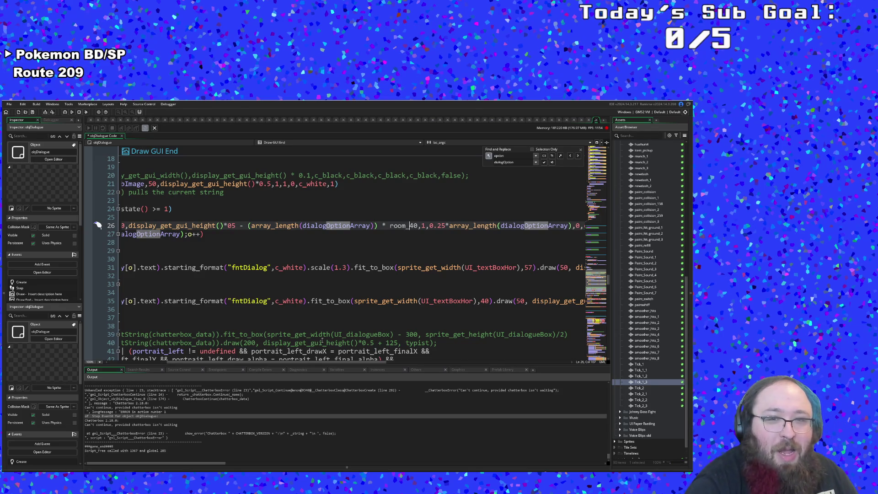
text(to_gui)
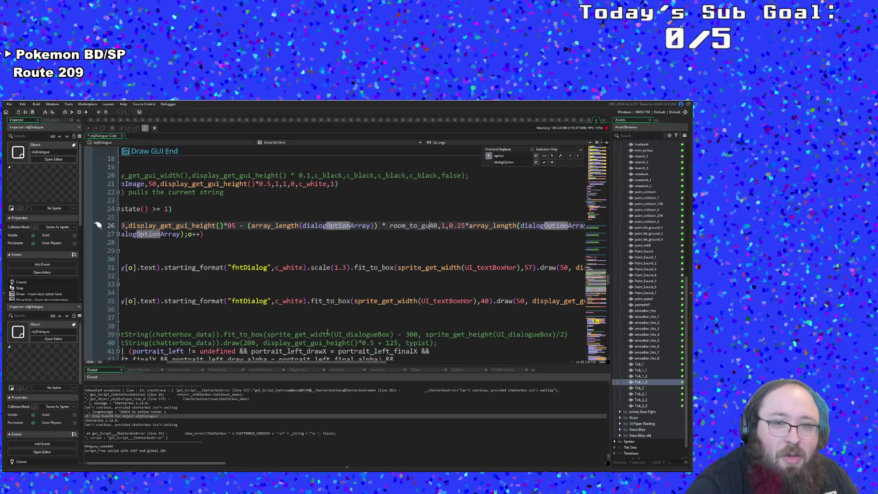
text(_x)
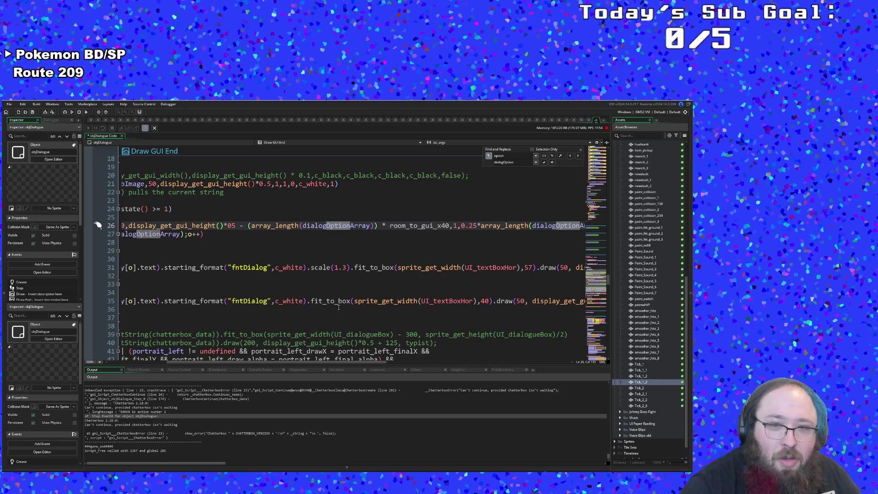
text((40)
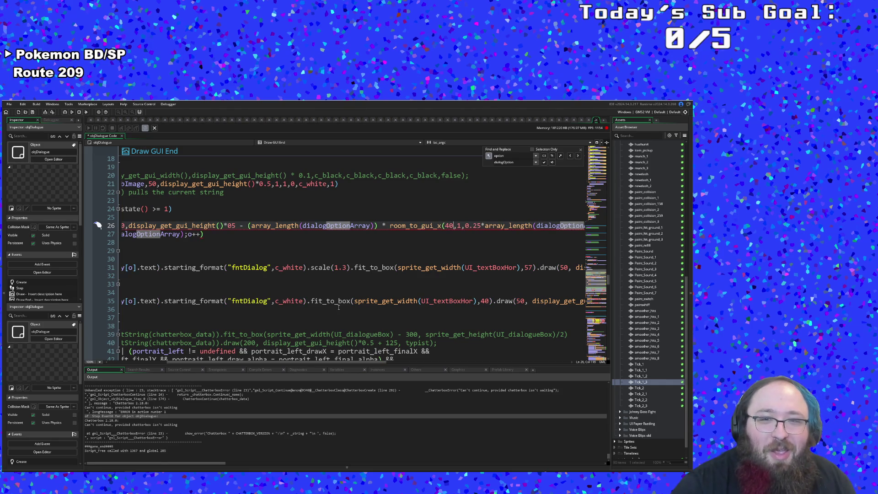
text())
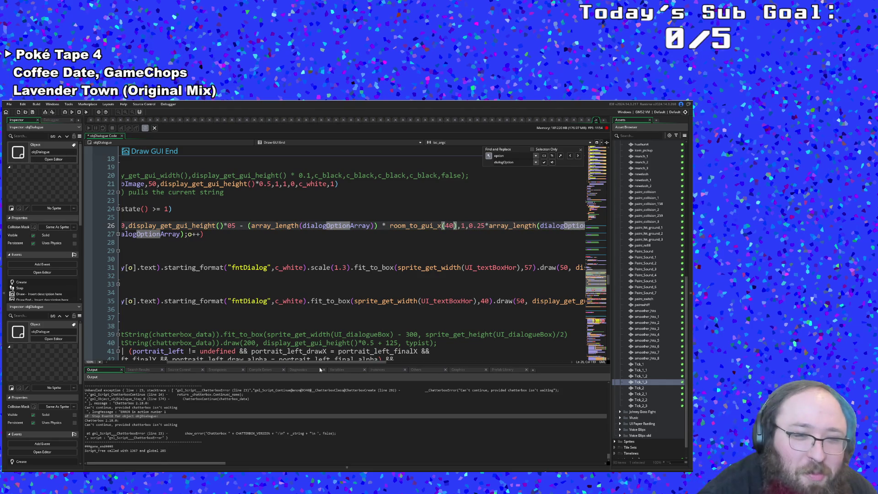
drag(314, 363, 403, 365)
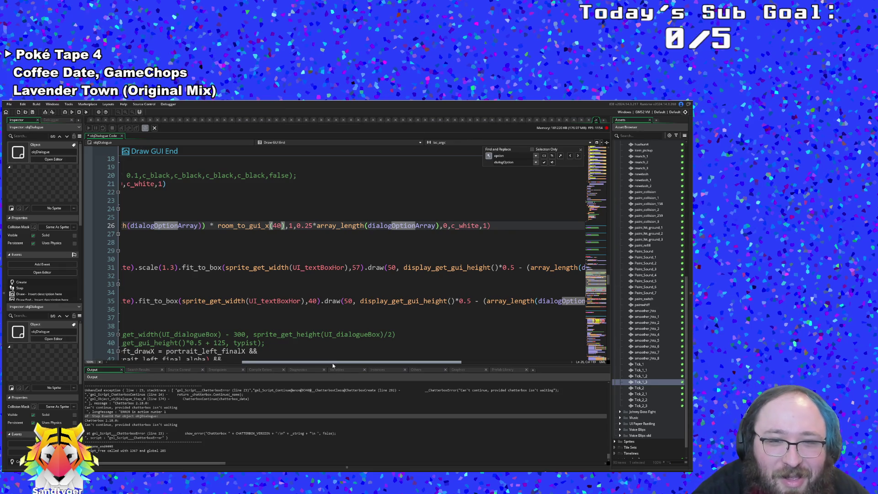
drag(333, 364, 342, 363)
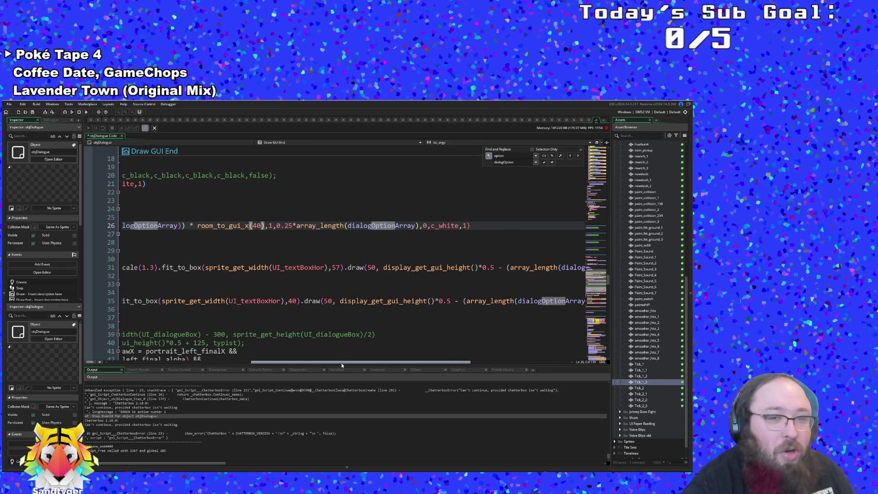
drag(341, 363, 350, 367)
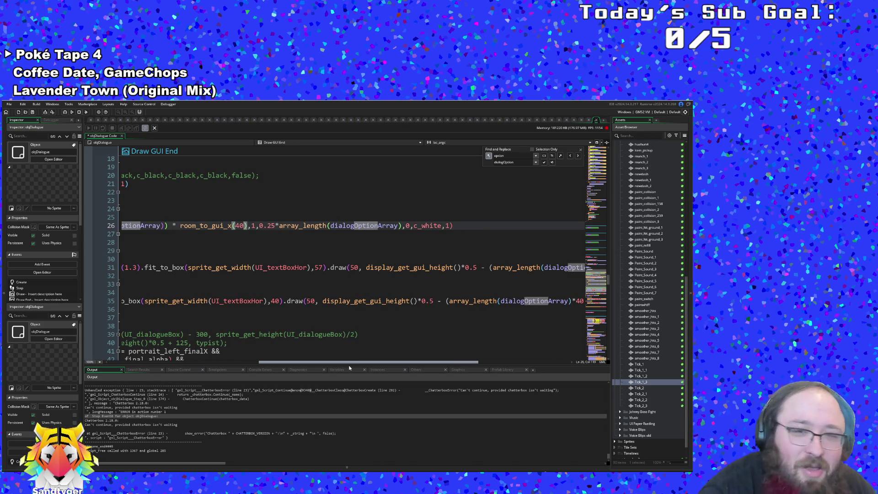
drag(354, 366, 335, 363)
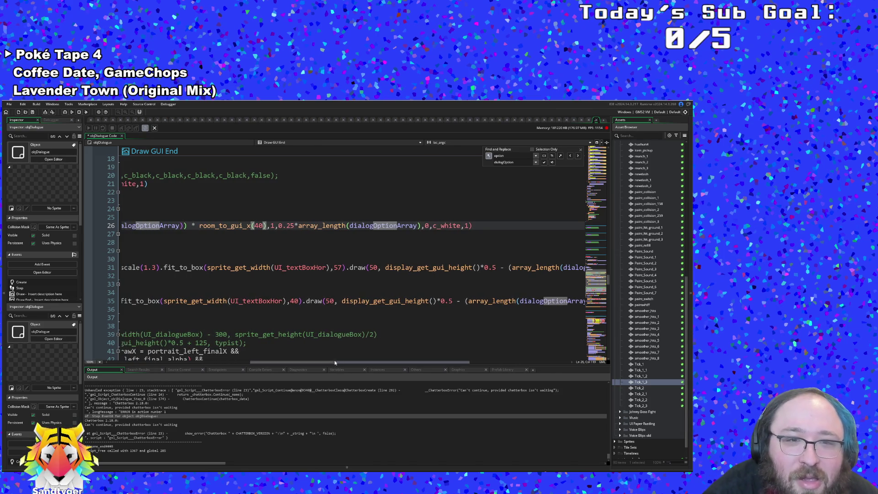
mouse_move(309, 226)
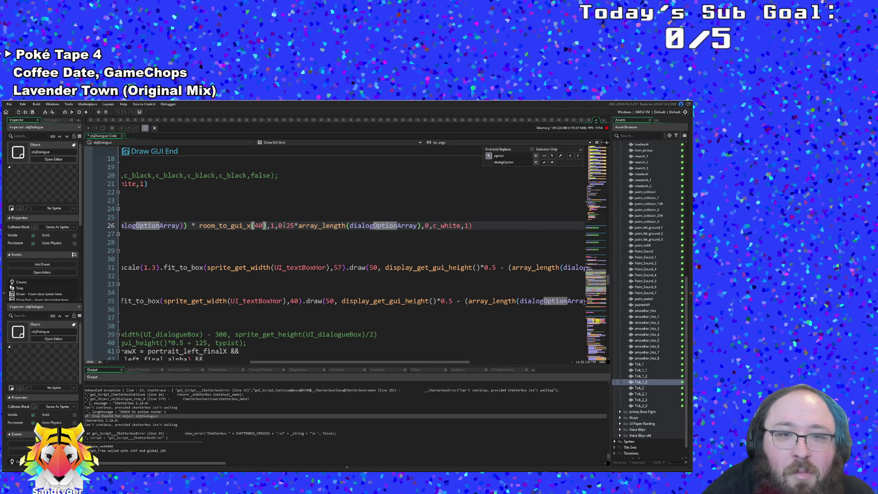
mouse_move(217, 227)
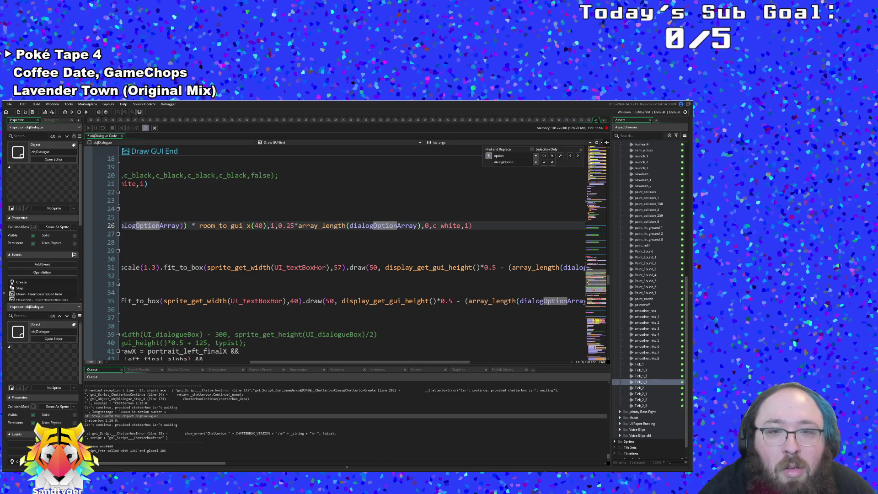
double_click(315, 226)
click(271, 226)
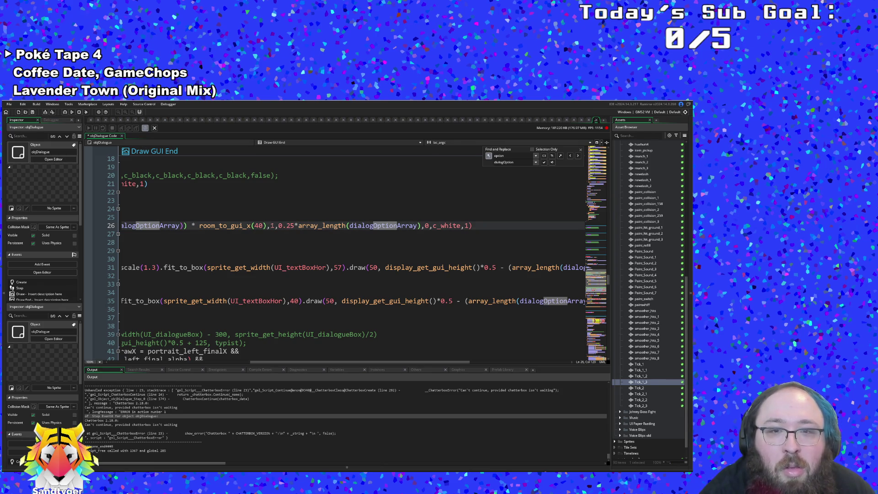
click(306, 226)
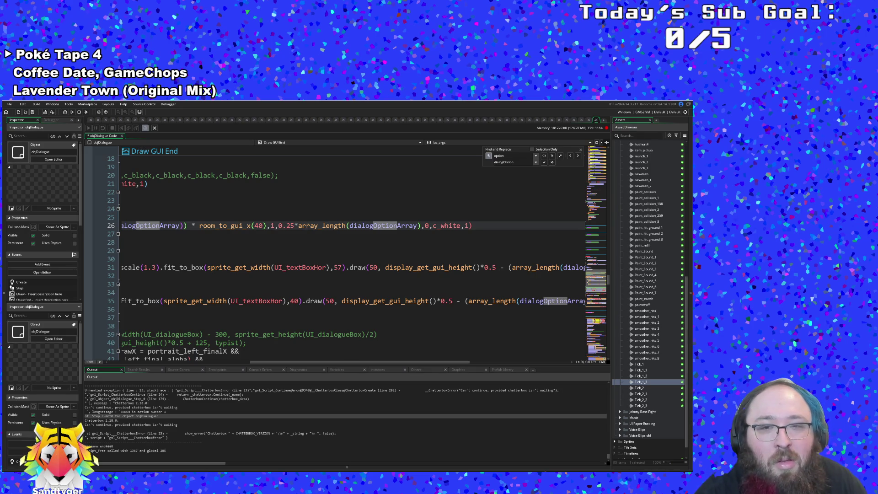
Insert the missing minus after the 0.5 multiplier on line 26 and select array_length(dialogOptionArray)
drag(316, 363, 184, 370)
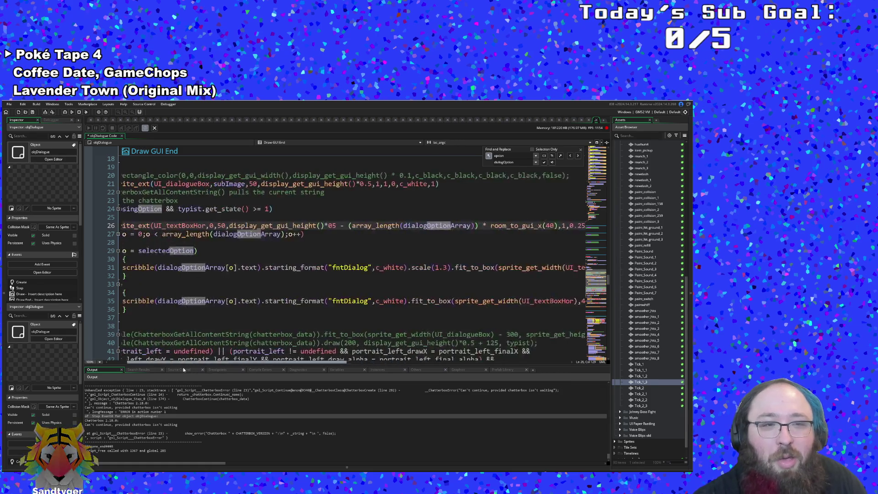
scroll(193, 275, up, 2)
click(193, 300)
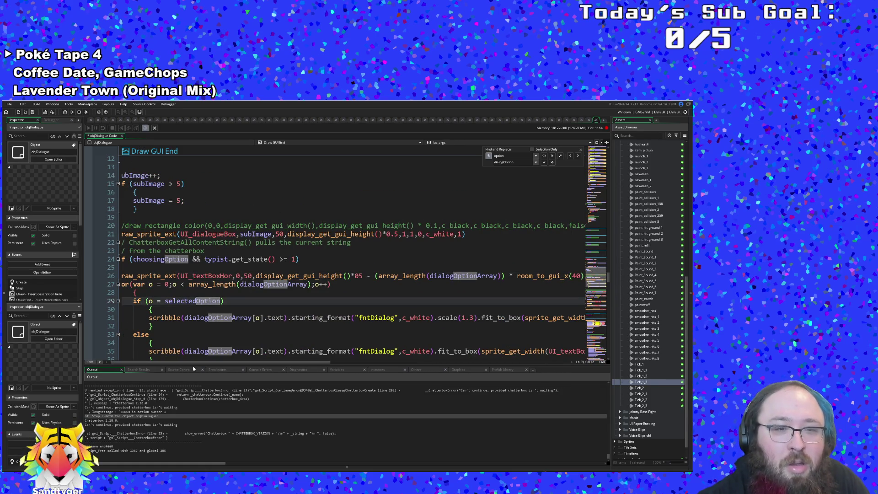
scroll(193, 363, left, 1)
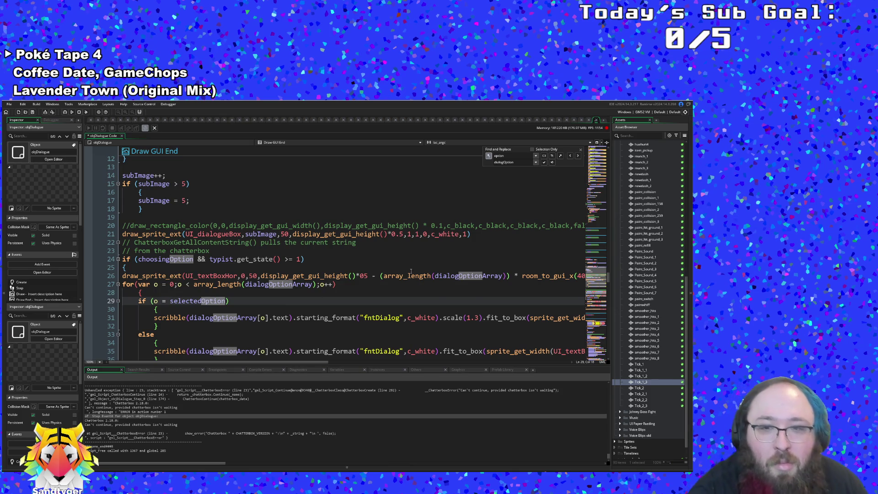
click(373, 277)
text(-)
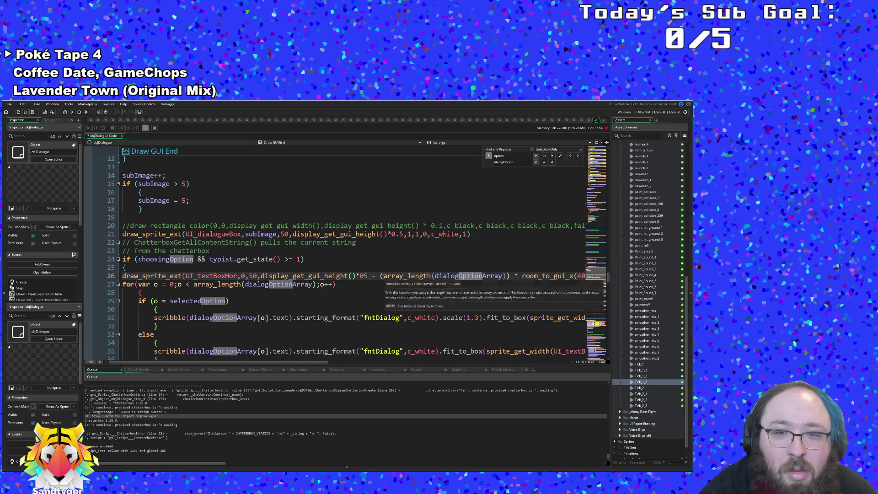
drag(383, 277, 504, 276)
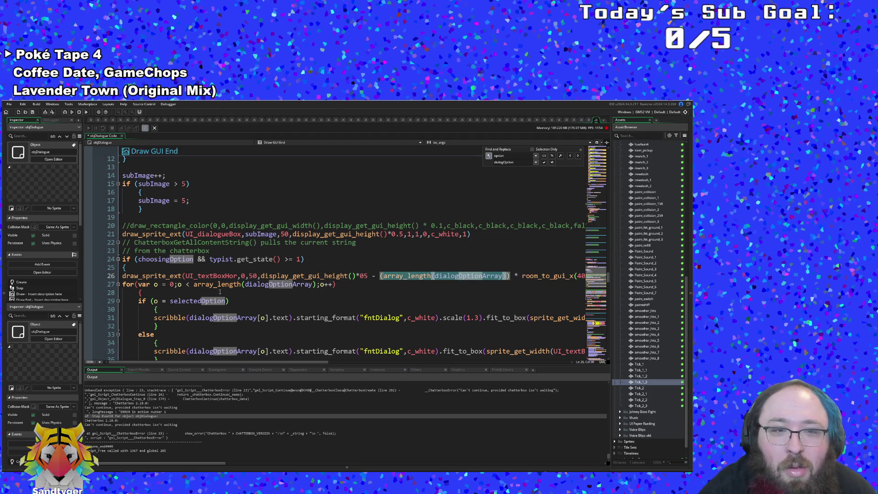
Prefix line 24's condition with array_length(dialogOptionArray) > 0 &&
click(139, 259)
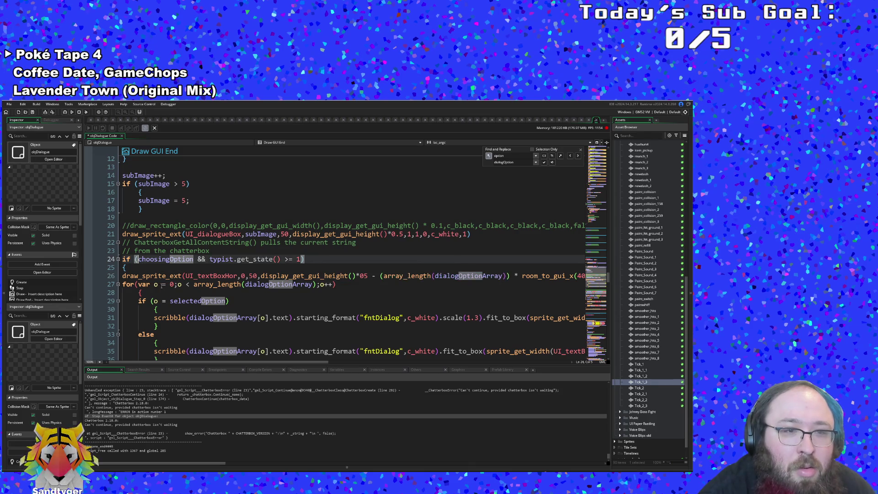
text(array_length(dialogOptionArray))
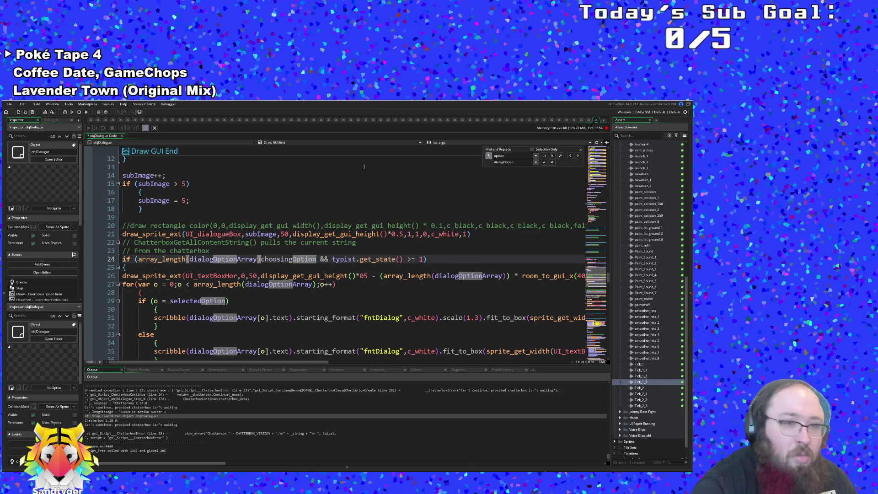
text(0)
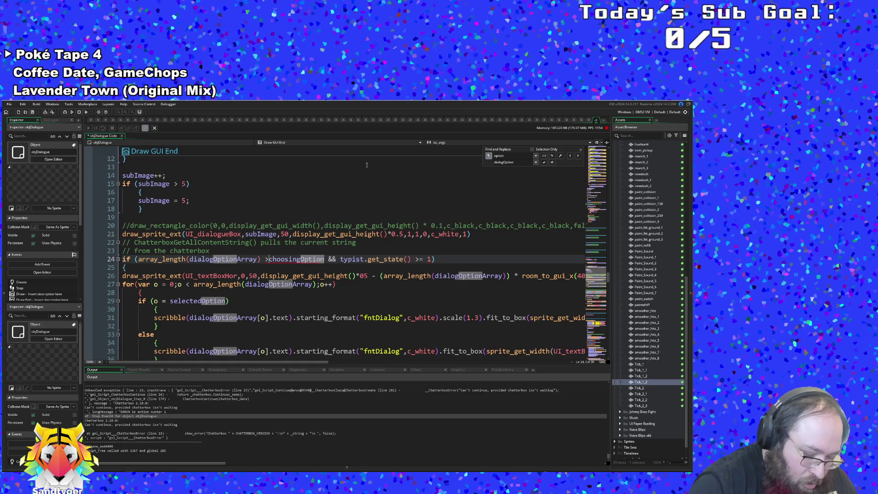
text( &&)
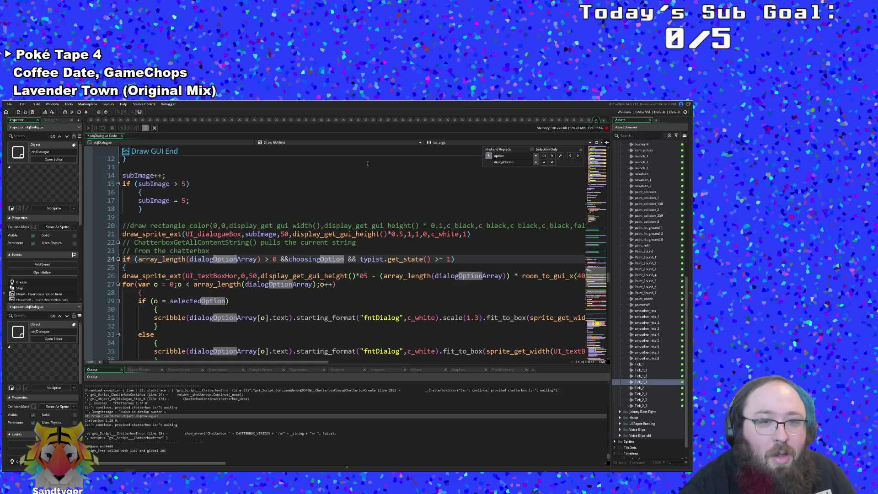
click(366, 226)
scroll(365, 227, down, 4)
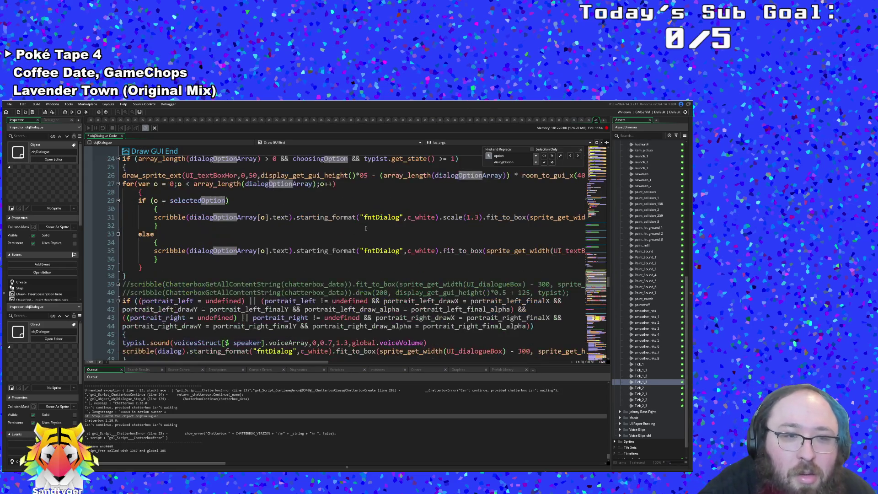
scroll(366, 228, up, 2)
Recheck line 26's multiplier and the end of the option loop before saving
click(364, 226)
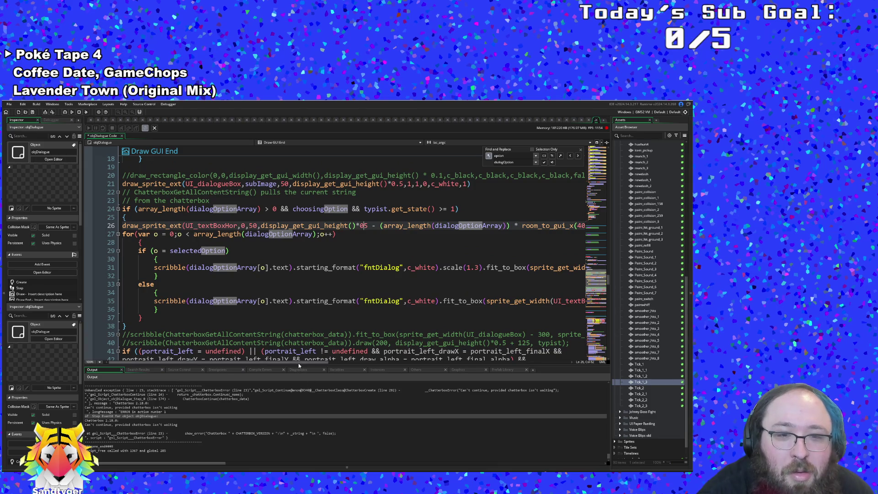
mouse_move(298, 362)
mouse_down()
mouse_move(481, 369)
mouse_move(242, 368)
mouse_up()
click(240, 312)
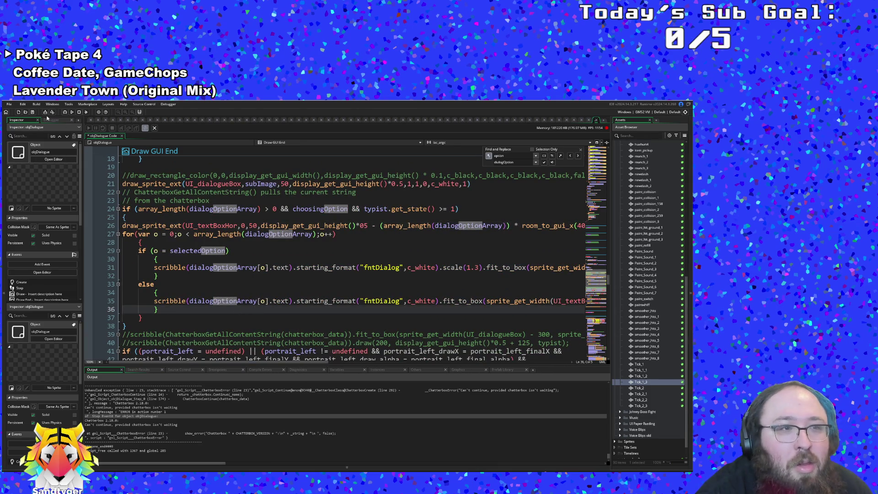
click(9, 105)
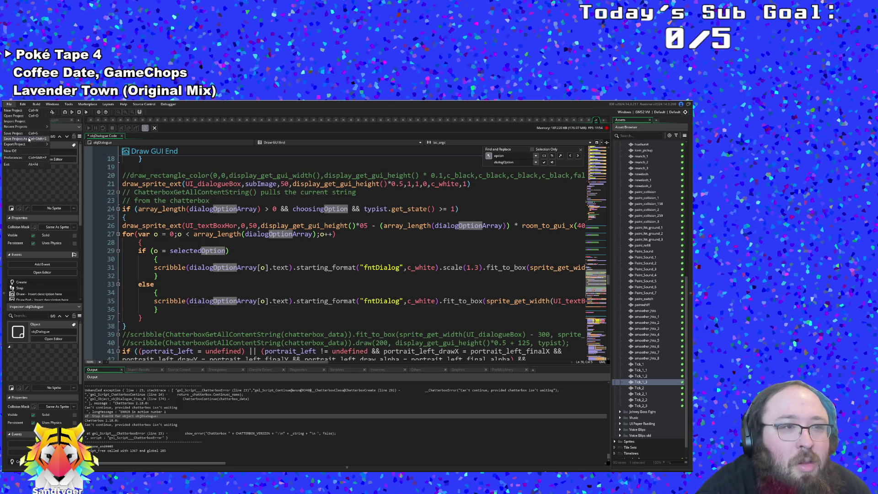
Save the project and rebuild the game to reach the Art Attack title screen
click(24, 133)
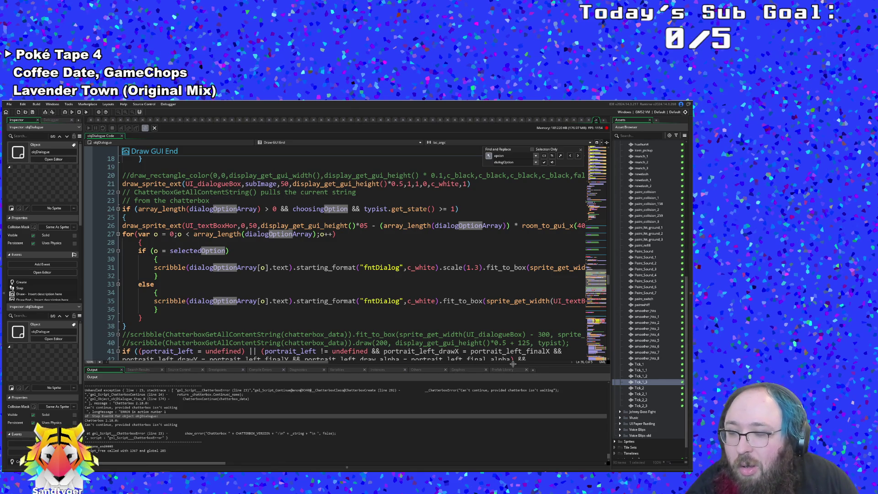
key(Up)
key(Up)
key(Up)
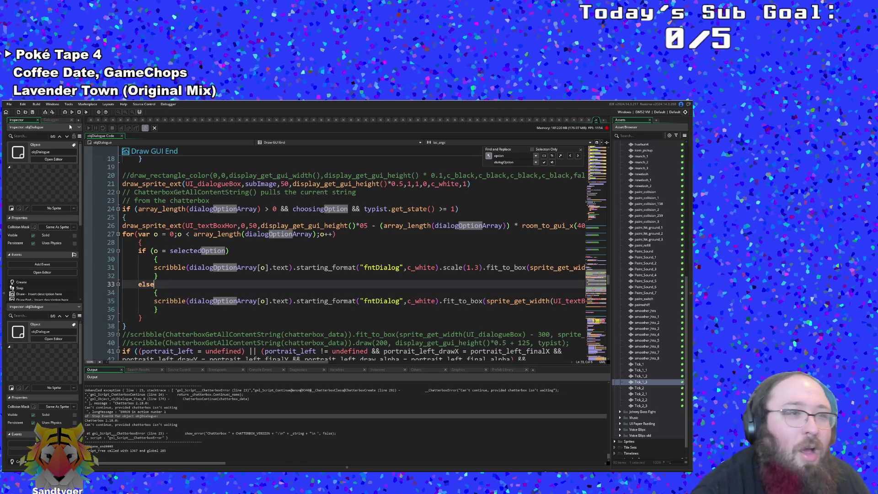
click(67, 114)
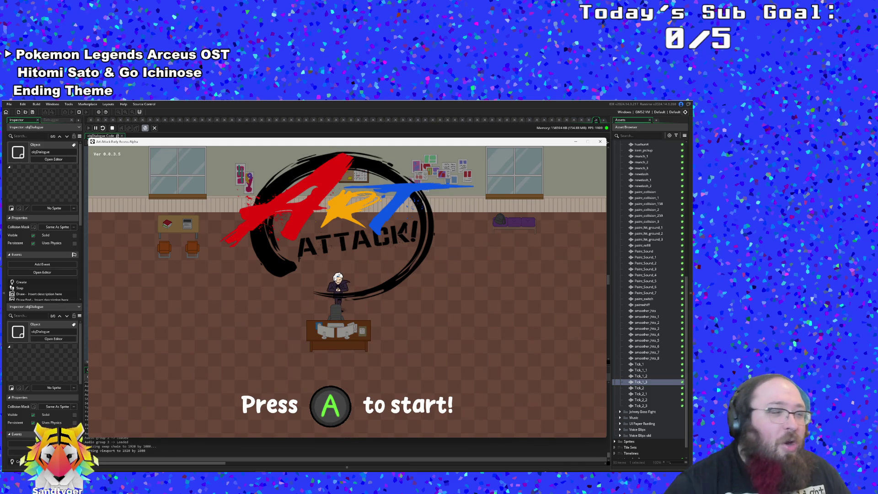
Start the game, dismiss Hue's dialogue, and collect the paint bucket in the library
key(Return)
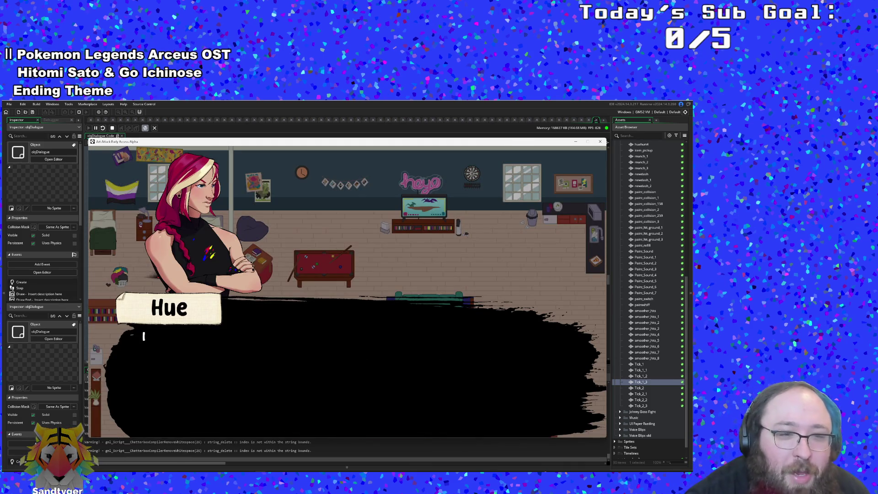
key(Return)
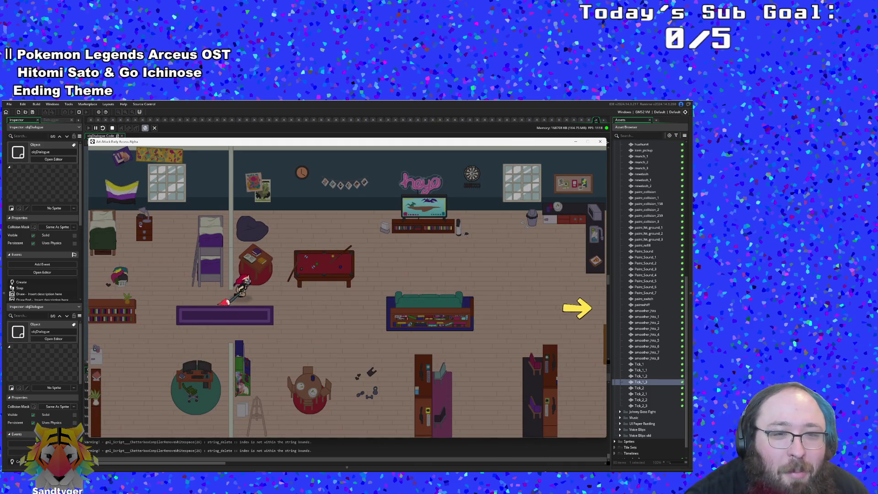
key(Right)
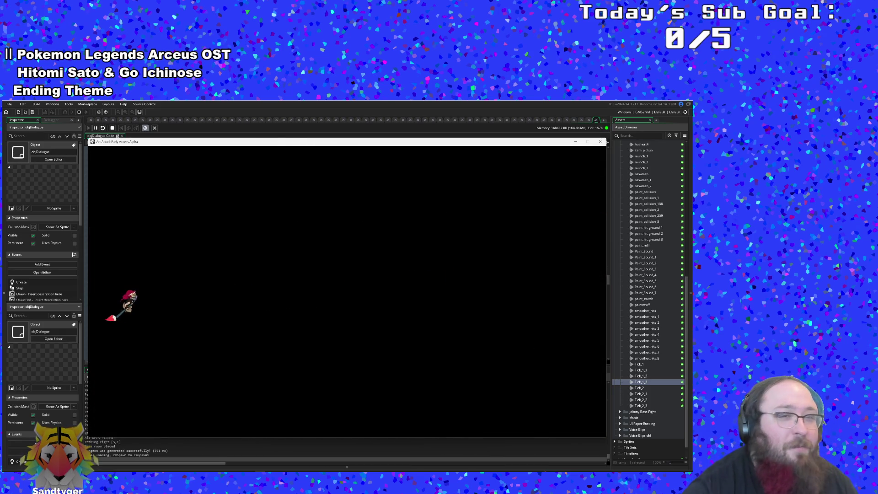
key(Right)
key(Right)
key(Up)
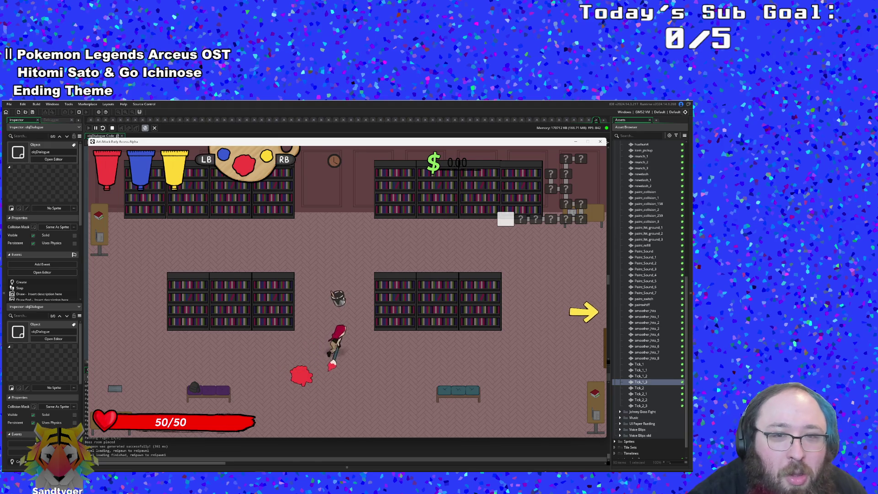
key(e)
key(Down)
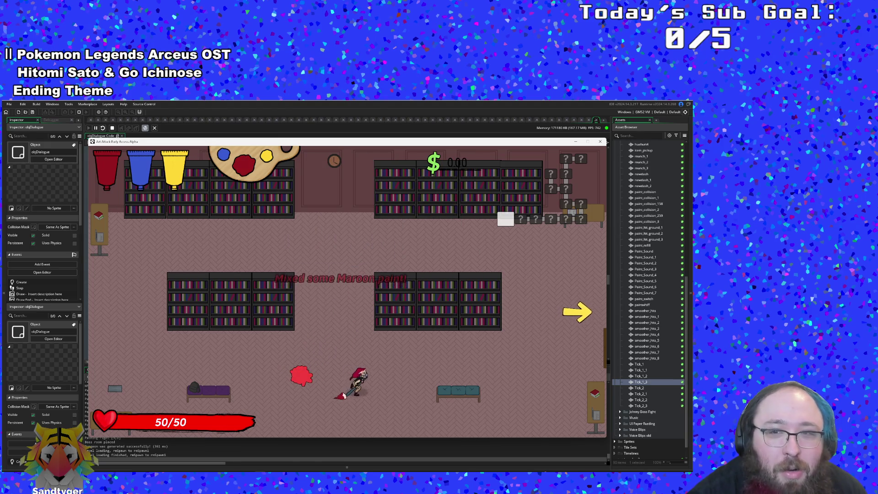
key(Right)
key(Up)
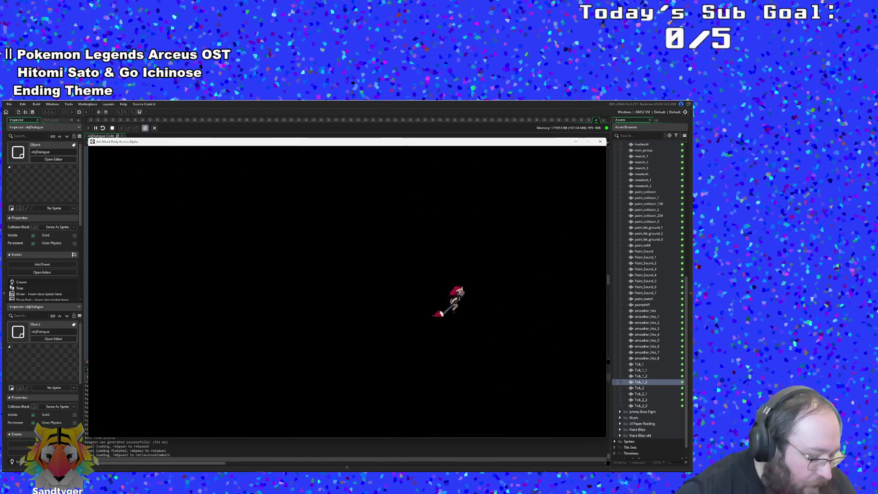
Clear the combat room with Destroy All Enemies and collect the money, reaching $101.57
key(Left)
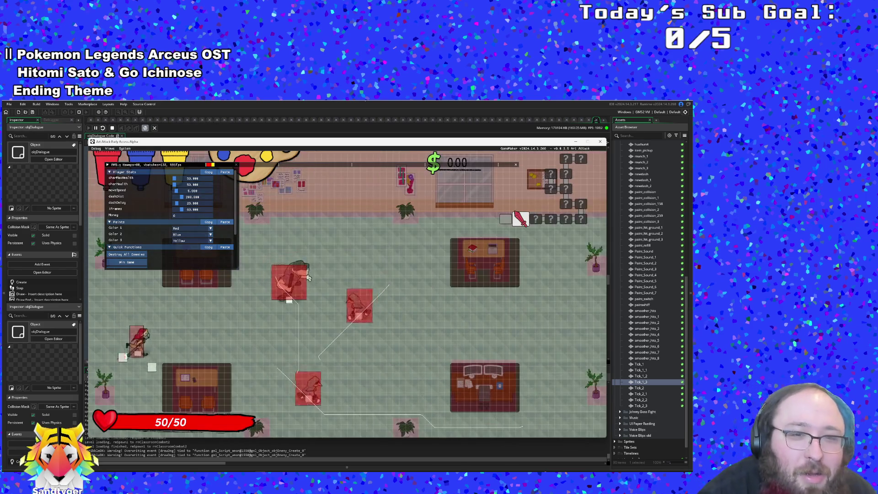
key(Up)
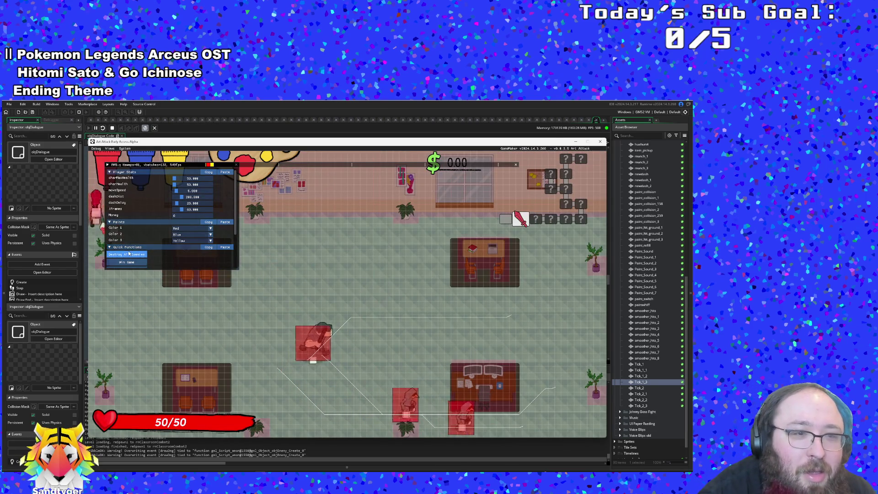
click(128, 255)
scroll(128, 255, down, 2)
key(Right)
key(Down)
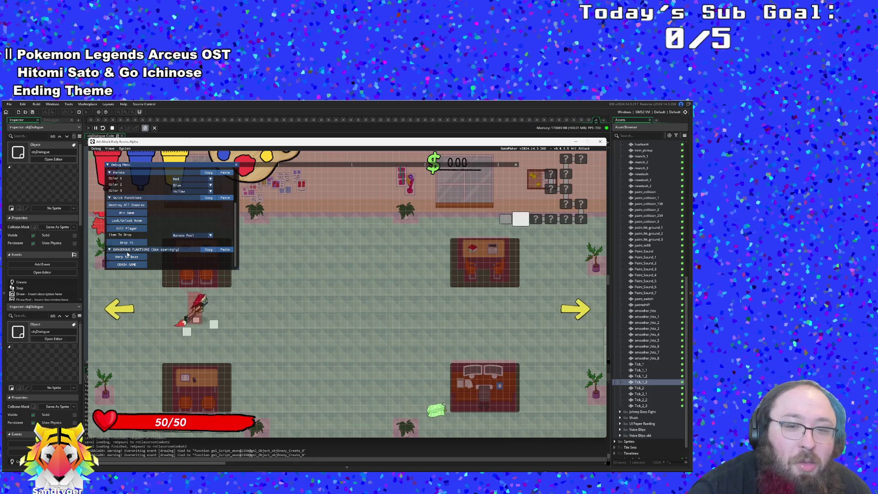
key(Up)
scroll(128, 255, up, 3)
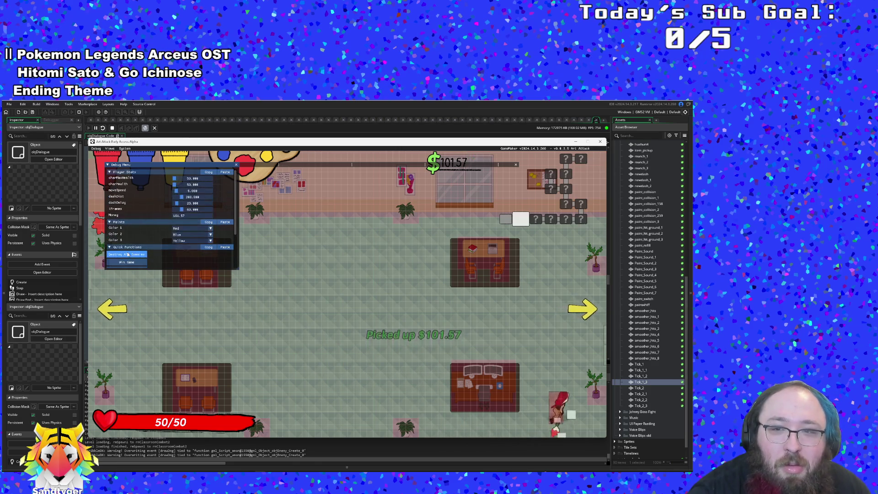
In the next classroom, pick up the Nightshade and dismiss the mixing tutorial popups
key(Left)
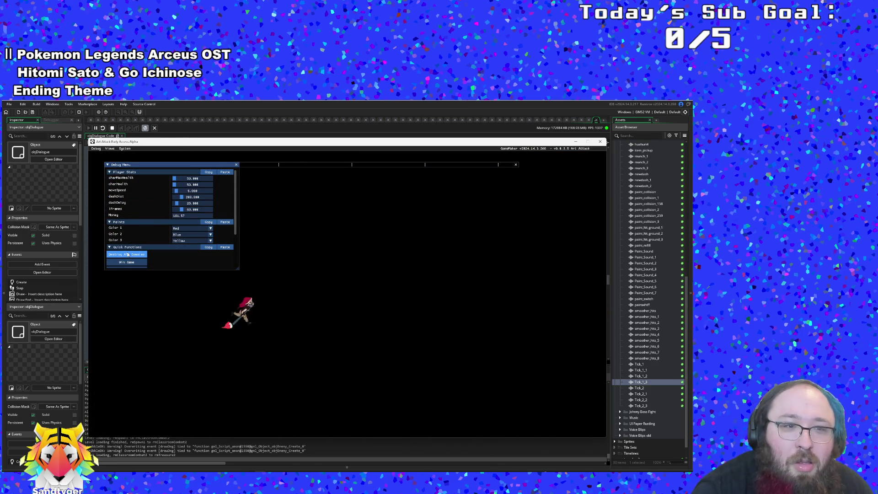
scroll(128, 254, down, 2)
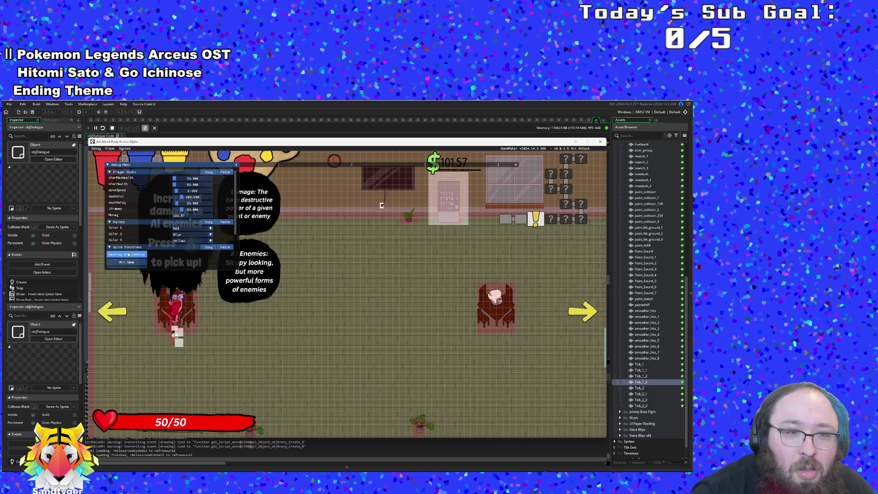
key(Right)
scroll(128, 255, up, 2)
scroll(128, 255, up, 1)
key(Right)
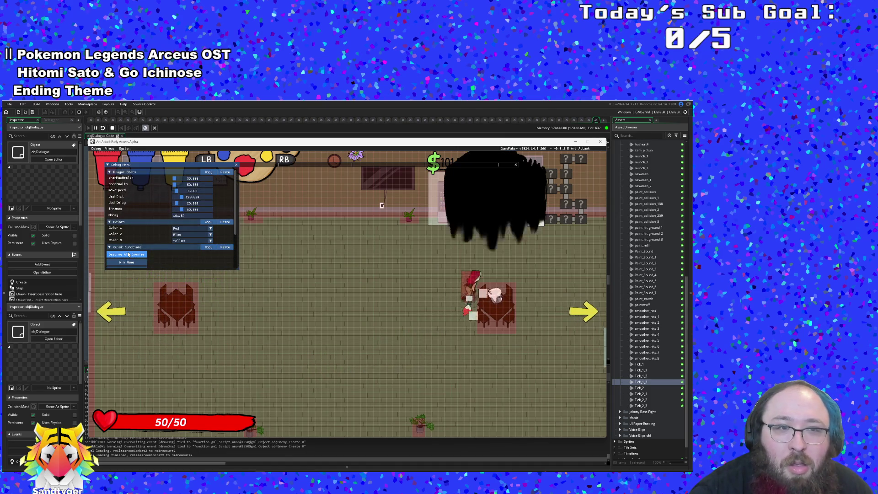
key(space)
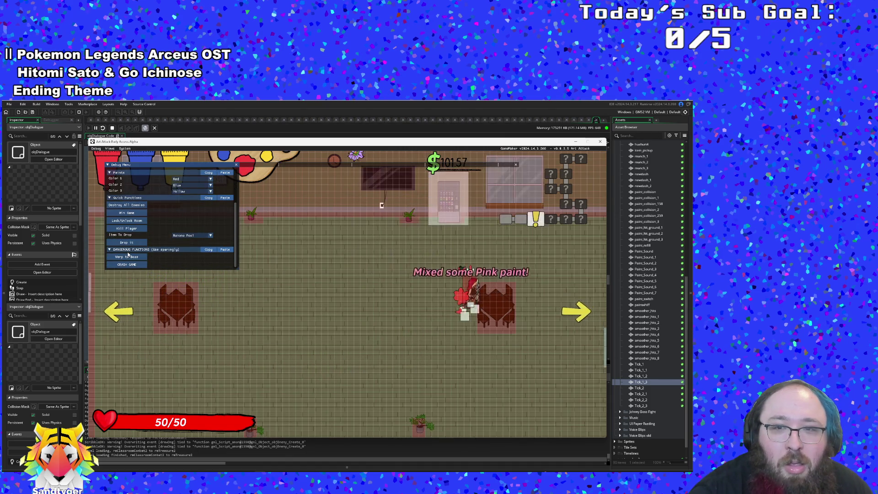
key(Left)
key(Up)
scroll(128, 254, down, 1)
Grab the money, clear the next combat room of enemies, and collect its drops
key(Right)
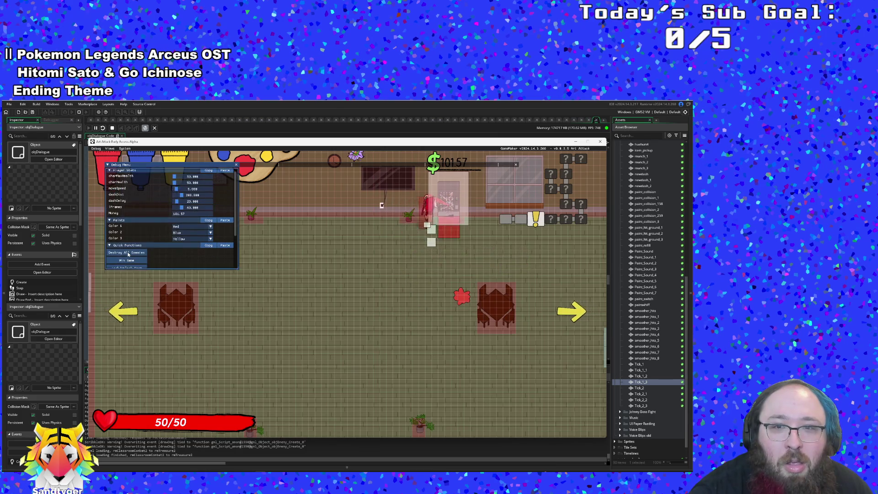
key(Down)
key(Right)
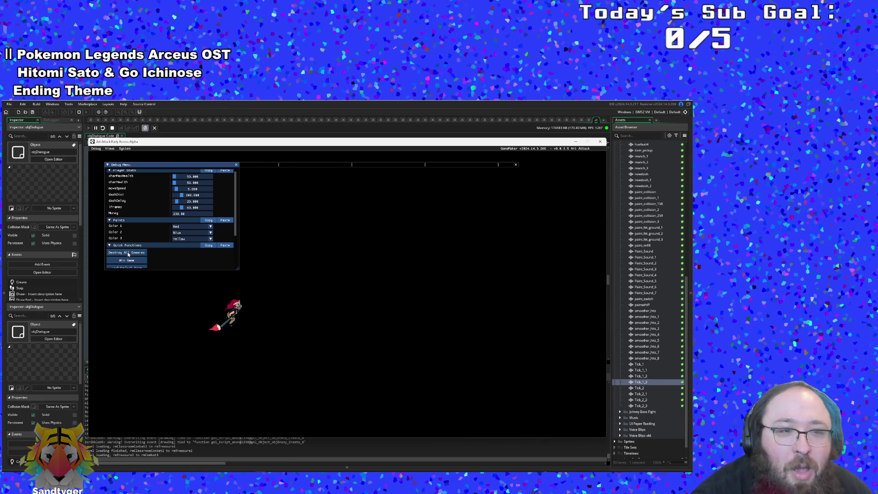
key(Up)
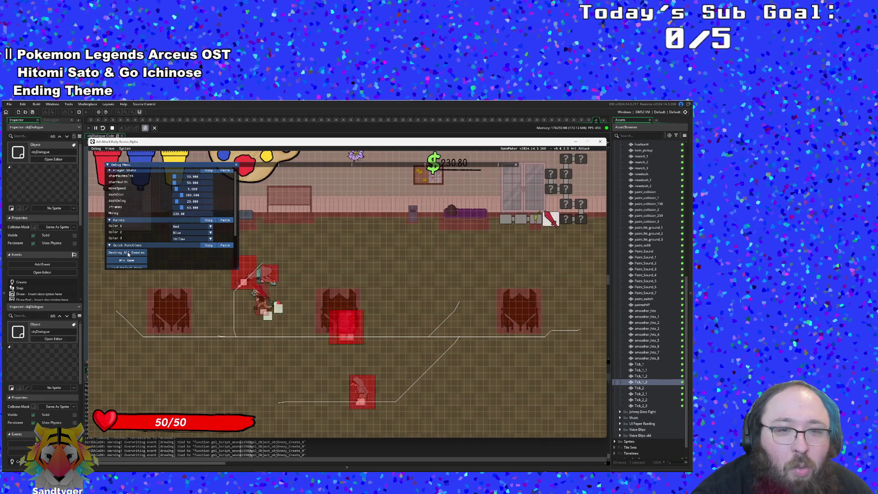
click(128, 253)
scroll(129, 254, down, 2)
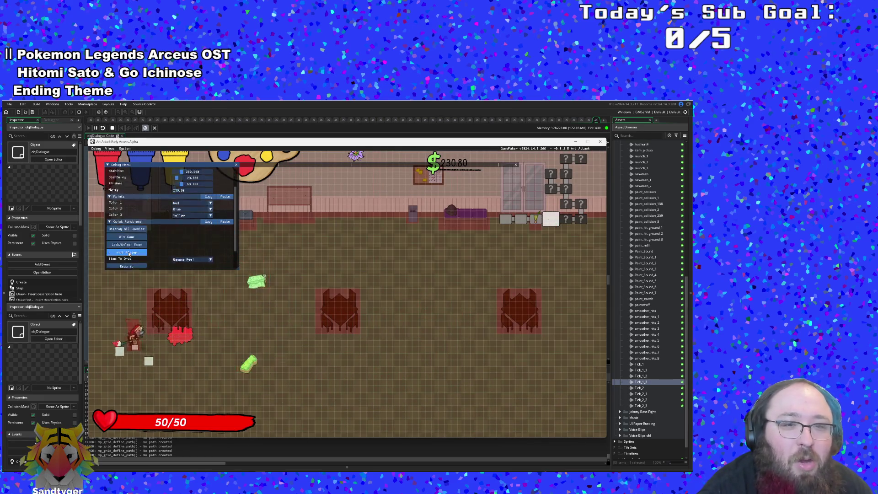
key(Up)
key(Right)
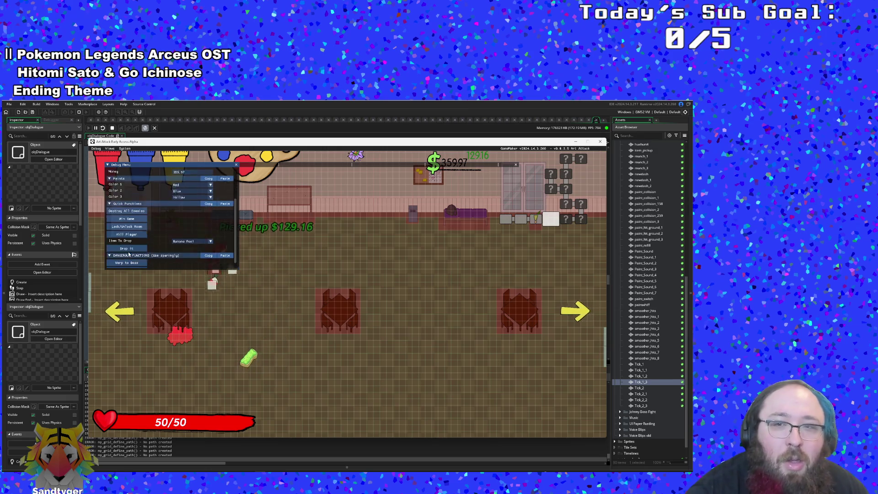
key(Right)
Run right through the exit to reach the art supplies shop
scroll(129, 255, up, 2)
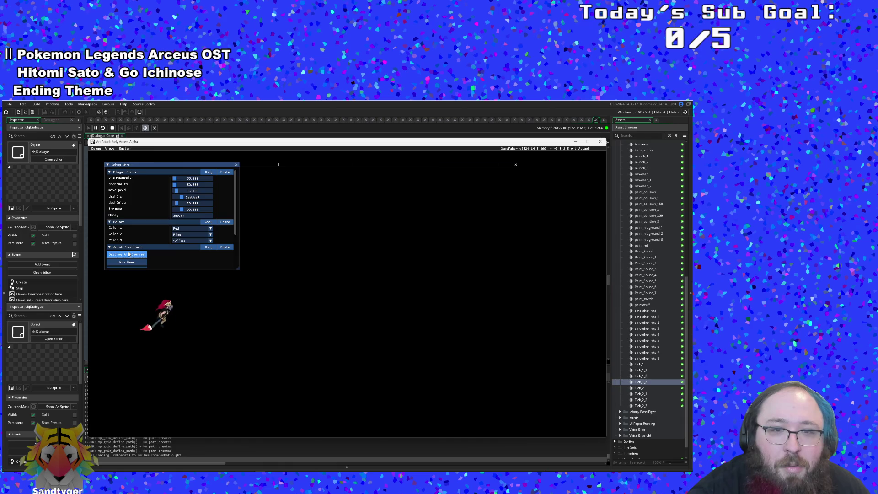
scroll(129, 255, down, 2)
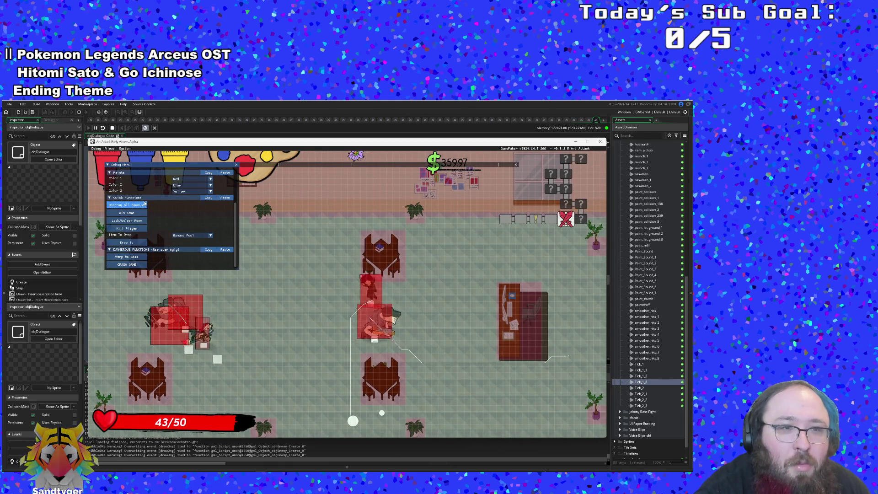
scroll(139, 203, up, 2)
key(Right)
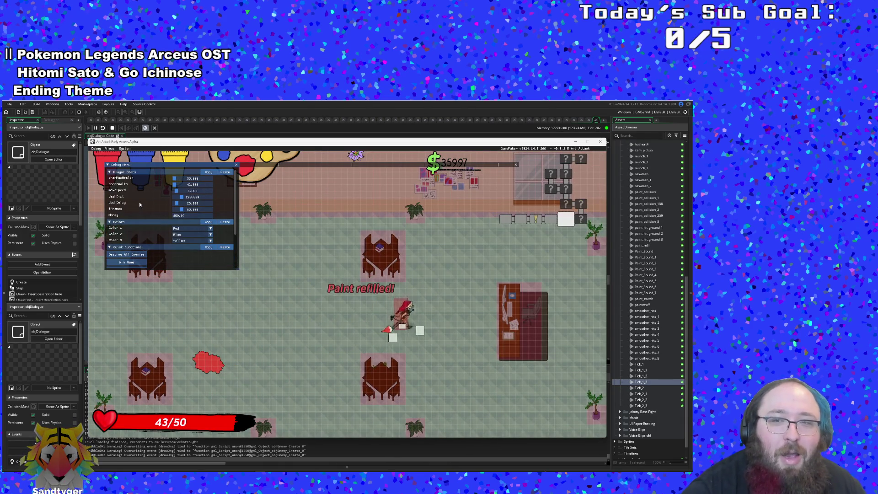
scroll(140, 205, down, 2)
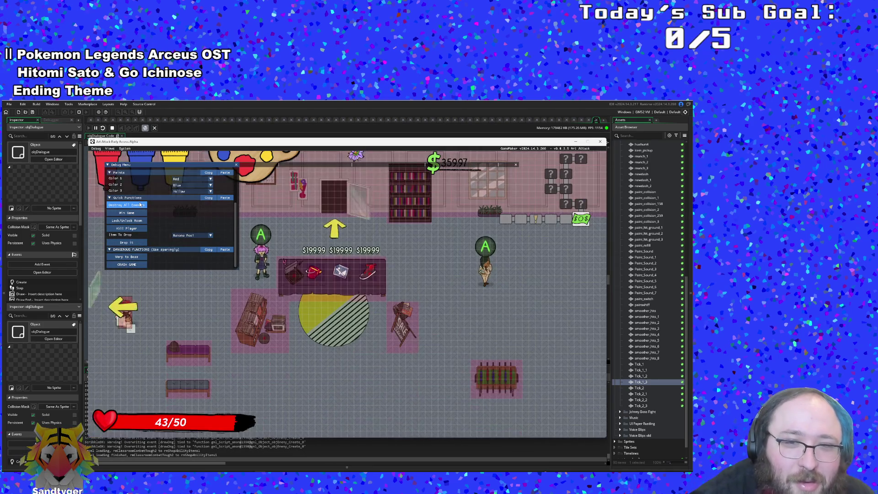
Close the debug overlay, talk to the shopkeeper, and advance the dialogue to its end
key(Down)
key(Right)
scroll(139, 202, up, 2)
key(F1)
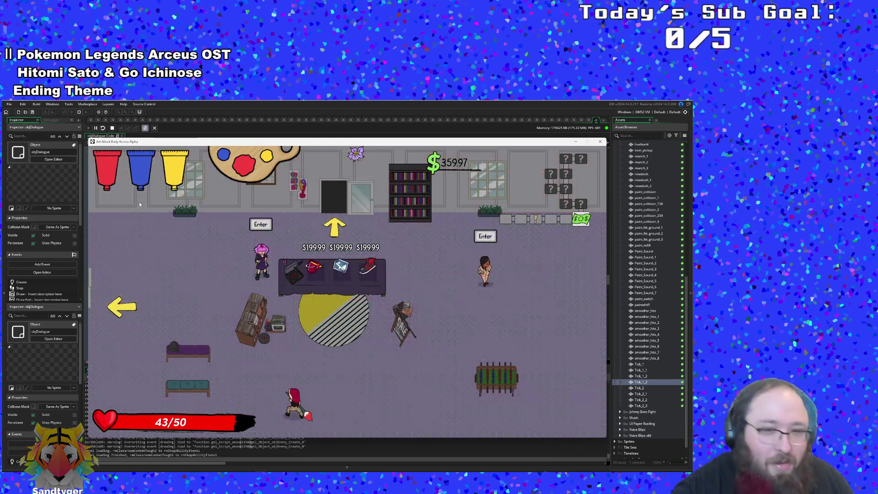
key(Up)
key(Right)
key(space)
key(space)
key(space)
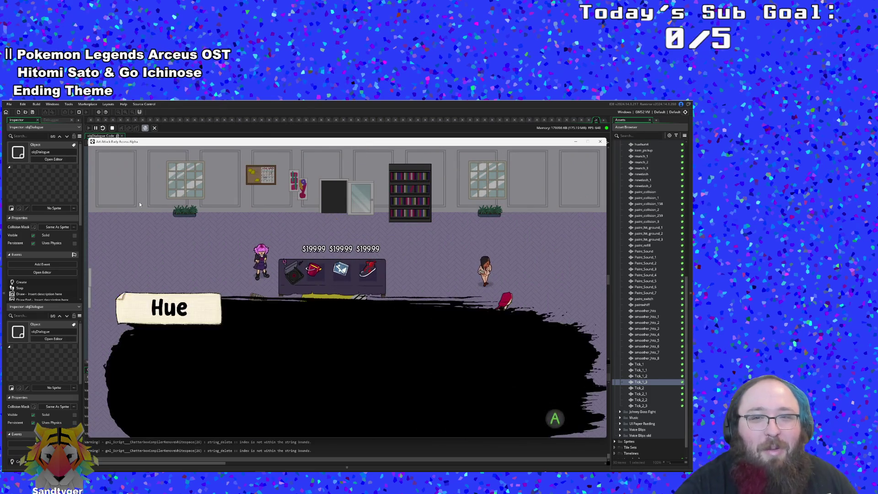
key(space)
key(space)
key(space)
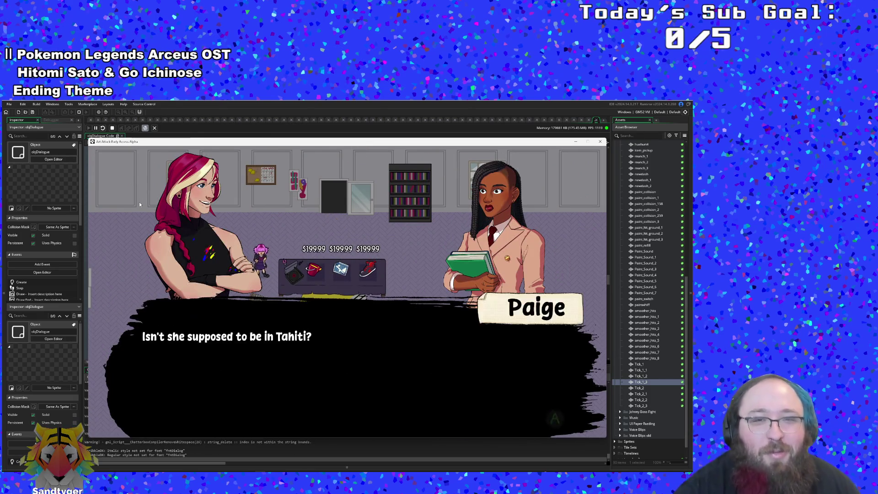
Talk to the pink-haired shopkeeper Vicky, then stop the test run
key(Left)
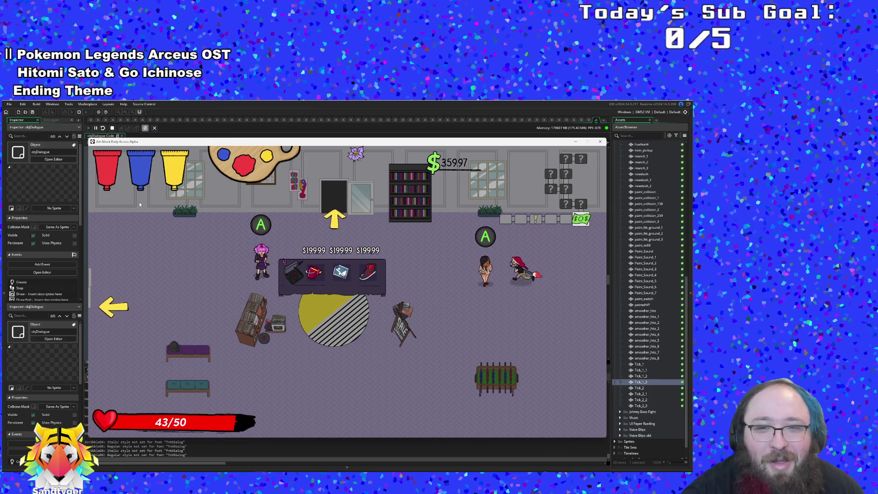
key(Down)
key(Left)
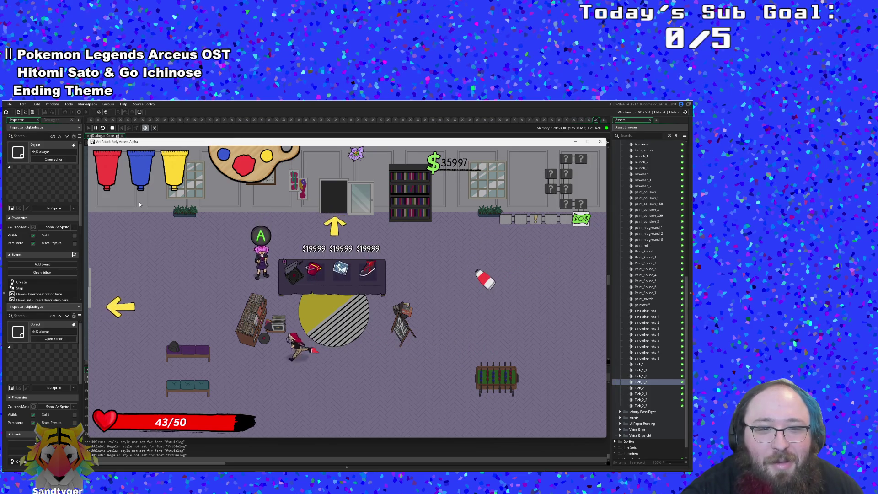
key(Up)
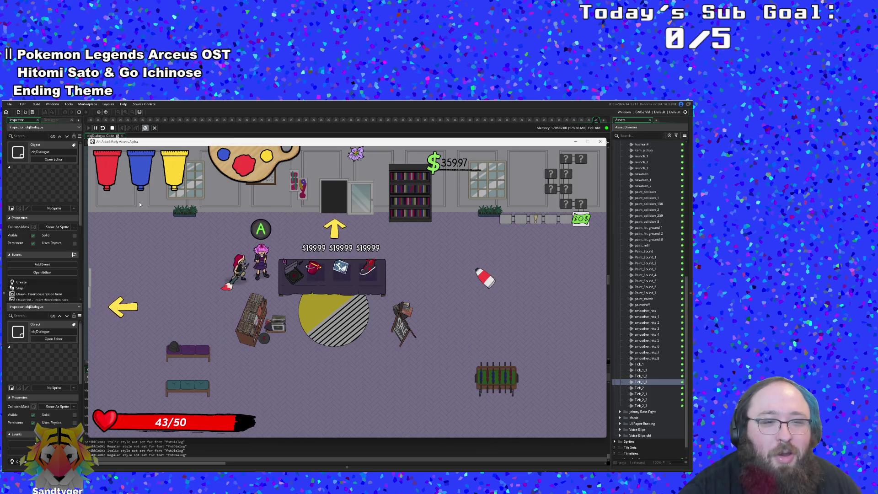
key(space)
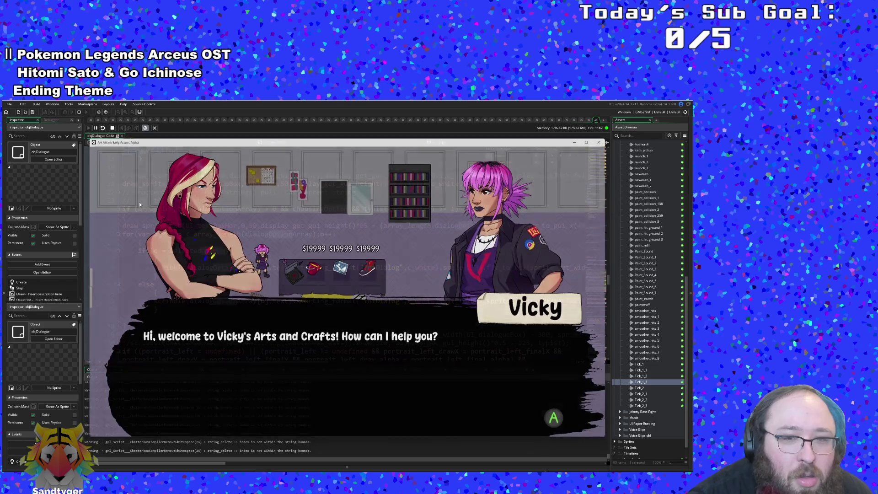
key(space)
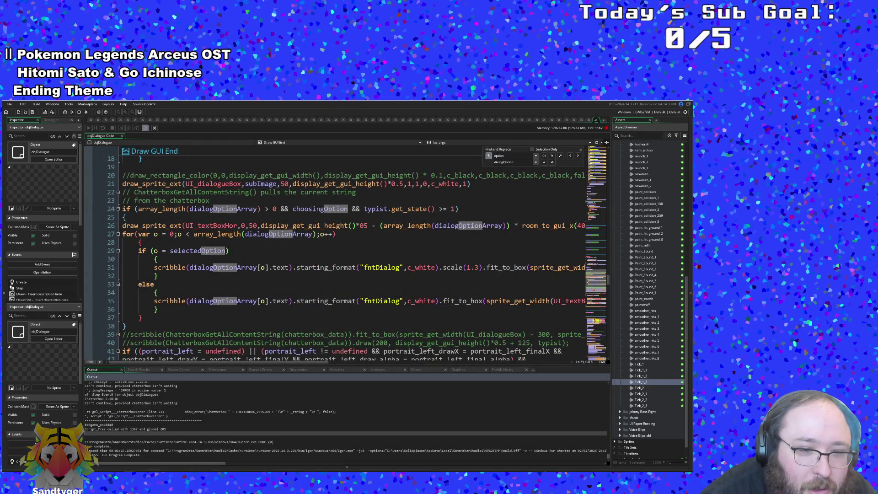
Search assets for 'Room' and open objRoomManager's Create event
click(170, 309)
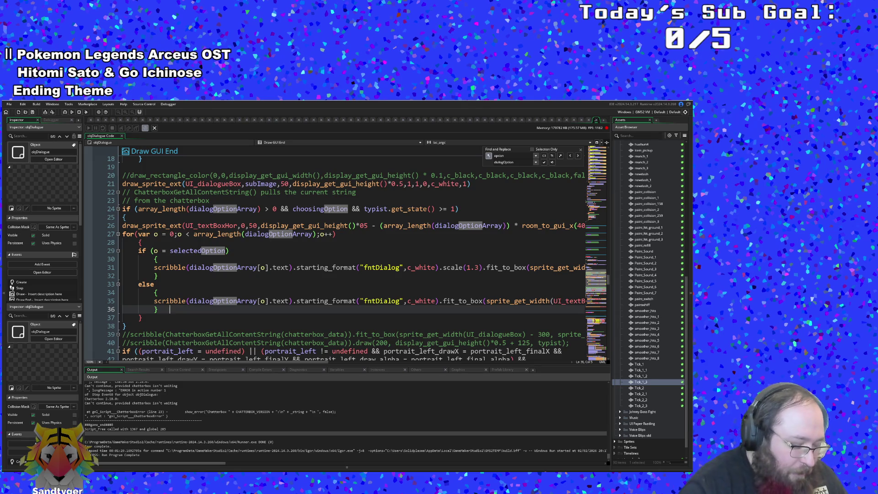
key(ctrl+t)
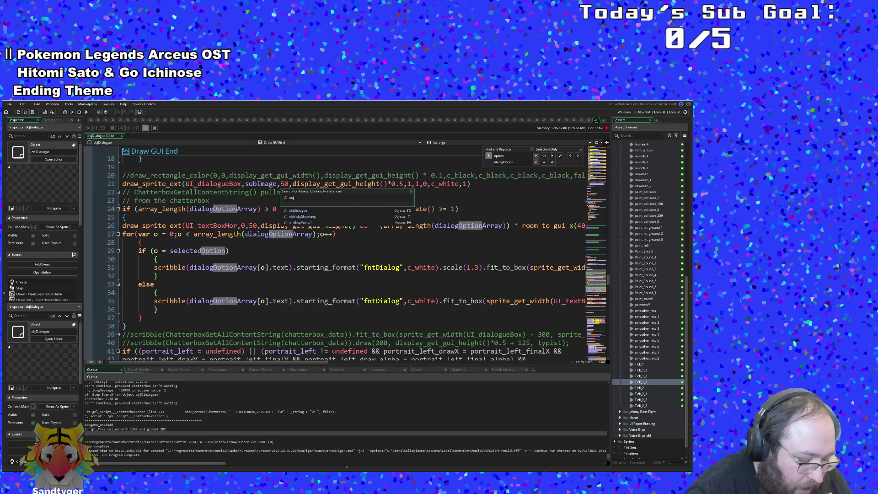
text(Room)
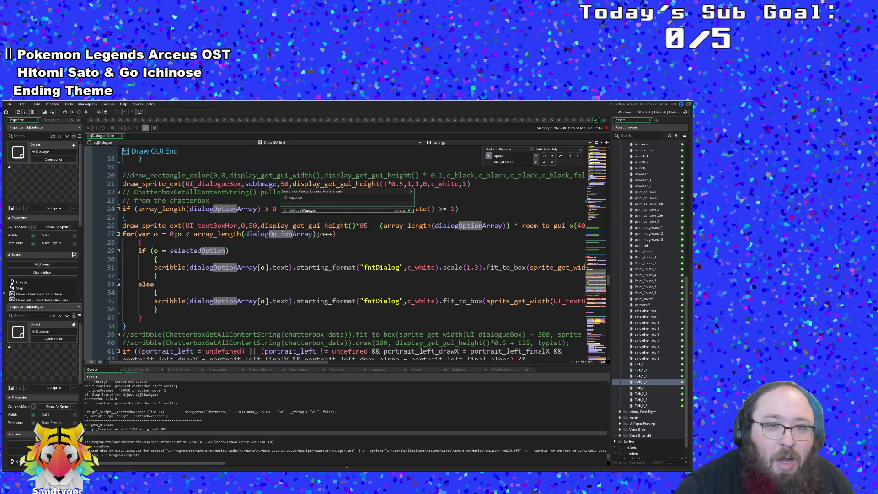
key(Return)
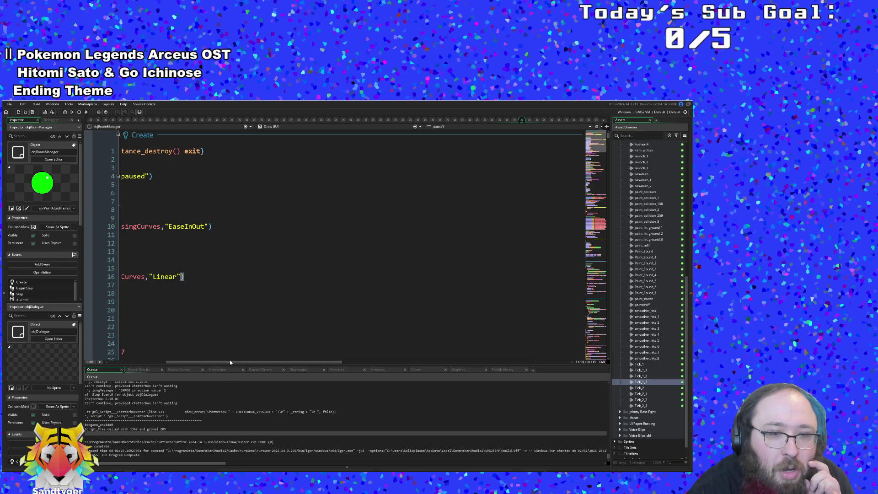
drag(226, 362, 168, 362)
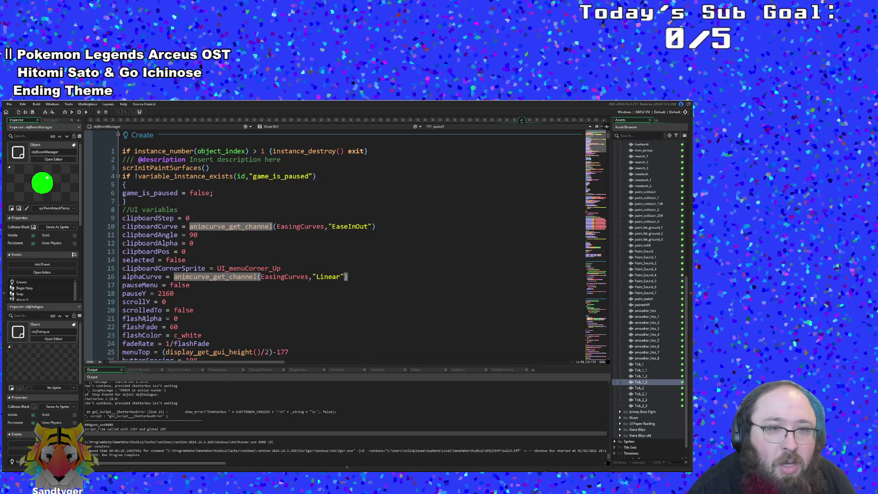
scroll(143, 318, down, 15)
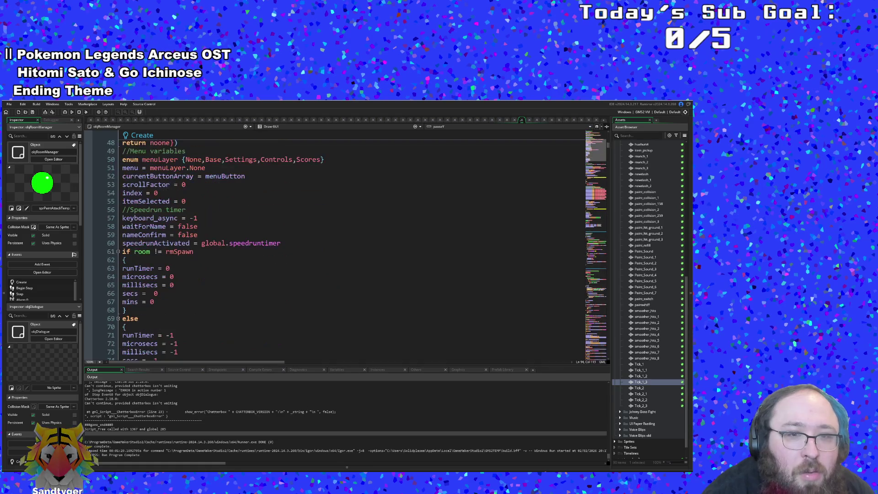
scroll(143, 318, up, 10)
scroll(143, 318, down, 15)
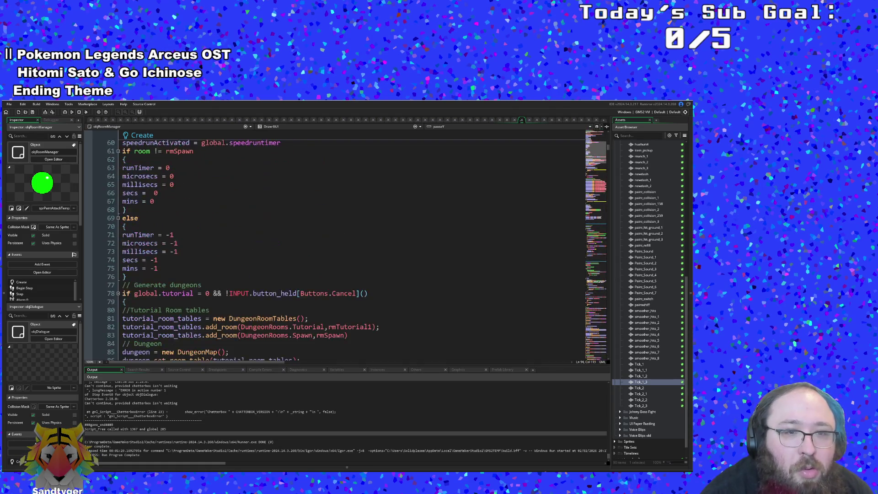
scroll(320, 247, down, 4)
Replace rmTutorial1 with rmShopPaints1 on line 82, then check the output log error
click(347, 227)
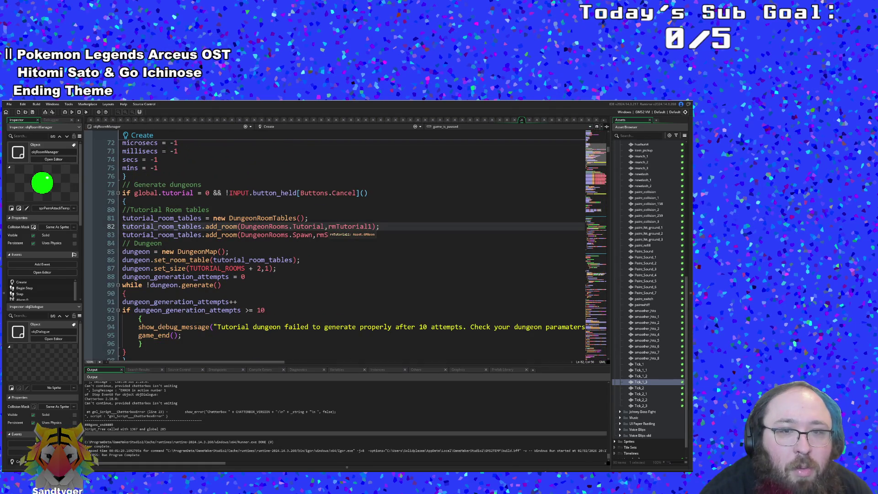
drag(336, 227, 372, 227)
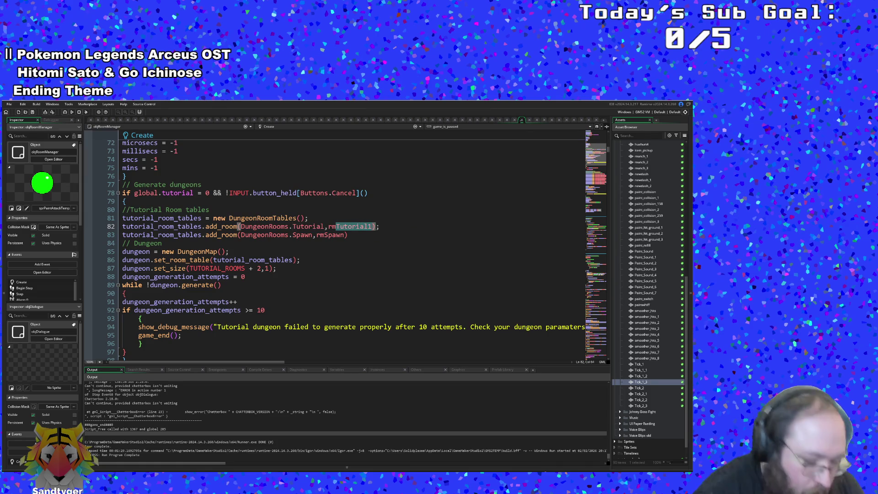
text(Sho)
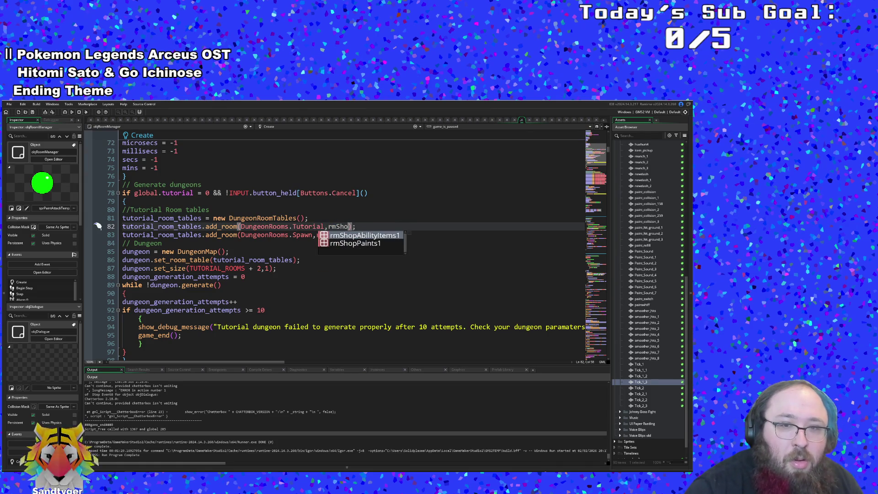
key(Down)
key(Return)
key(Up)
key(Up)
key(Up)
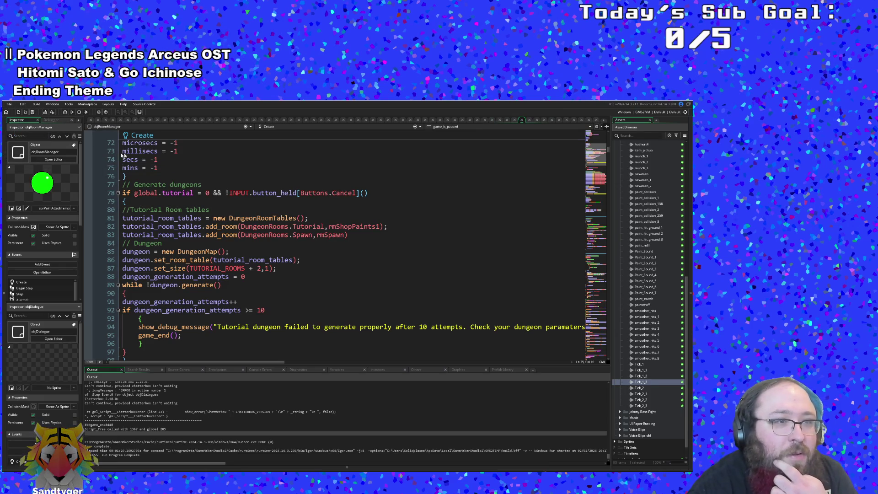
click(410, 160)
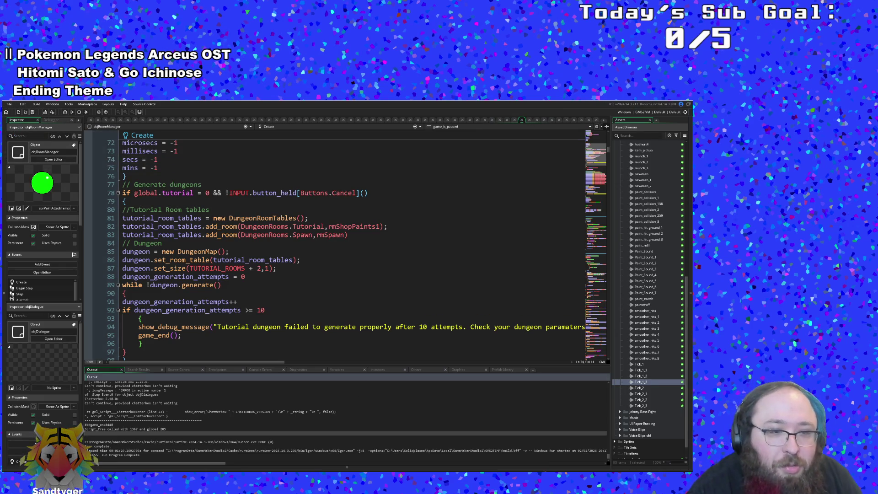
click(347, 411)
scroll(348, 411, up, 1)
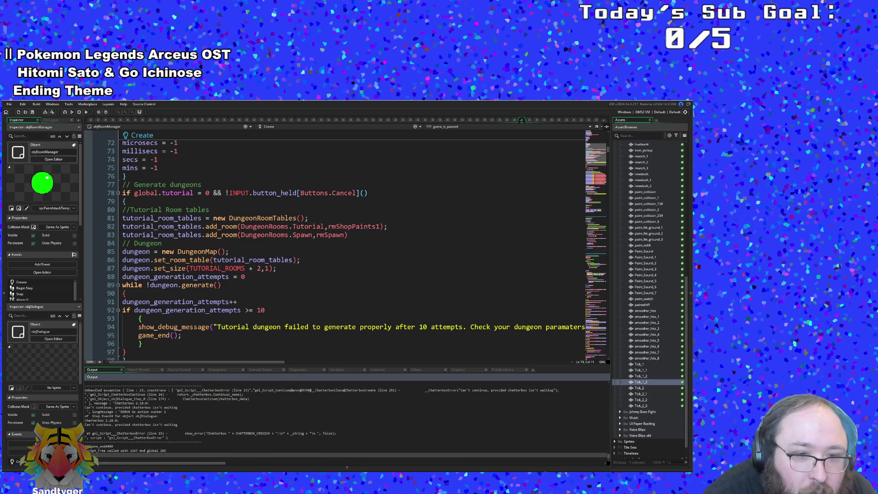
Review the output log error, then search for and open objDialogue's code
scroll(149, 420, up, 2)
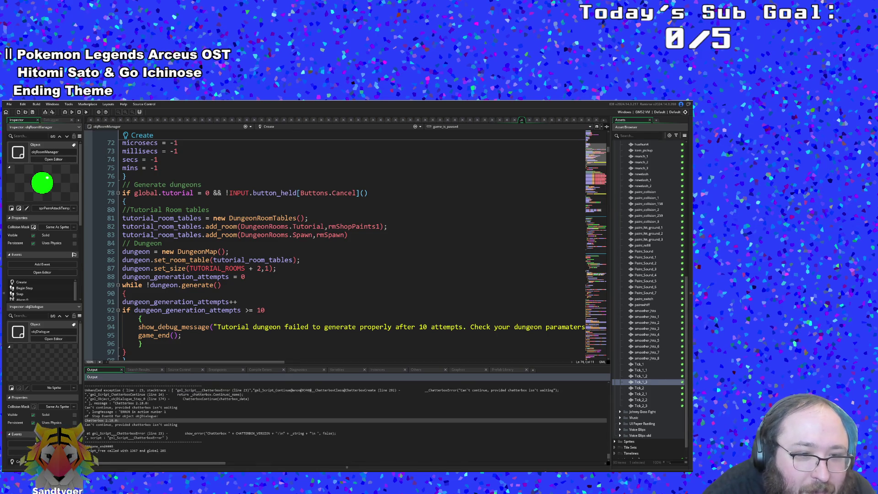
click(137, 412)
click(229, 243)
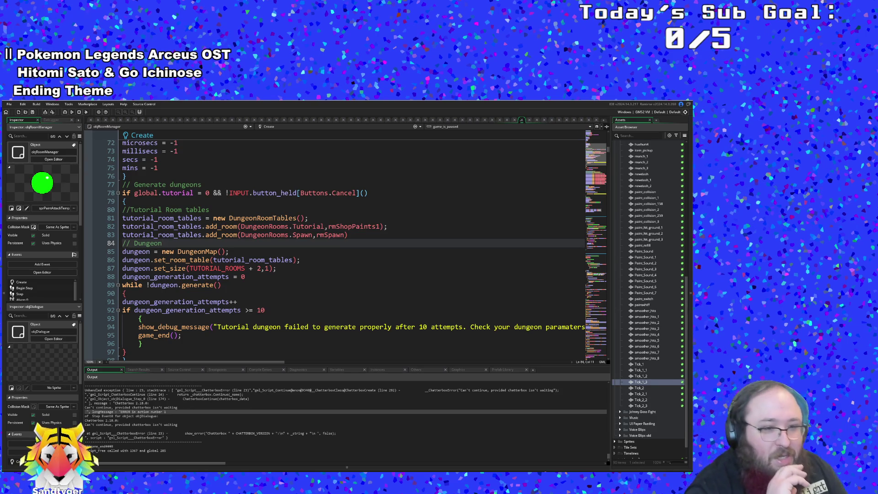
key(ctrl+t)
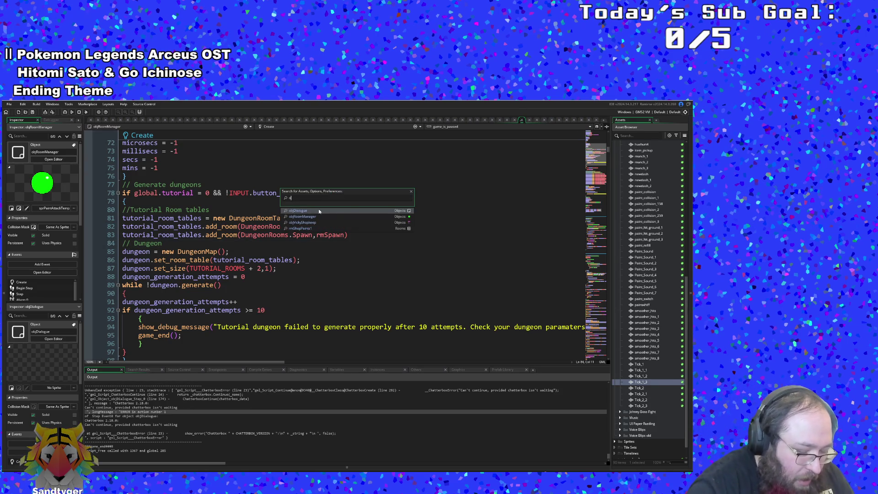
text(bj)
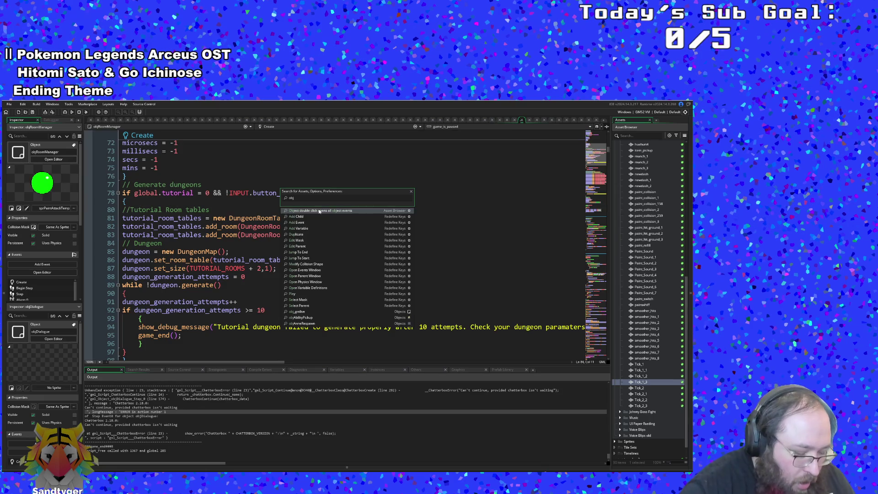
text(Chara)
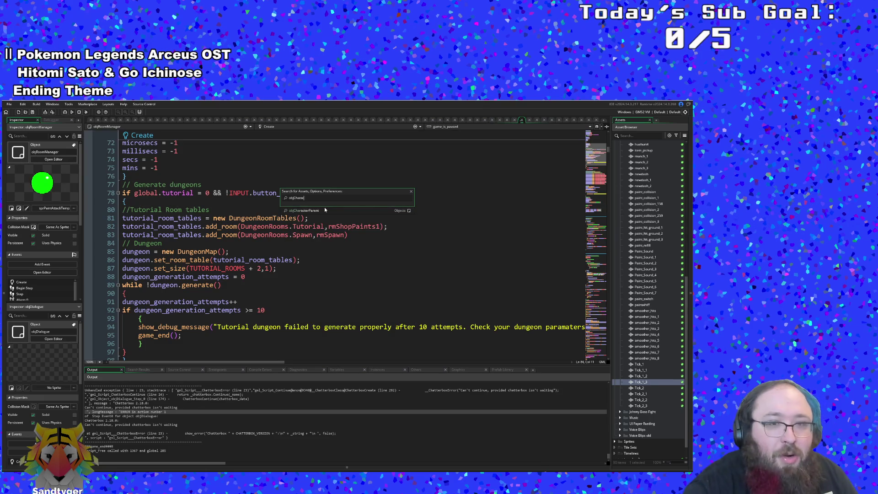
text(c)
key(BackSpace)
key(BackSpace)
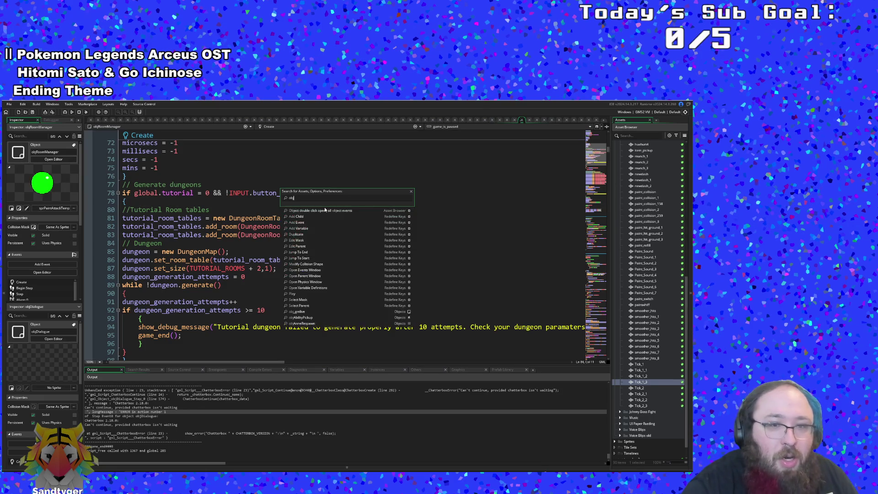
text(Dia)
click(325, 210)
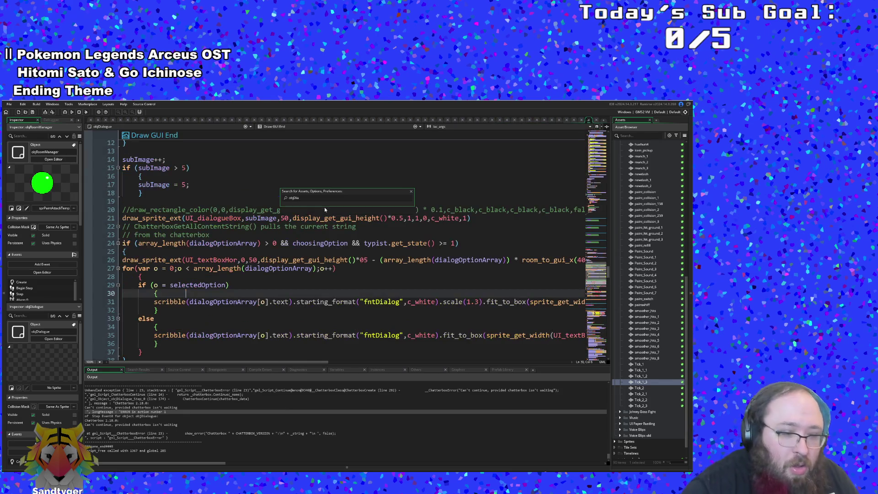
Scroll to the Step event's dialogue_triggered block
click(326, 227)
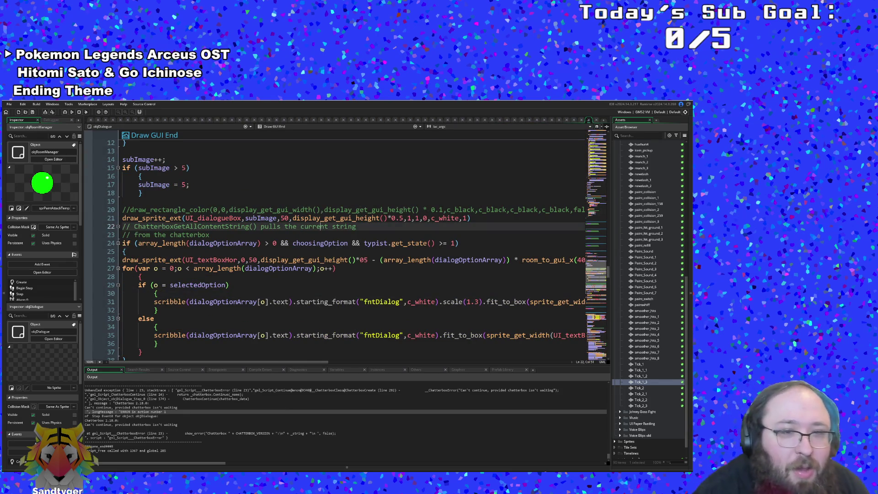
scroll(326, 226, up, 2)
scroll(326, 227, down, 2)
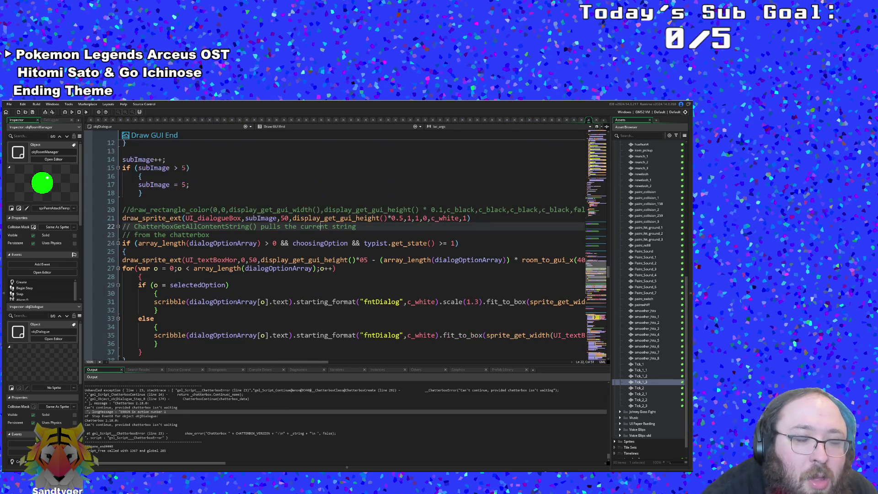
scroll(326, 226, up, 7)
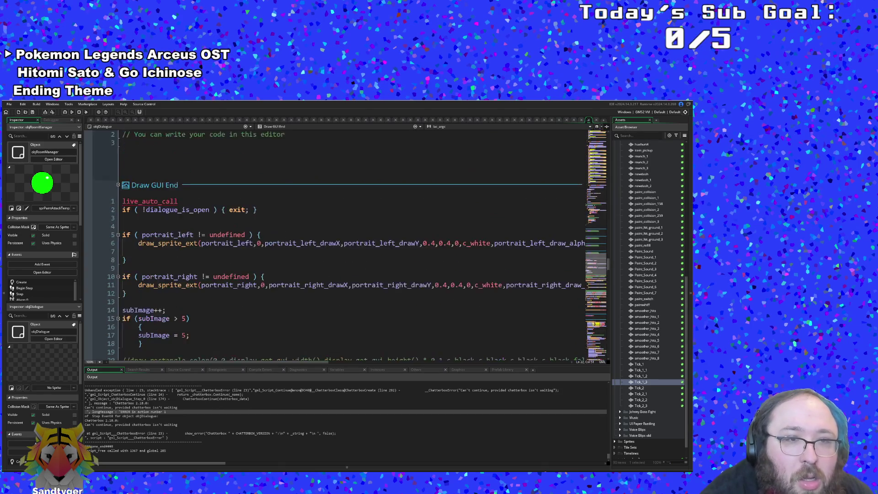
scroll(326, 226, down, 4)
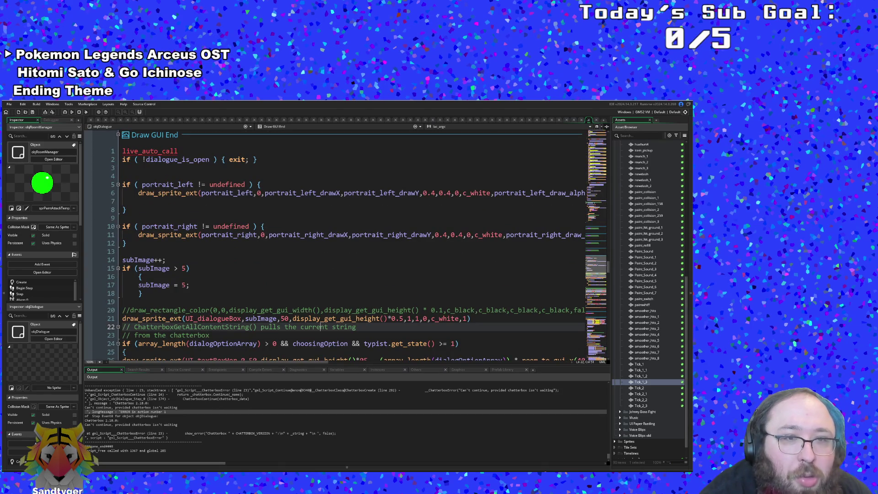
scroll(325, 227, down, 2)
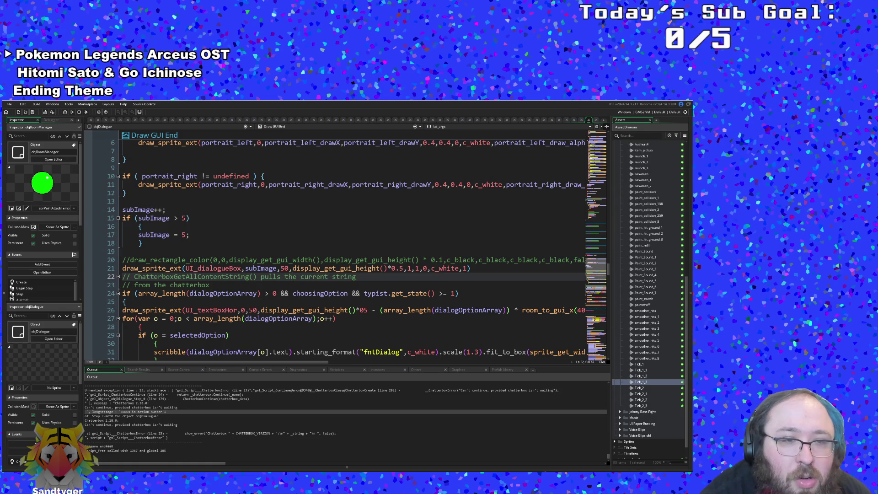
scroll(325, 226, up, 10)
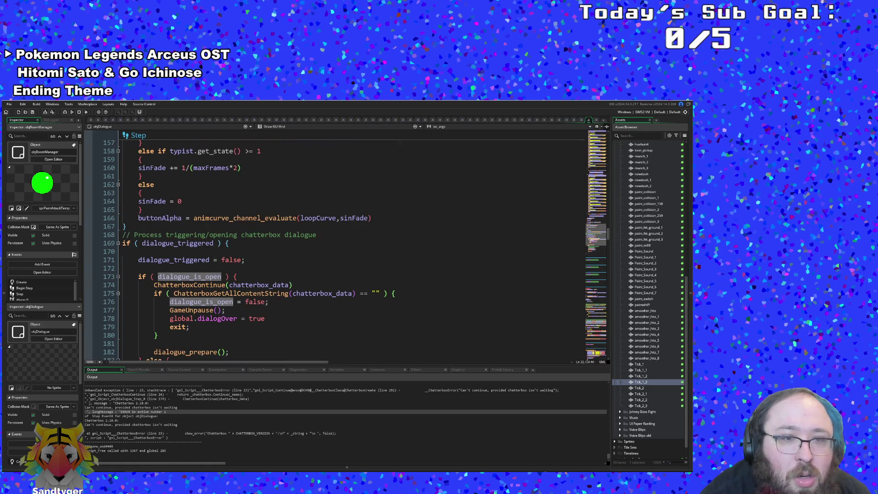
Inspect the Step code's empty-content check and uses of chatterbox_data
click(322, 293)
click(241, 293)
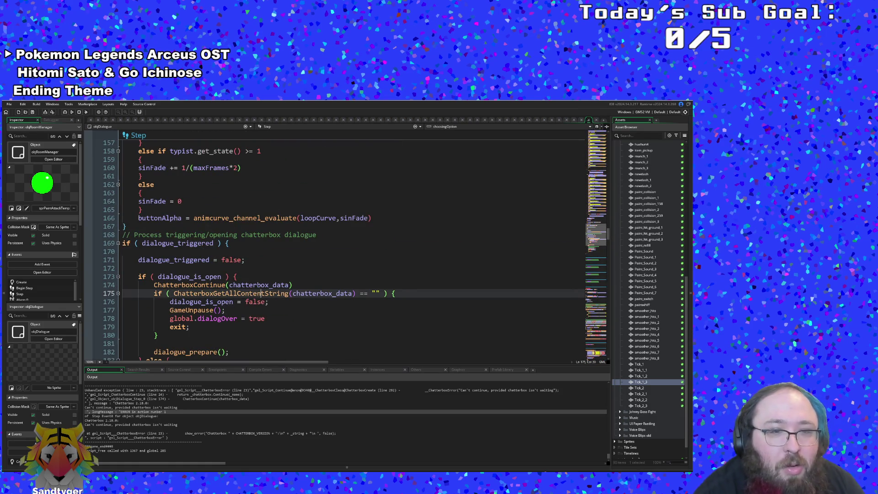
click(237, 285)
scroll(236, 285, down, 4)
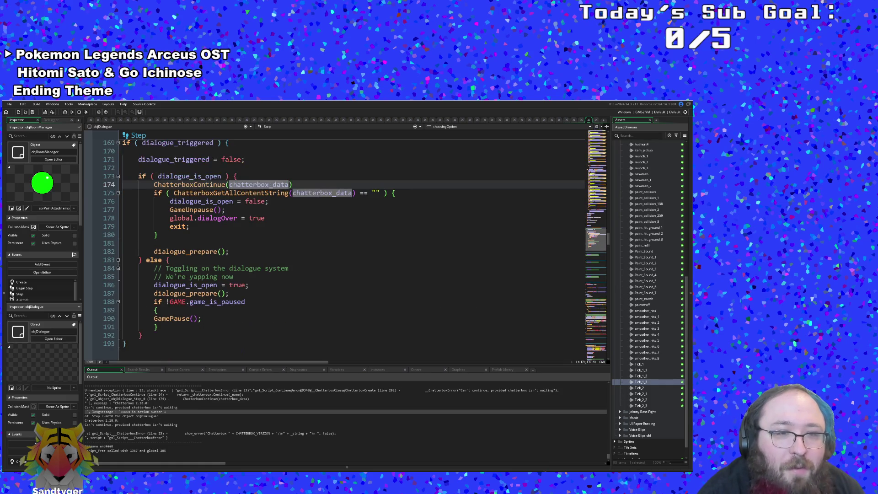
scroll(320, 247, up, 20)
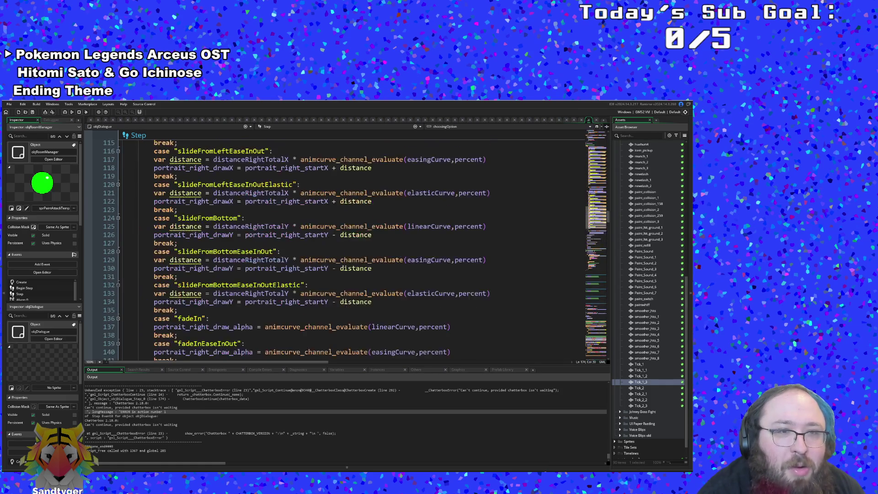
scroll(232, 260, up, 20)
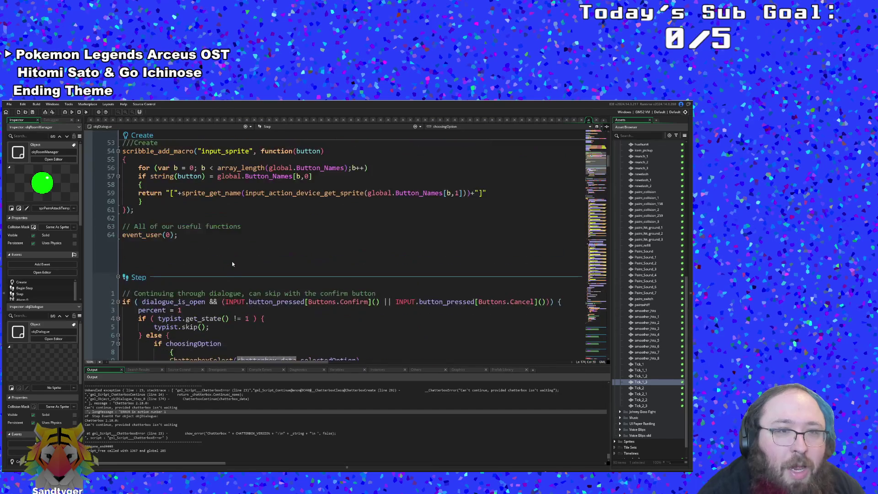
scroll(232, 259, down, 6)
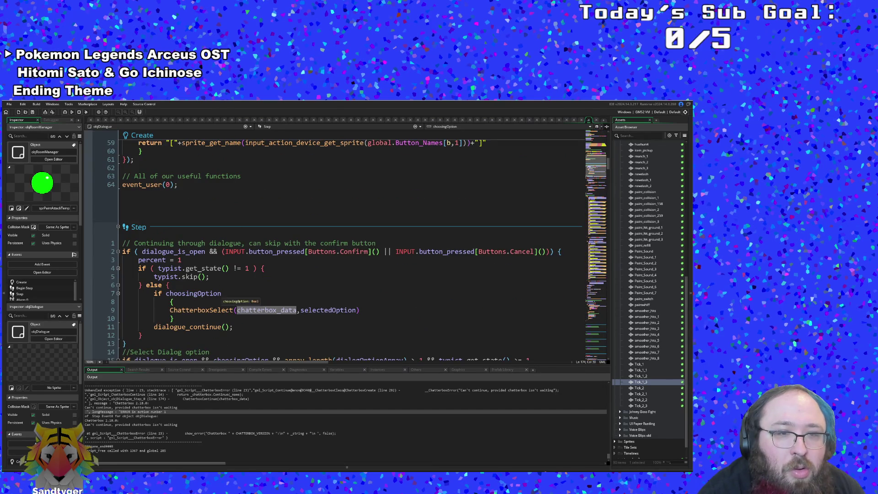
Insert a blank line above dialogue_continue() after the choosingOption block
click(174, 318)
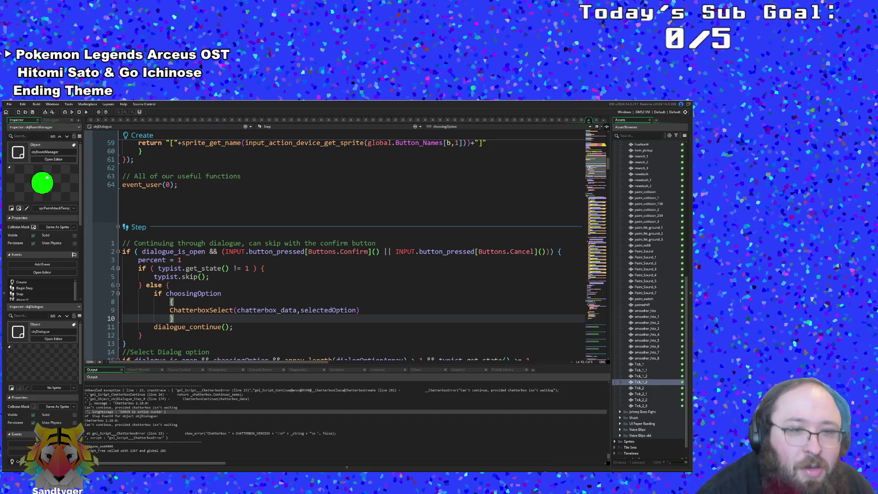
click(169, 285)
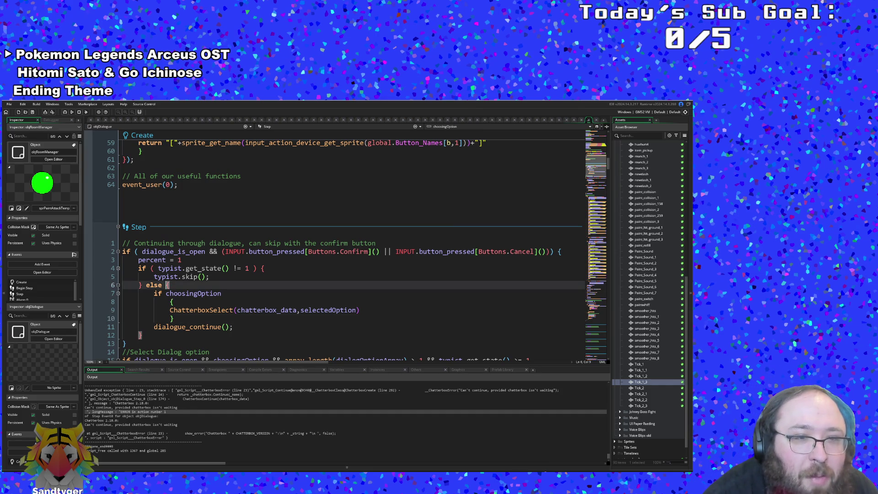
click(186, 327)
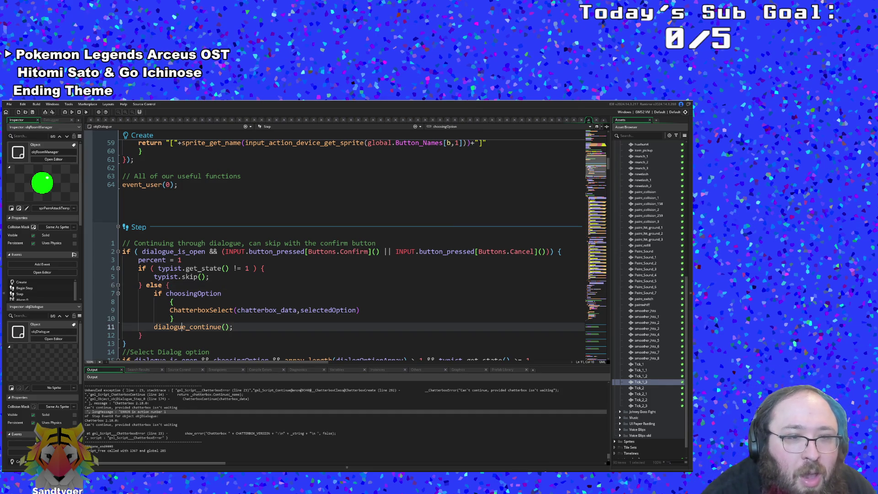
key(Up)
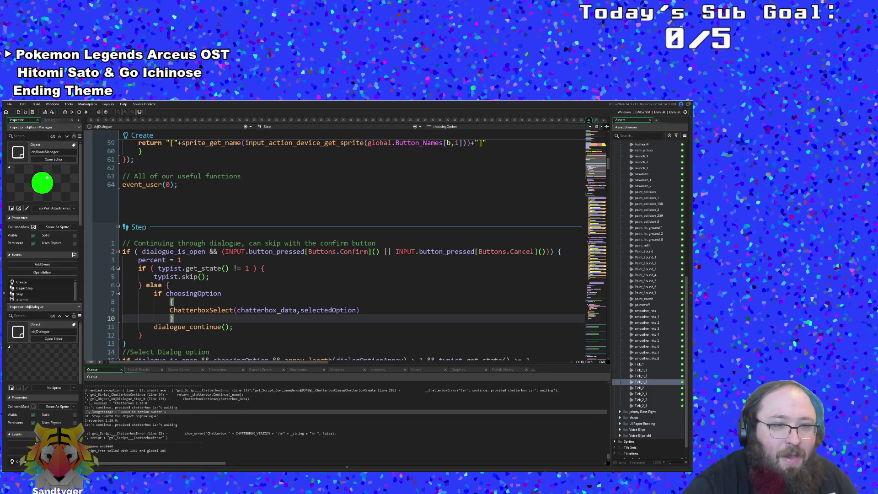
key(Return)
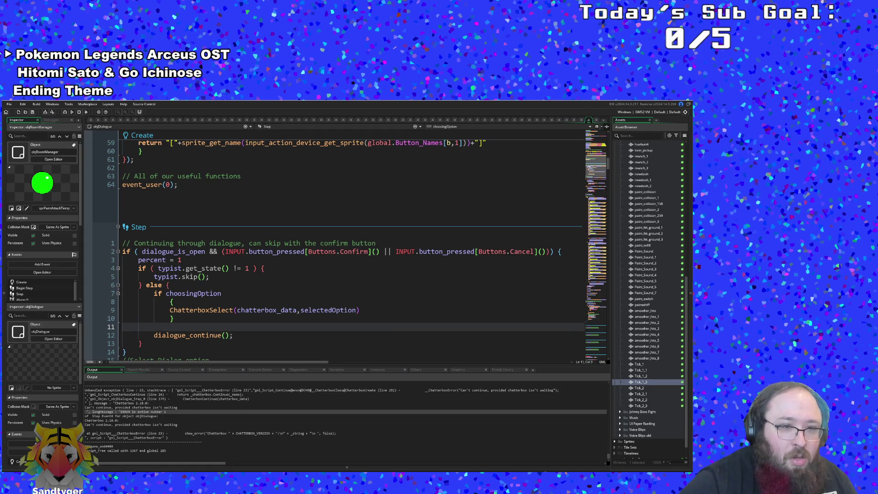
Wrap dialogue_continue(); in an 'else {' branch following the choosingOption block
text(else {)
key(Return)
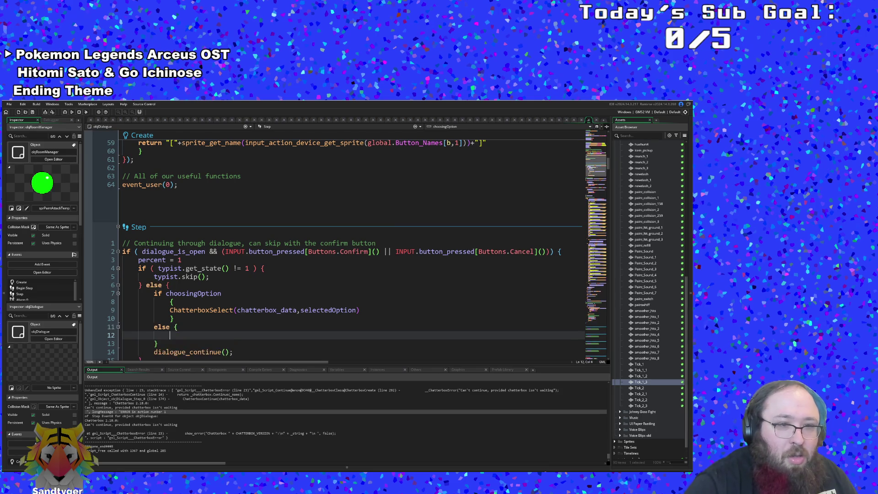
key(Down)
key(Down)
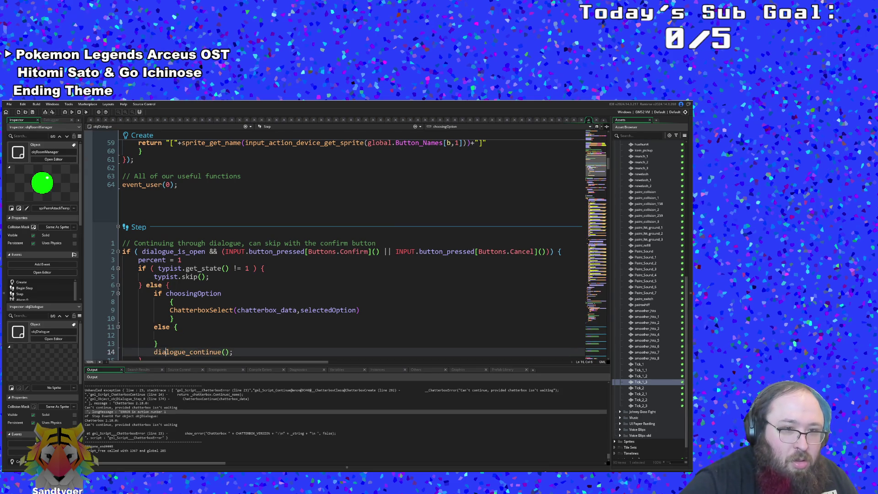
key(ctrl+z)
key(ctrl+z)
key(ctrl+z)
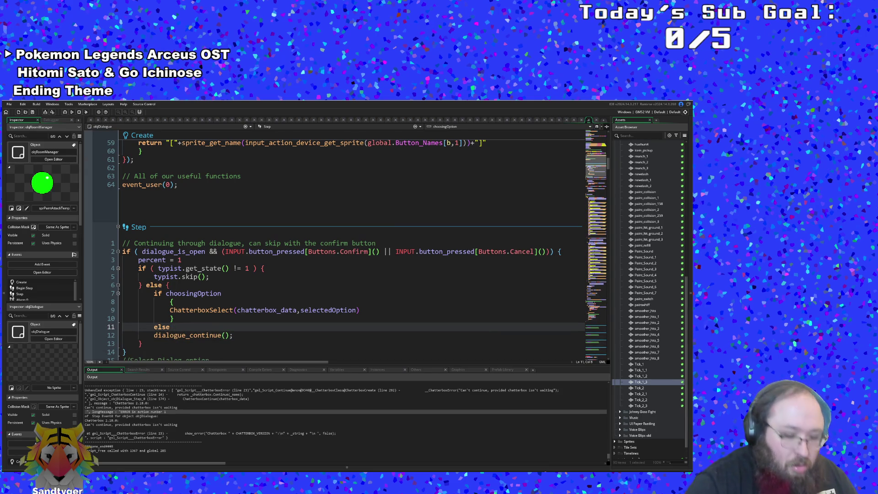
text({)
key(Delete)
key(Down)
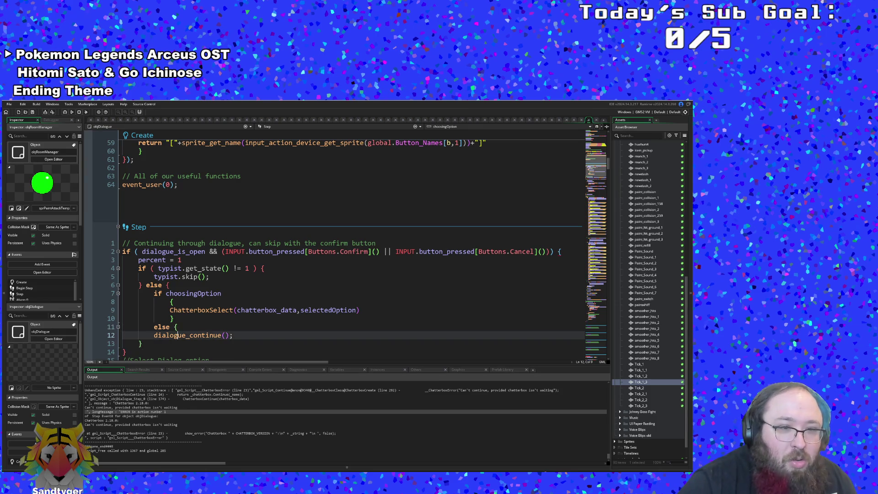
key(Down)
key(Up)
key(End)
key(Left)
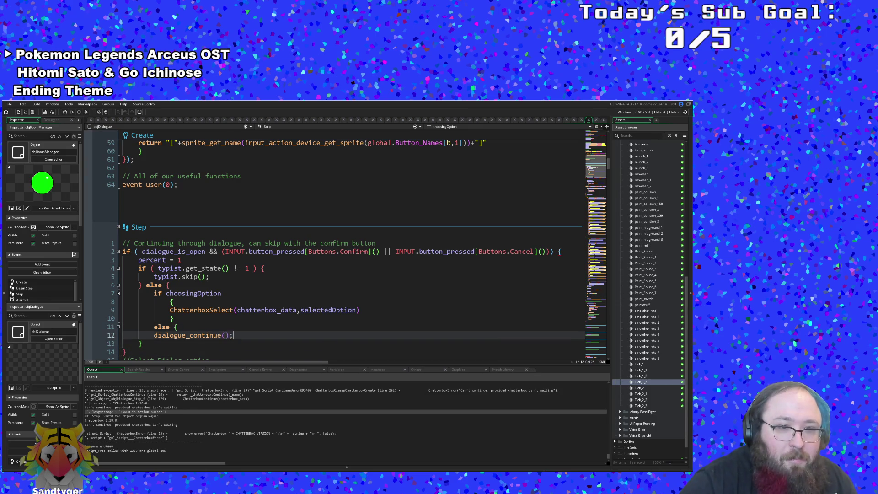
key(Return)
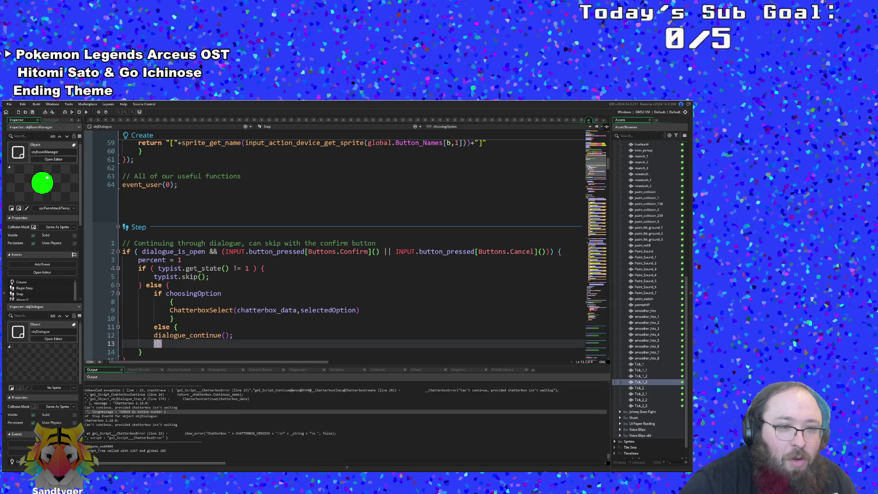
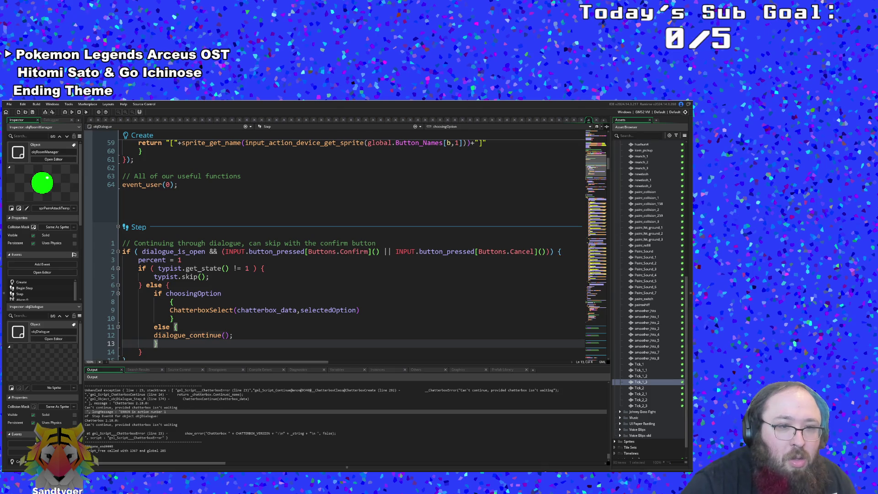
Move the else's opening brace onto its own line and indent it, dialogue_continue(); and the closing brace
click(161, 327)
key(Return)
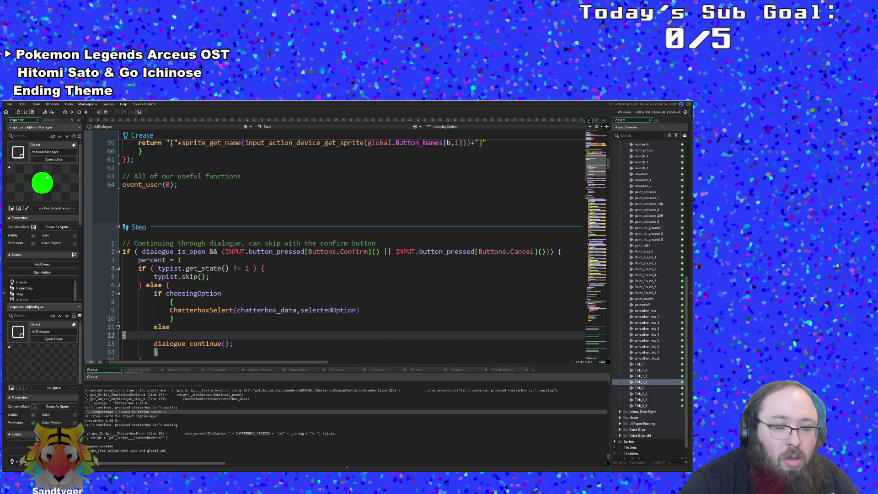
key(Tab)
key(Tab)
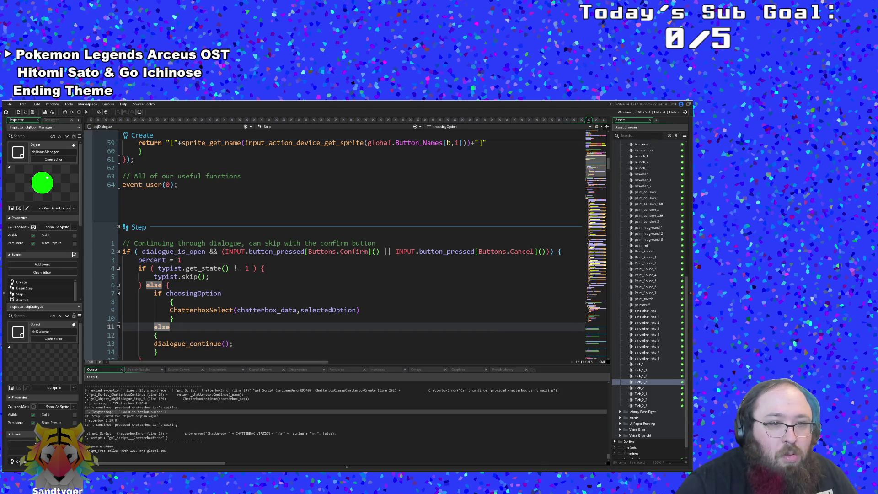
key(Up)
key(Down)
key(Tab)
key(Down)
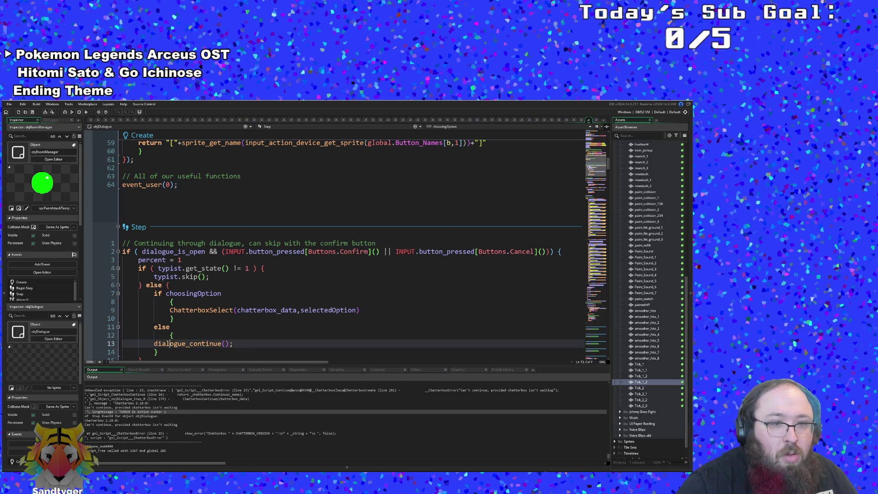
key(Tab)
key(Down)
key(Tab)
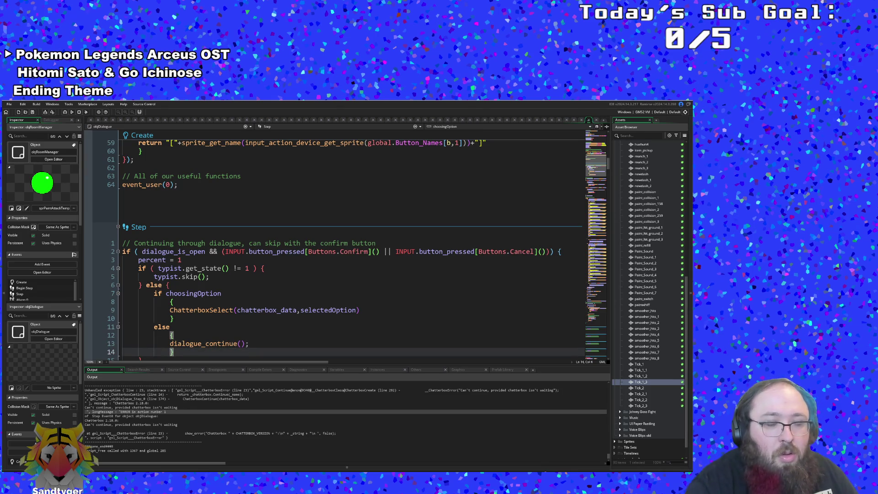
Compare the reformatted else branch against the if branch's braces around lines 8–10
click(170, 302)
scroll(339, 247, down, 2)
click(249, 293)
click(170, 277)
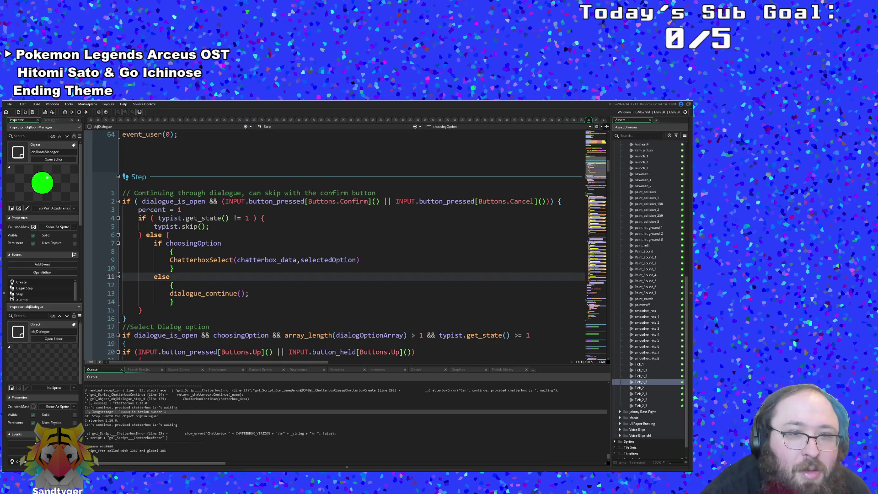
click(174, 269)
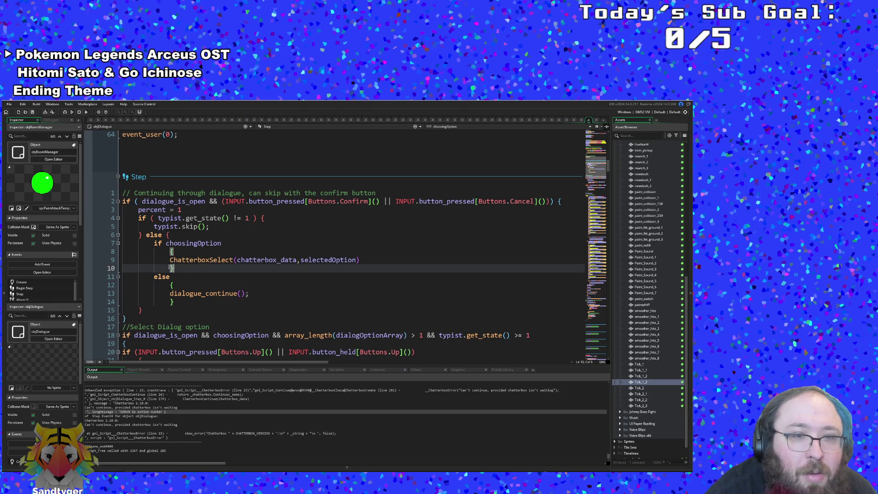
key(Down)
key(Down)
key(Up)
key(Up)
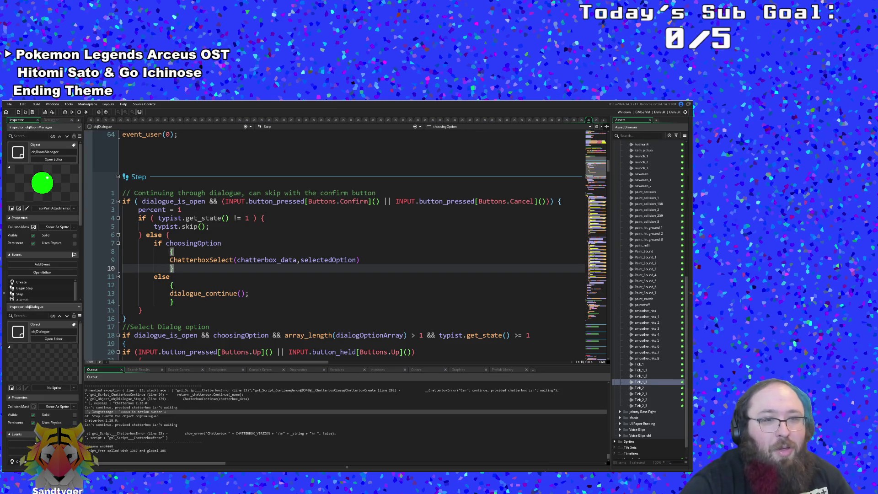
Jump from the dialogue_continue call on line 13 to its definition in User Event 0
click(217, 294)
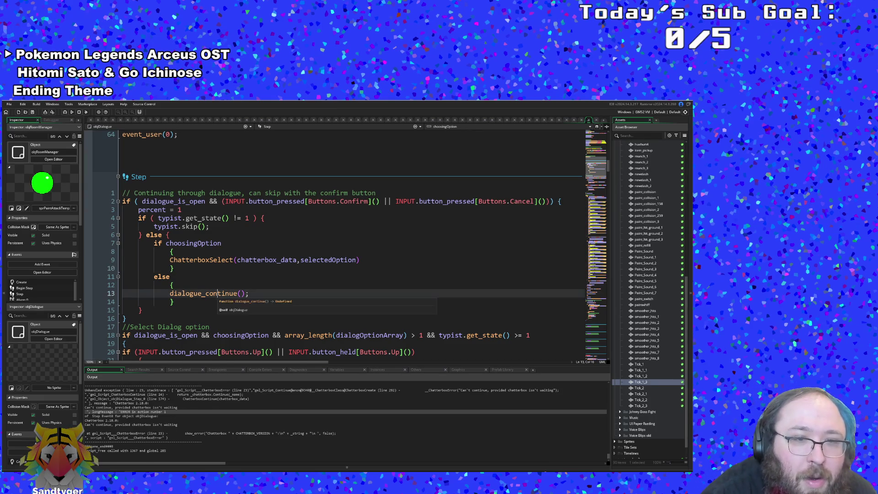
key(F12)
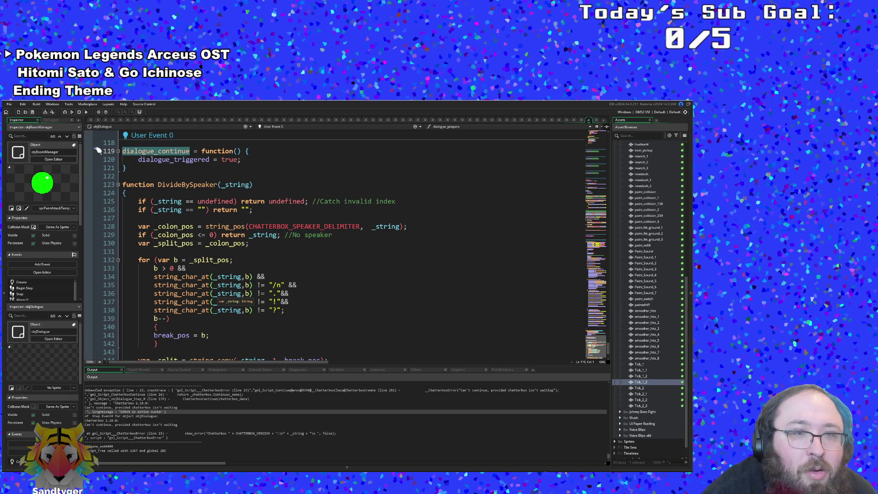
scroll(97, 151, down, 1)
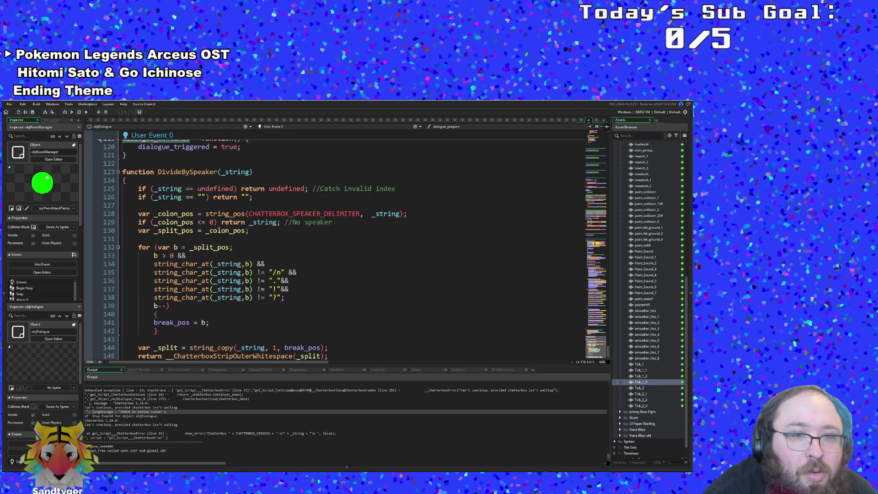
scroll(97, 238, up, 4)
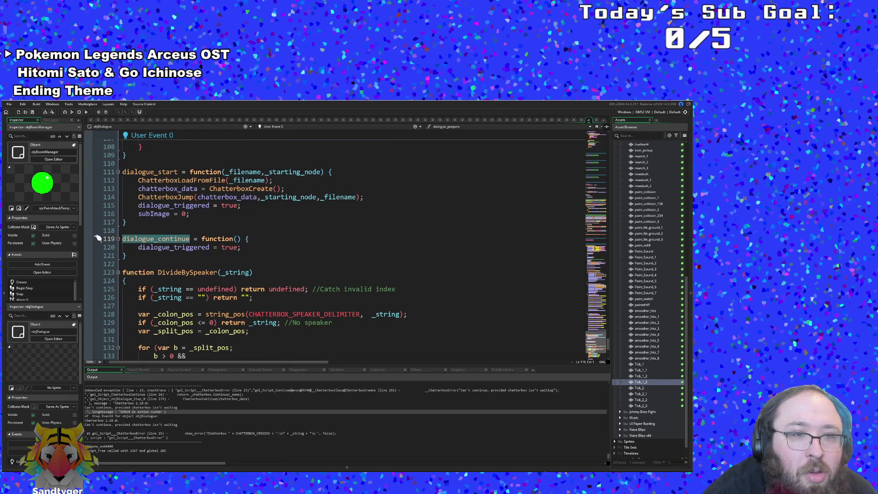
scroll(97, 238, down, 6)
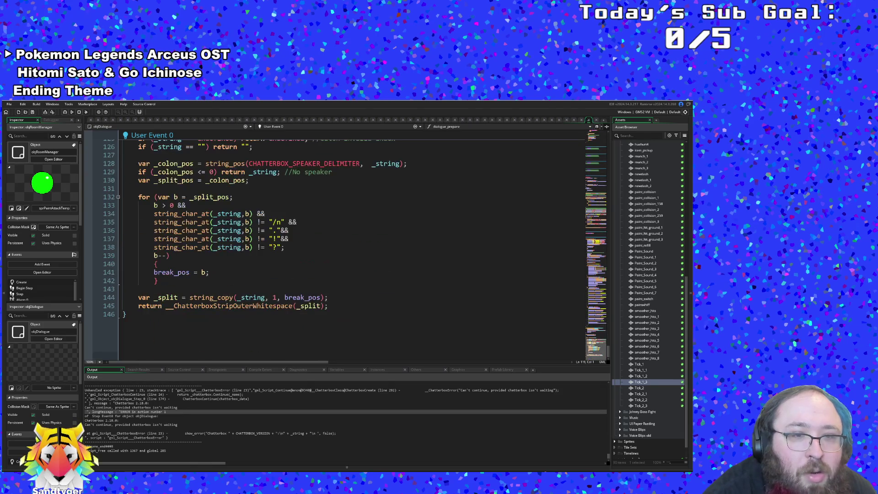
scroll(97, 238, up, 4)
Scroll up through objDialogue's events and start a text search with Ctrl+F
scroll(97, 238, up, 2)
scroll(97, 237, up, 2)
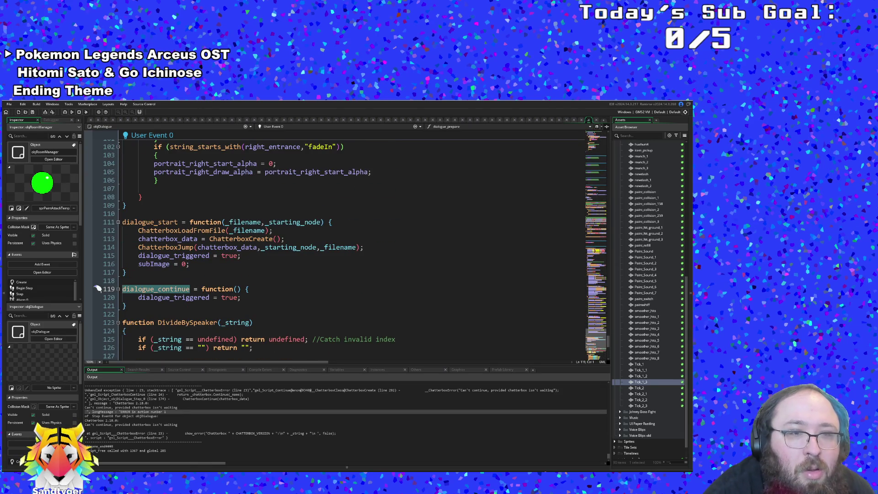
scroll(97, 288, up, 14)
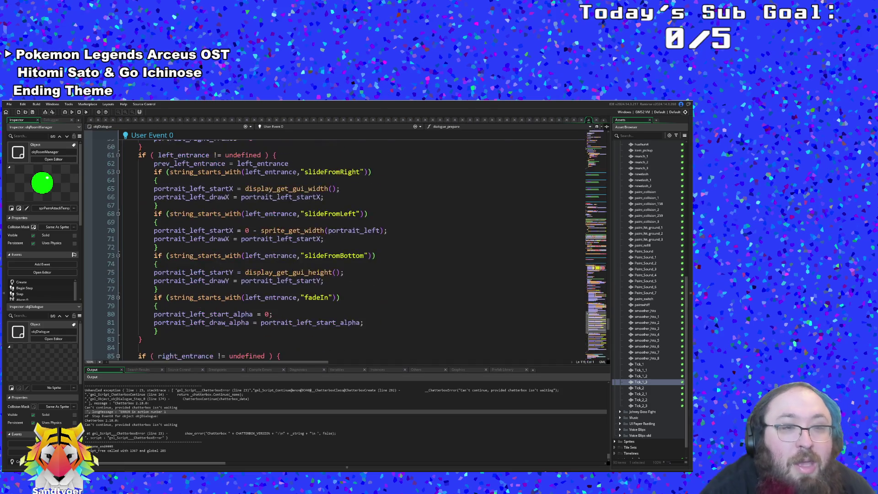
scroll(339, 247, up, 8)
scroll(339, 247, up, 8)
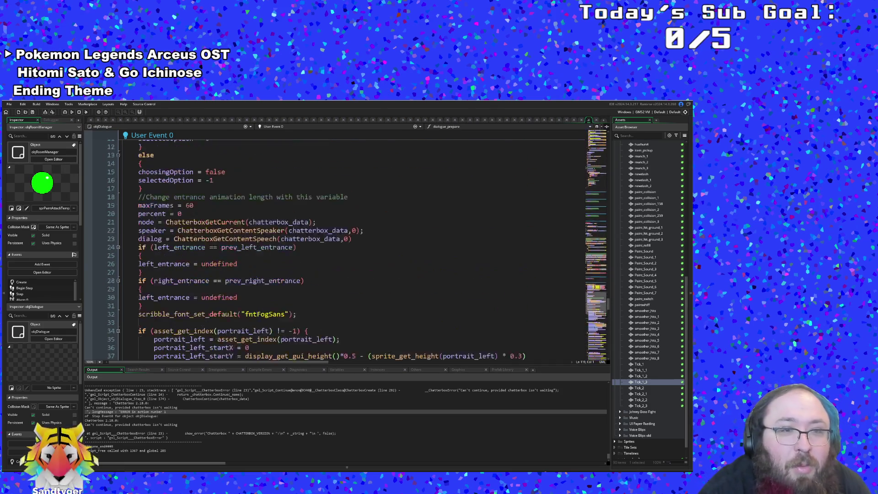
scroll(224, 282, up, 10)
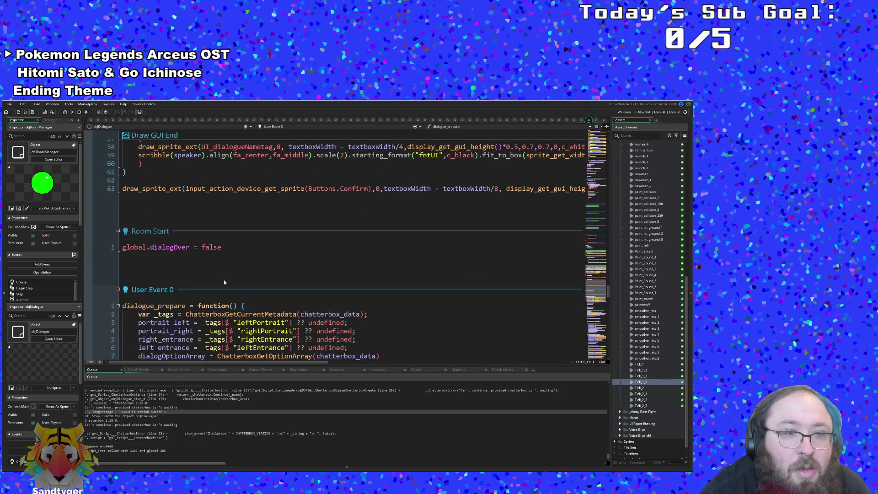
scroll(224, 282, up, 12)
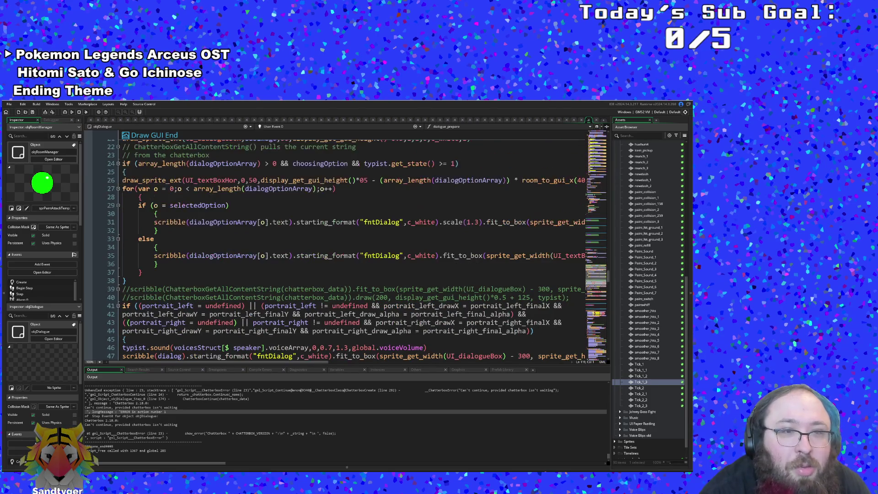
scroll(352, 247, up, 2)
scroll(353, 247, up, 8)
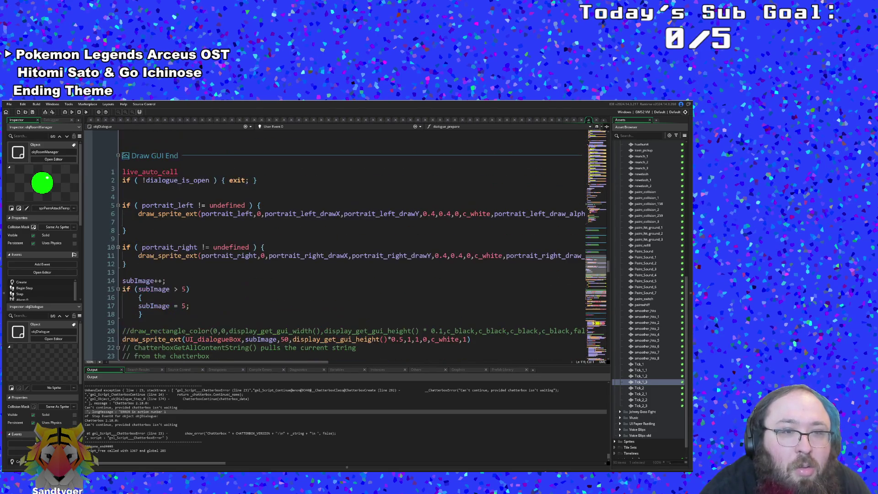
scroll(352, 247, up, 15)
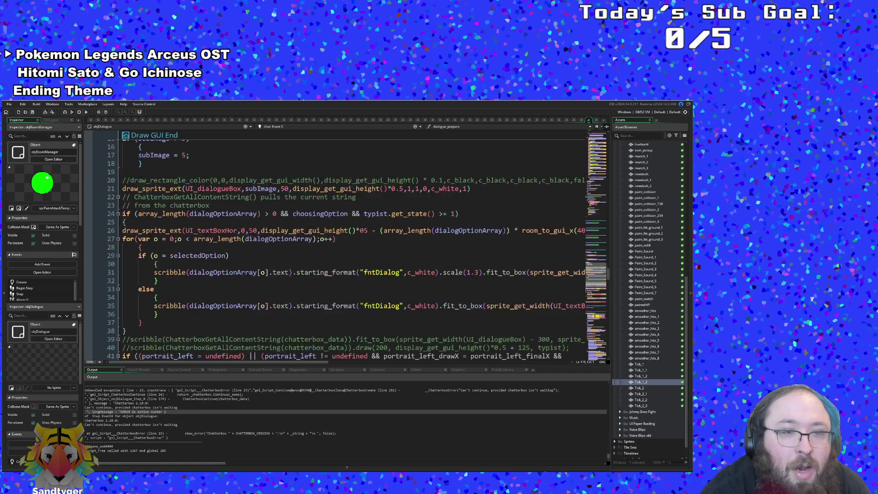
scroll(238, 280, down, 20)
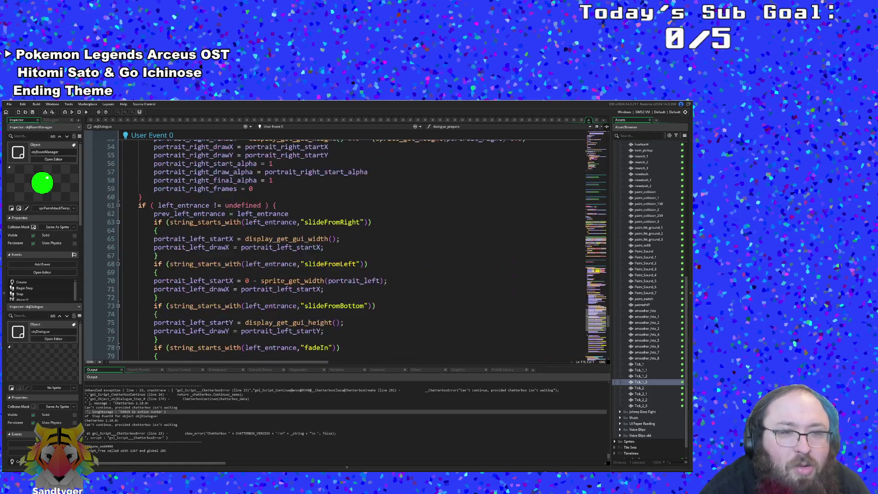
scroll(97, 188, up, 4)
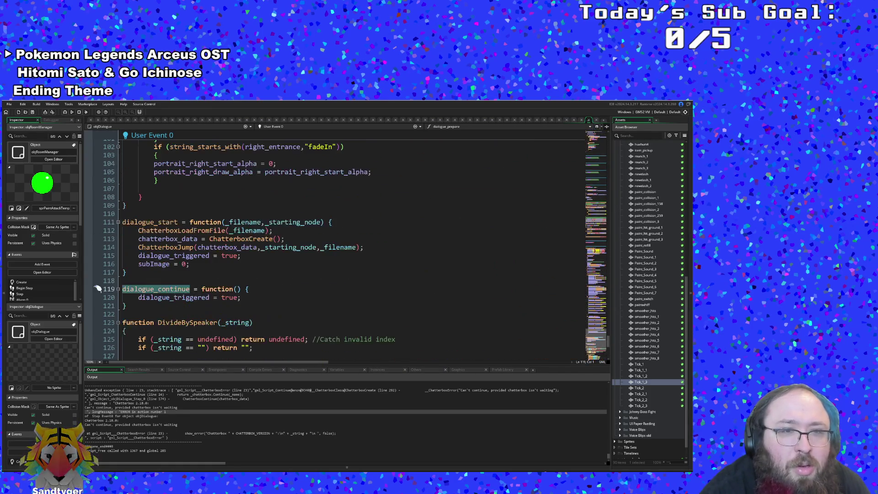
key(ctrl+f)
Search for 'dialogue_triggered' and step back through matches to the Step event's check near line 174
text(di)
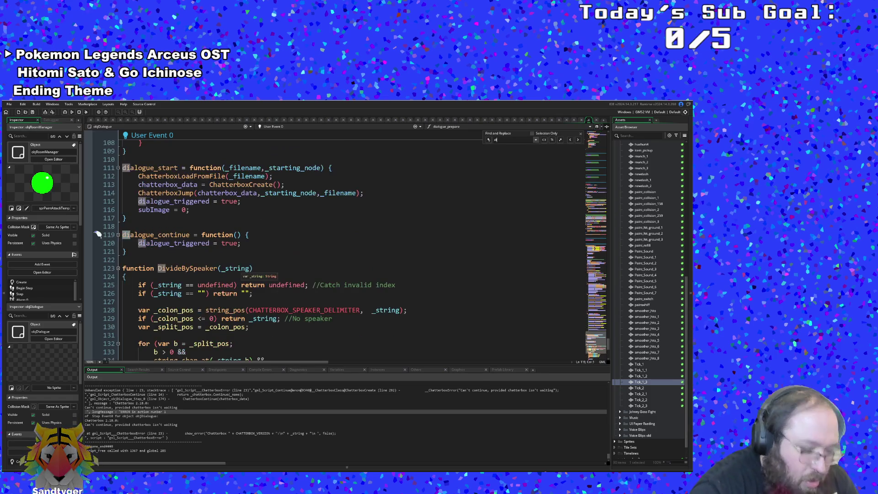
text(alog_S)
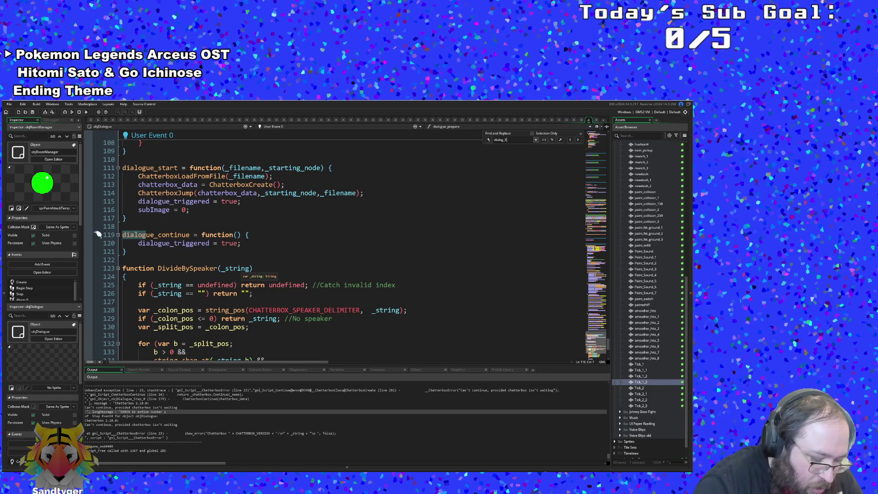
text(triggered)
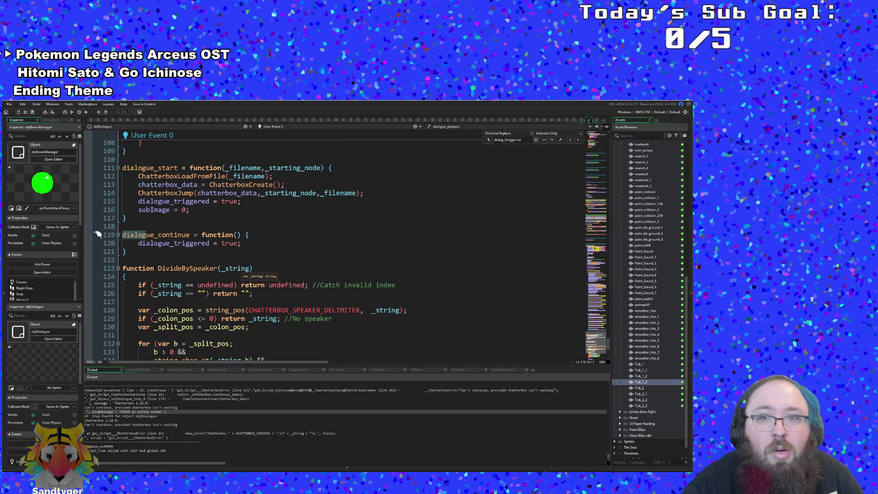
key(BackSpace)
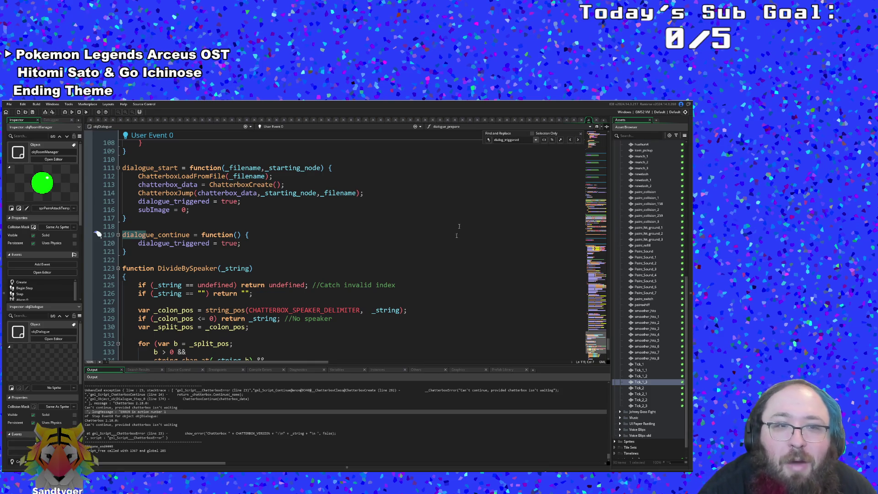
scroll(343, 247, up, 4)
scroll(343, 247, down, 4)
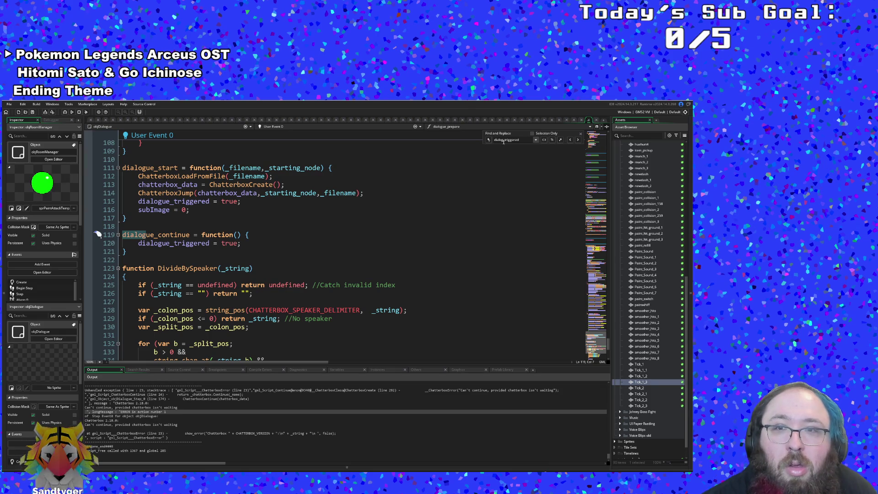
text(ue)
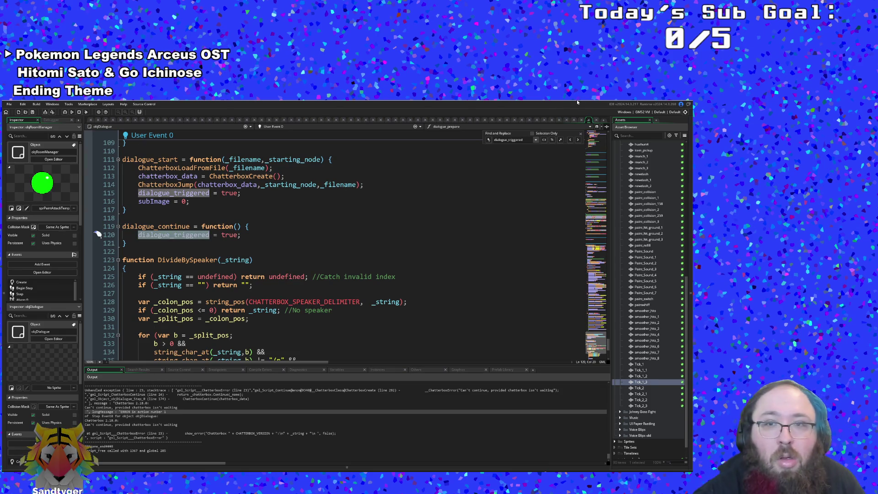
click(570, 140)
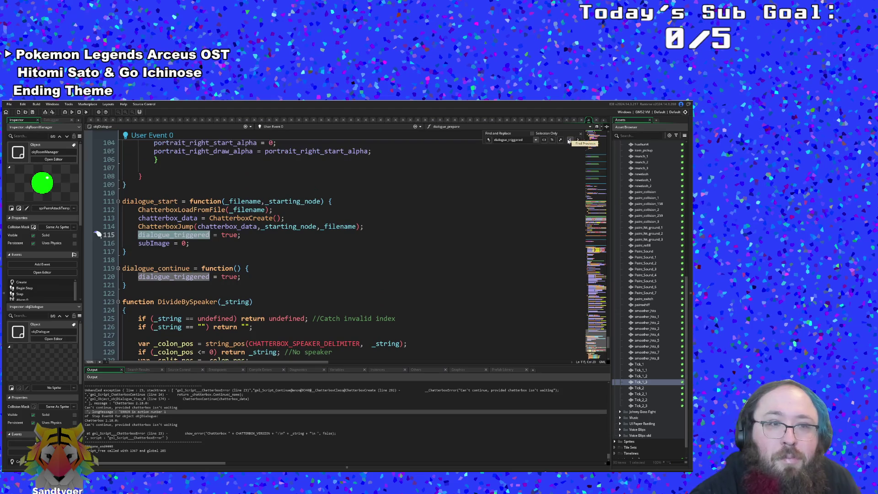
click(281, 260)
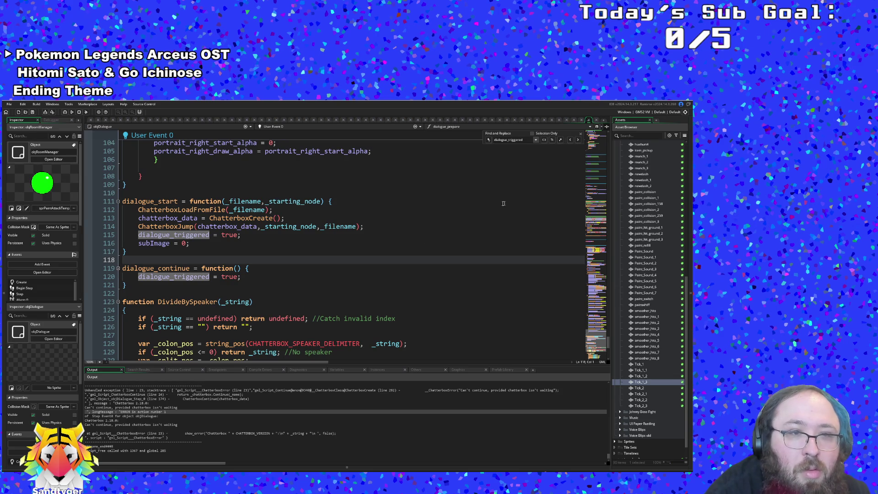
click(572, 139)
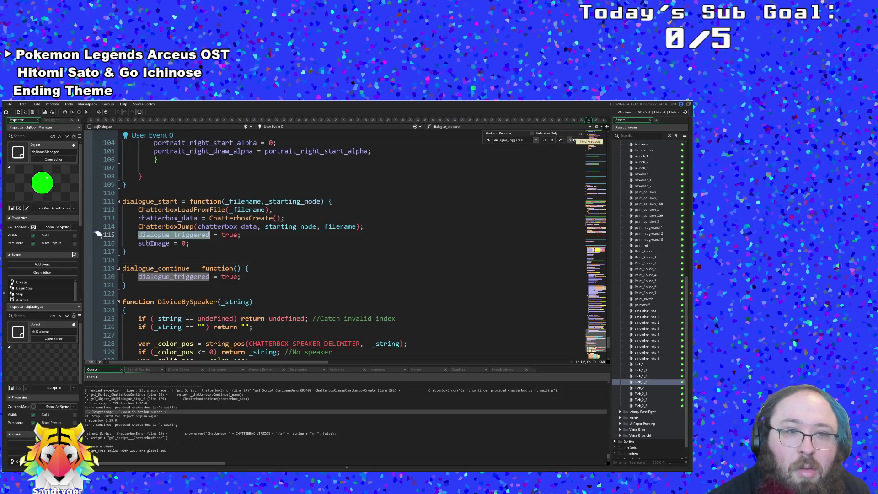
click(573, 139)
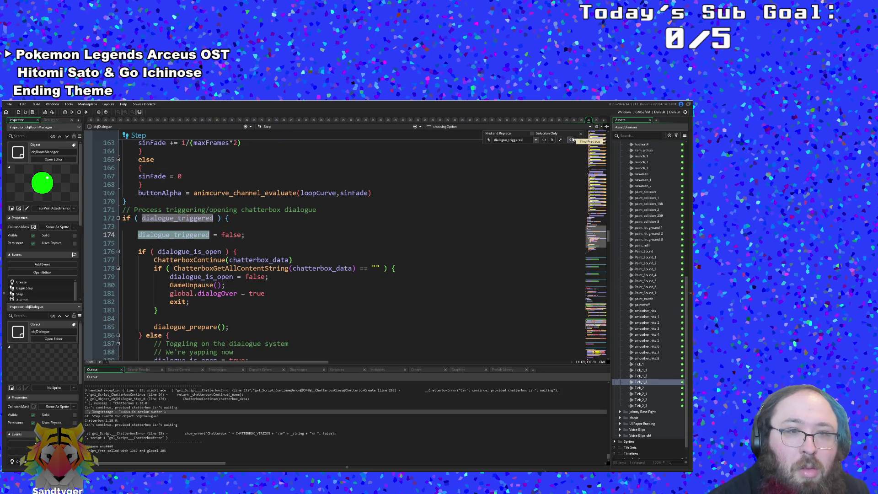
Check which block the brace on line 183 closes, then scroll back to line 1 of Step
scroll(368, 294, down, 2)
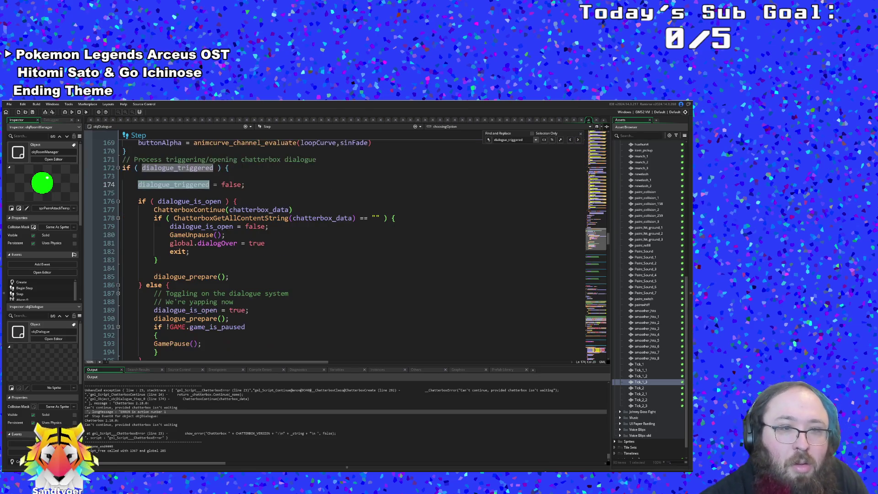
click(158, 259)
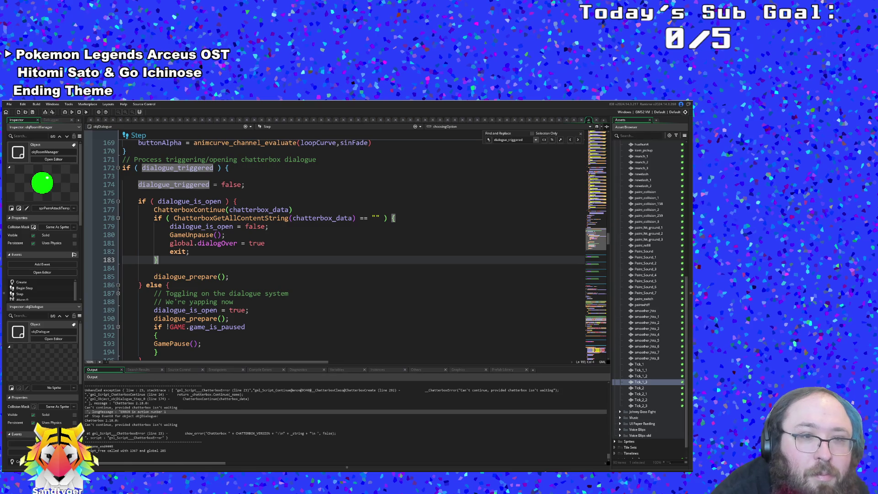
scroll(368, 295, down, 2)
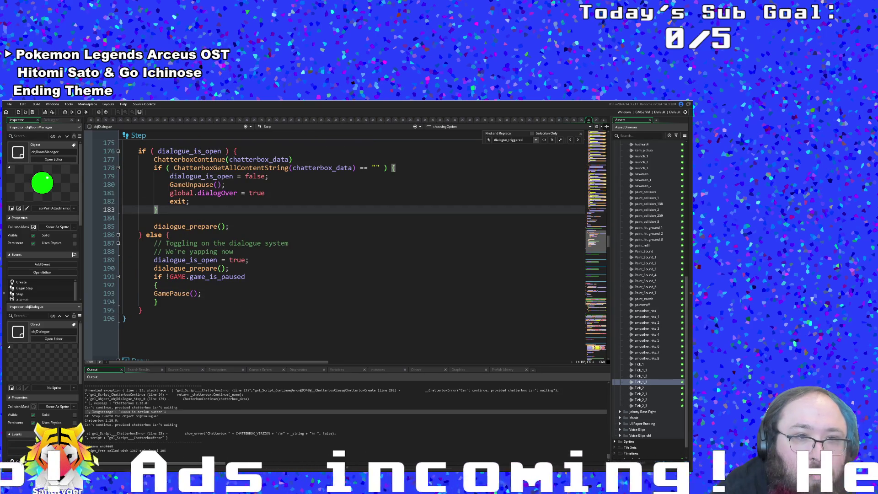
scroll(352, 247, up, 2)
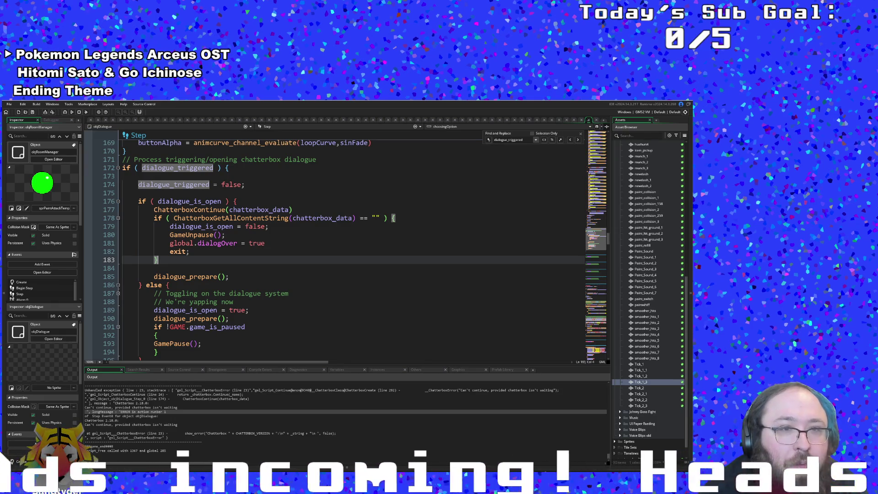
scroll(348, 247, up, 20)
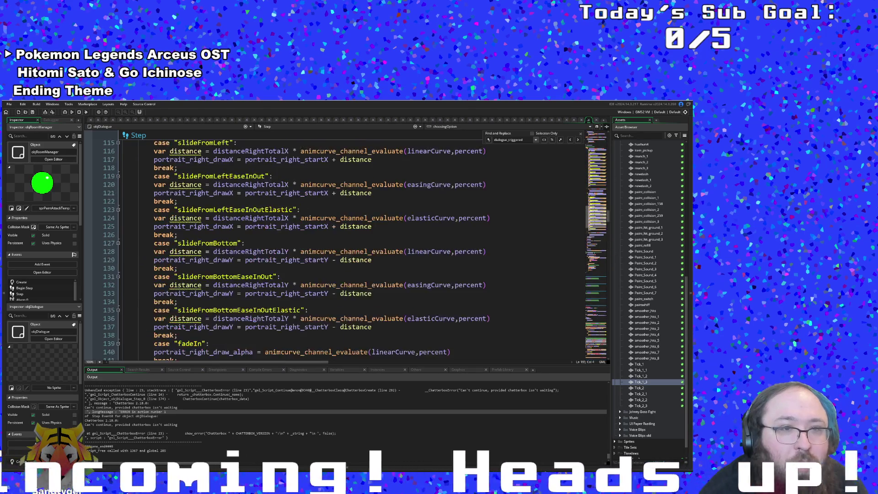
scroll(285, 251, up, 18)
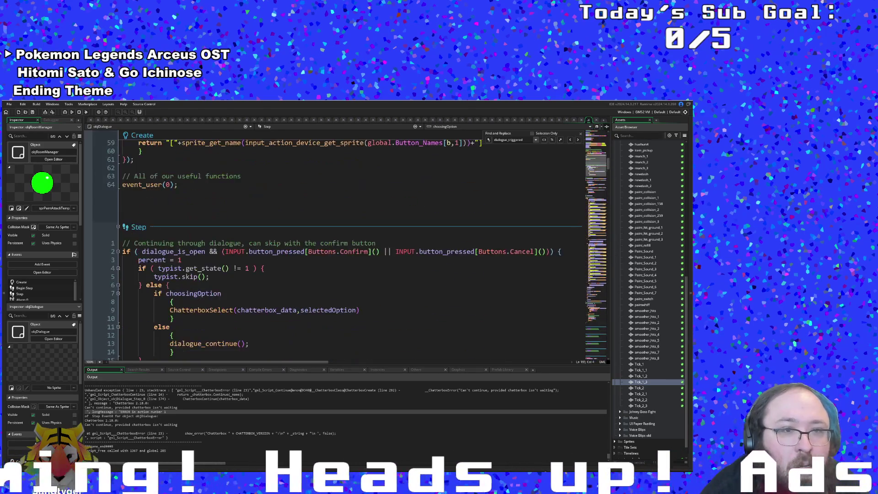
Inspect the braces of the confirm-button branch and choosingOption block around lines 6–10
click(285, 251)
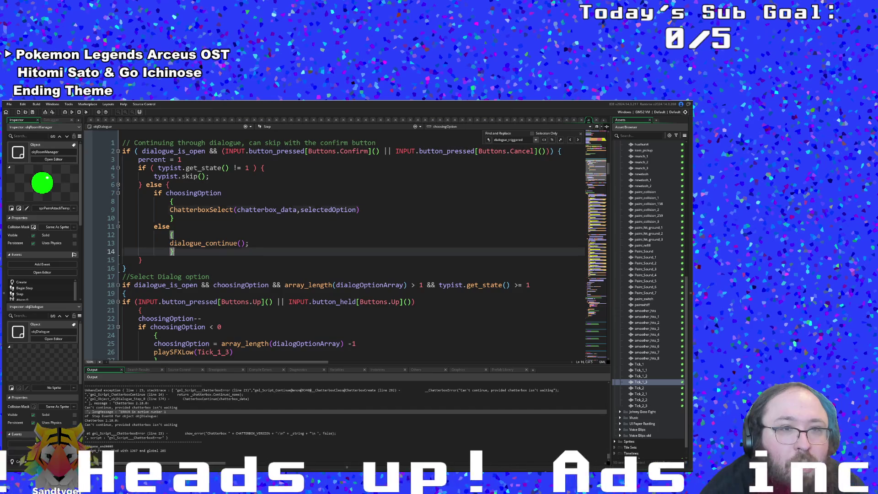
key(Up)
key(Up)
key(Up)
key(Down)
key(Down)
key(Down)
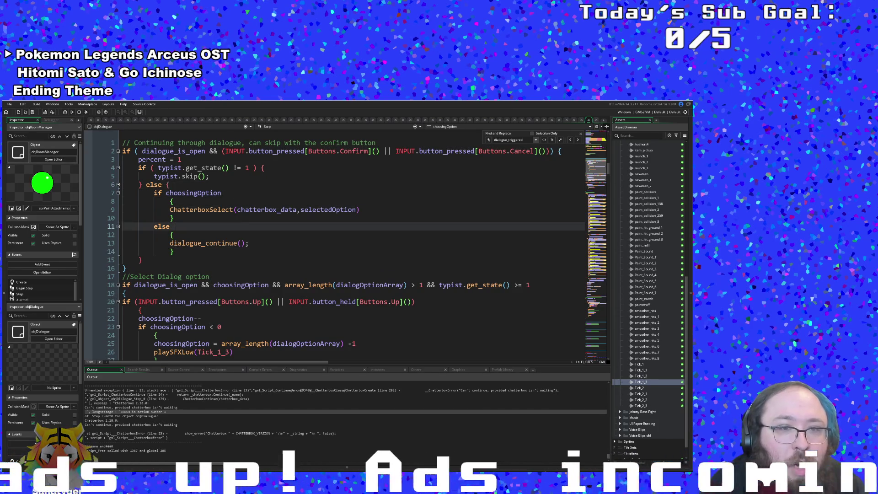
key(Up)
key(Down)
key(Down)
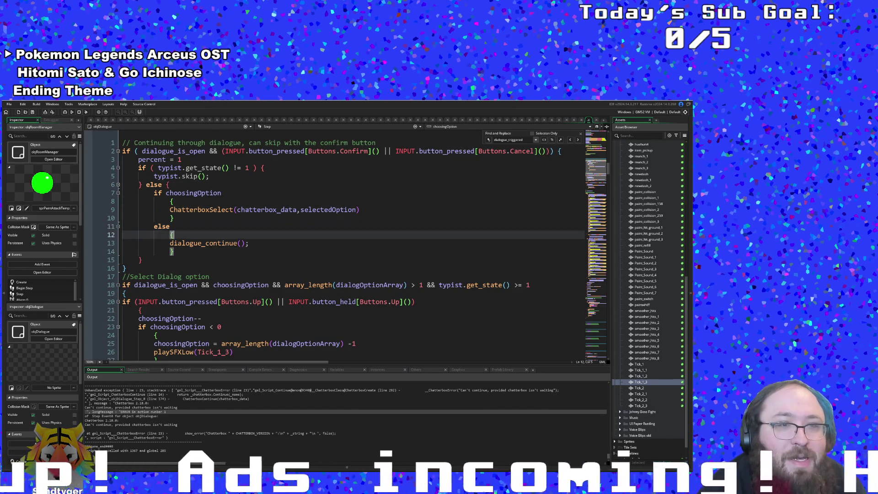
key(Up)
key(Up)
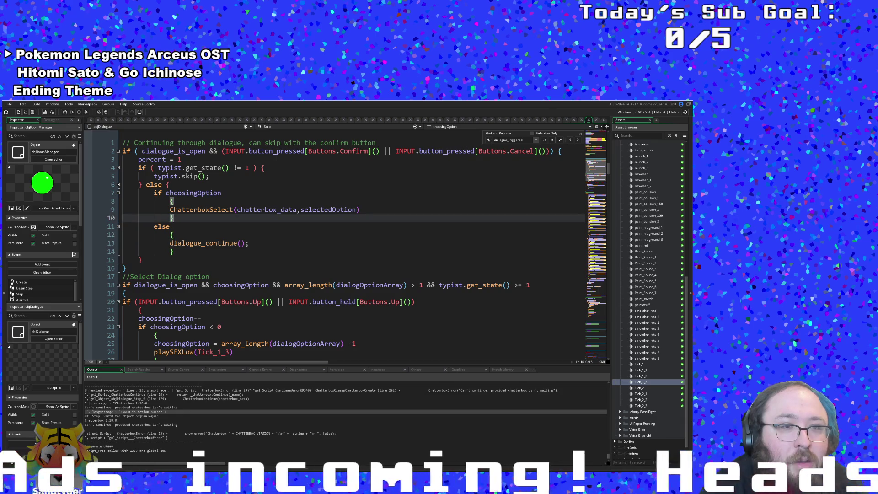
Add a blank line after ChatterboxSelect, indent its closing brace, and jump to dialogue_continue's definition
mouse_move(324, 151)
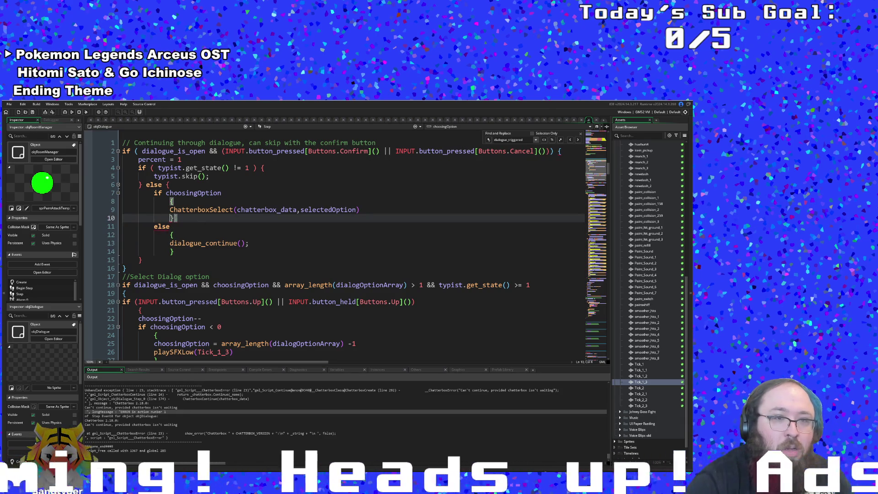
key(Return)
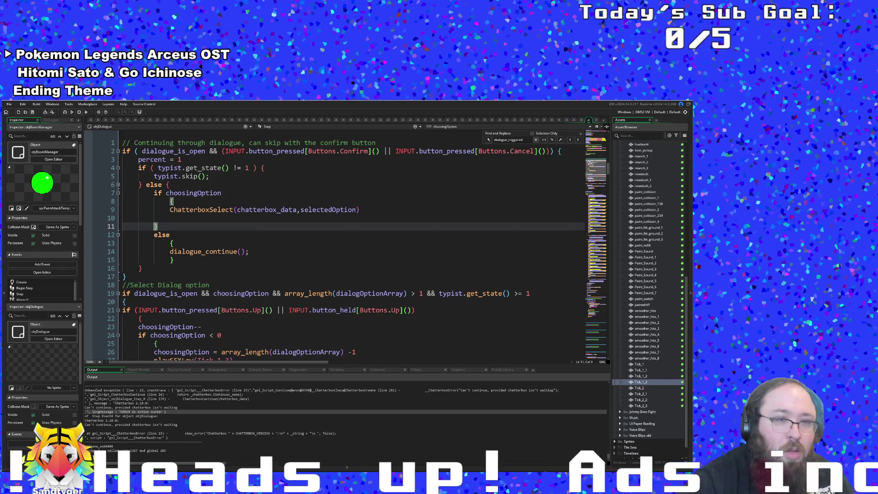
key(Tab)
key(Up)
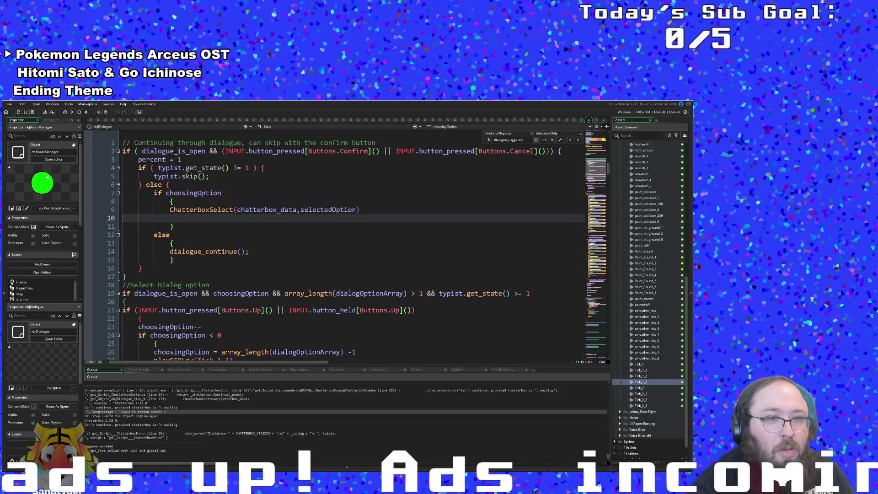
click(200, 252)
middle_click(200, 252)
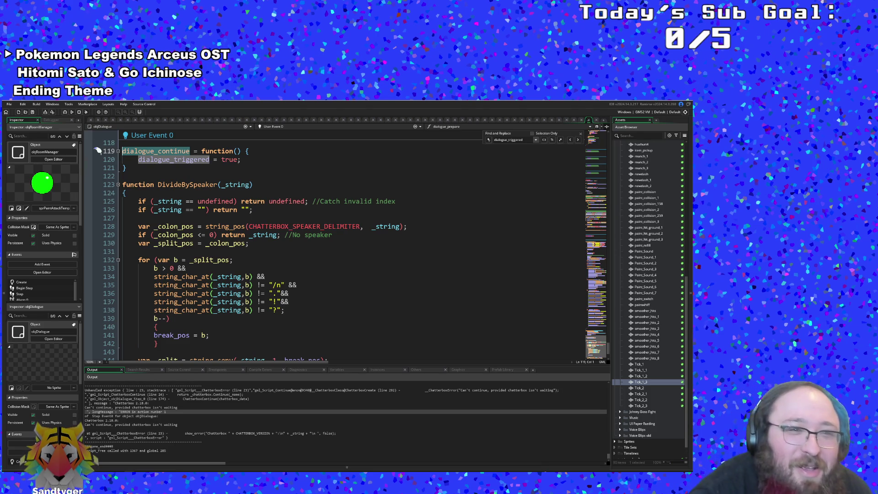
Scroll through the events, then jump again from dialogue_continue on line 14 to its definition
scroll(225, 302, down, 3)
scroll(611, 320, up, 20)
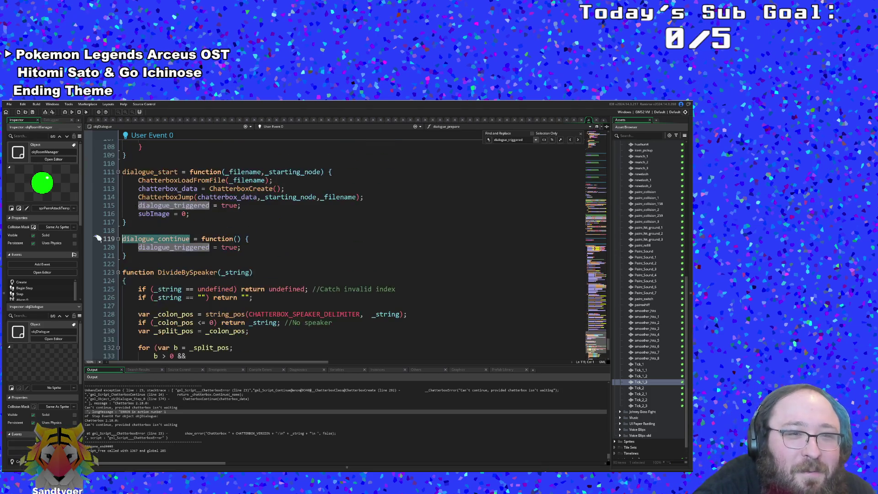
drag(611, 319, 584, 140)
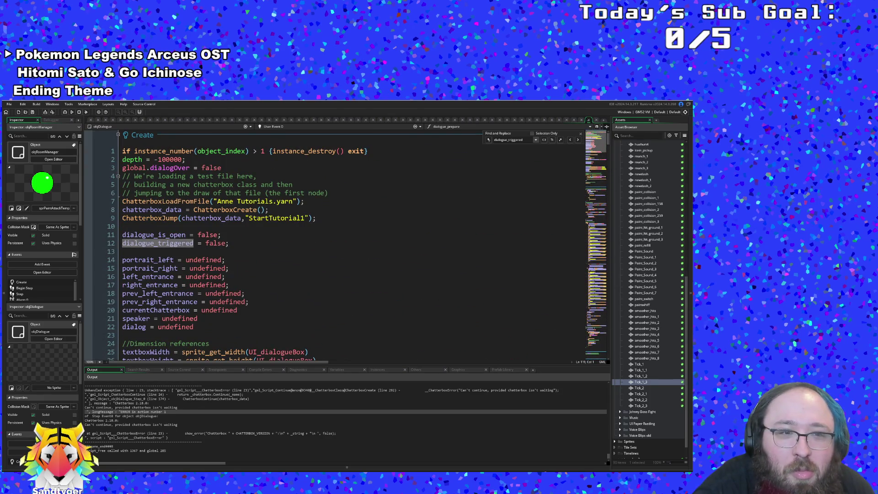
scroll(584, 139, down, 15)
scroll(441, 214, down, 4)
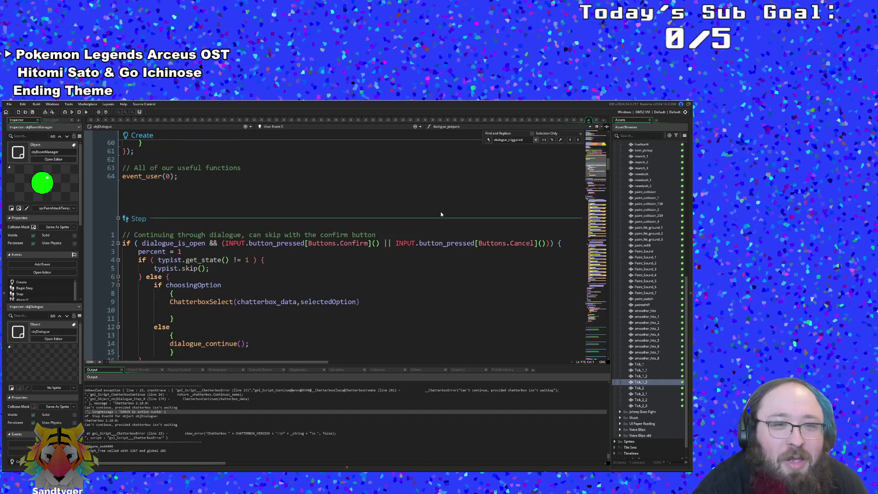
scroll(320, 275, down, 2)
click(172, 285)
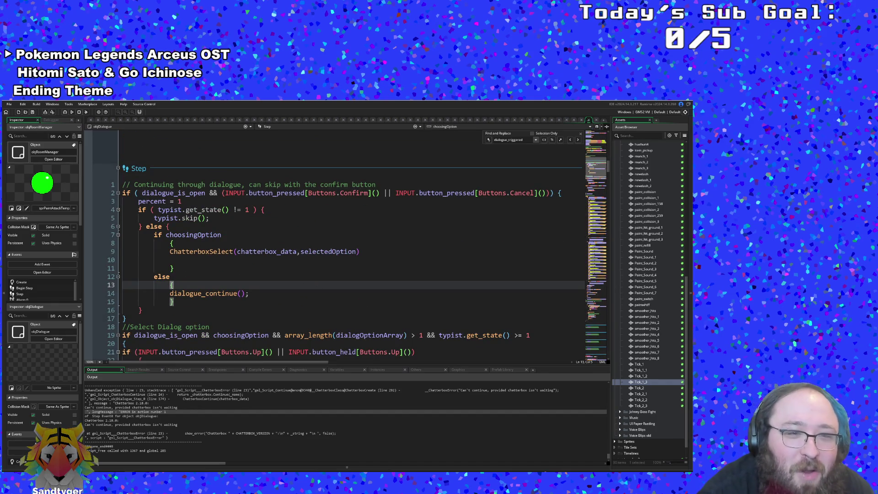
key(Up)
key(Up)
key(Up)
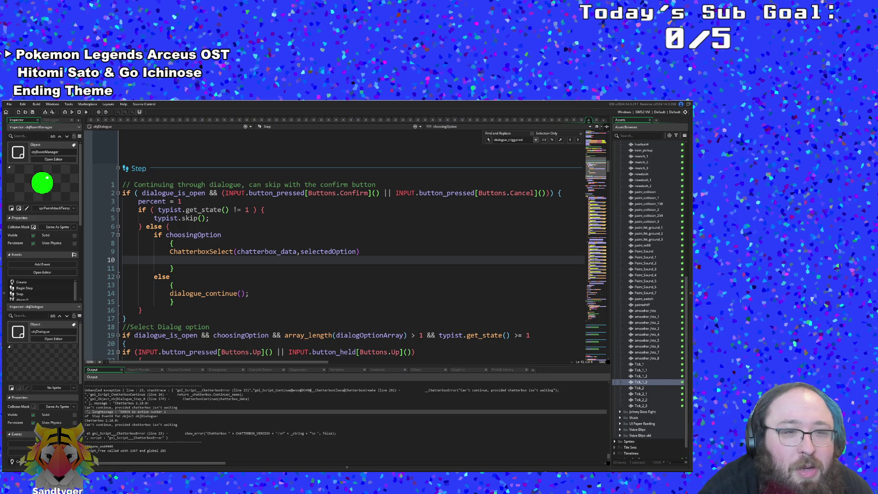
click(212, 294)
middle_click(212, 294)
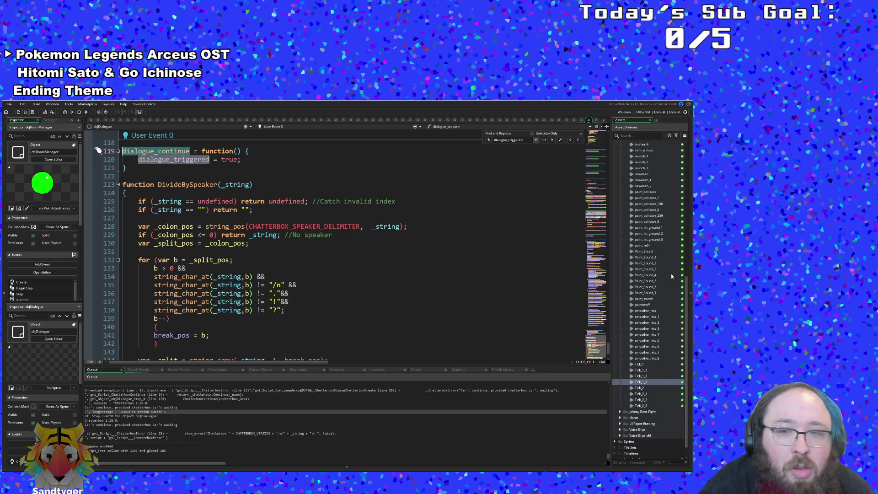
Look at where dialogue_is_open is initialised in the Create event
scroll(344, 237, up, 20)
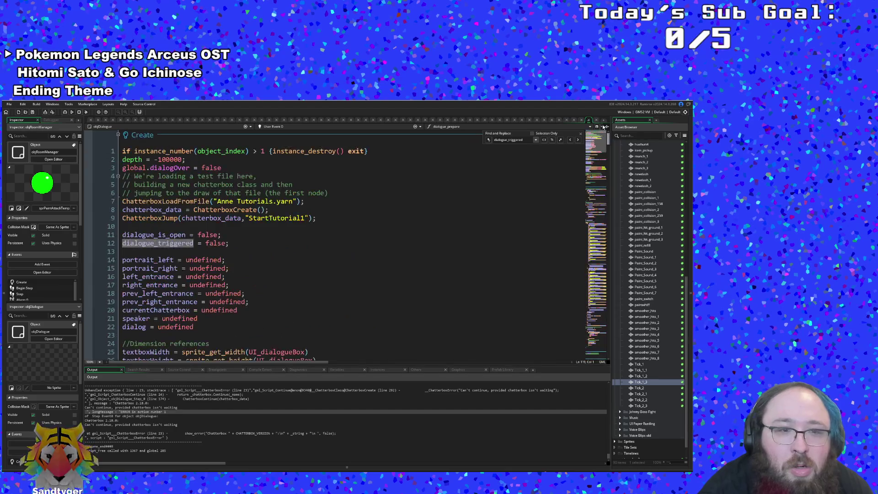
click(344, 238)
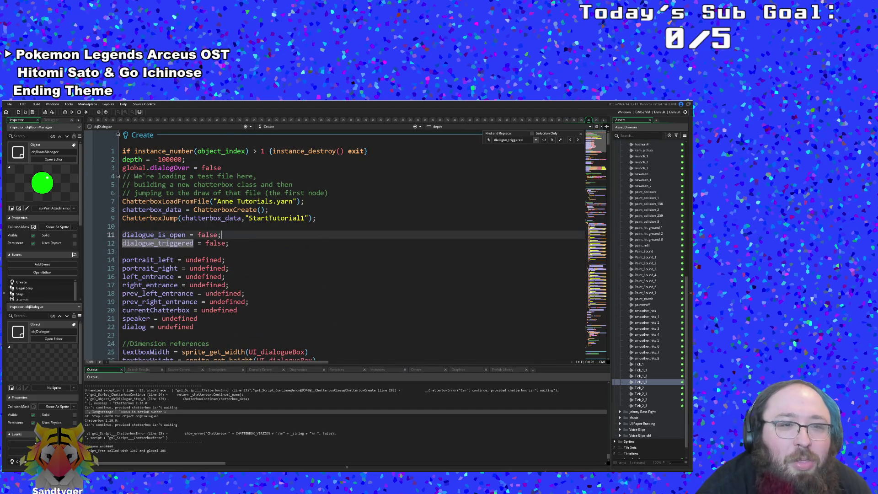
scroll(344, 237, down, 10)
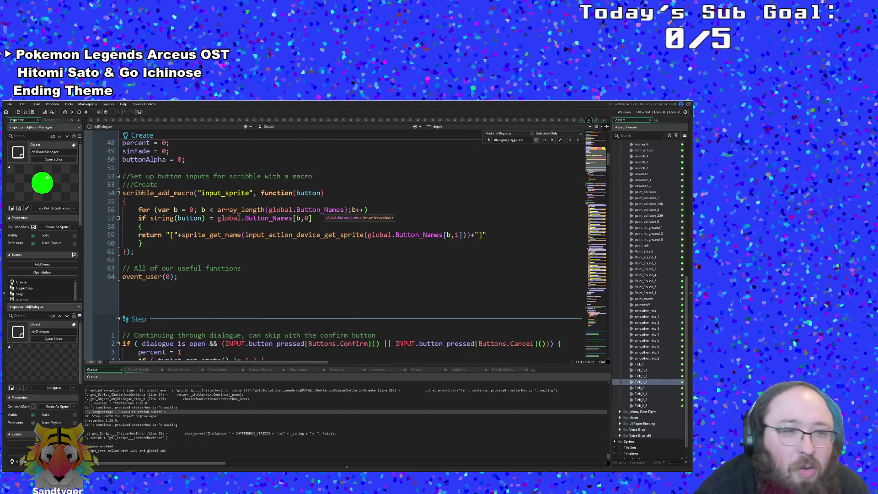
scroll(286, 220, down, 8)
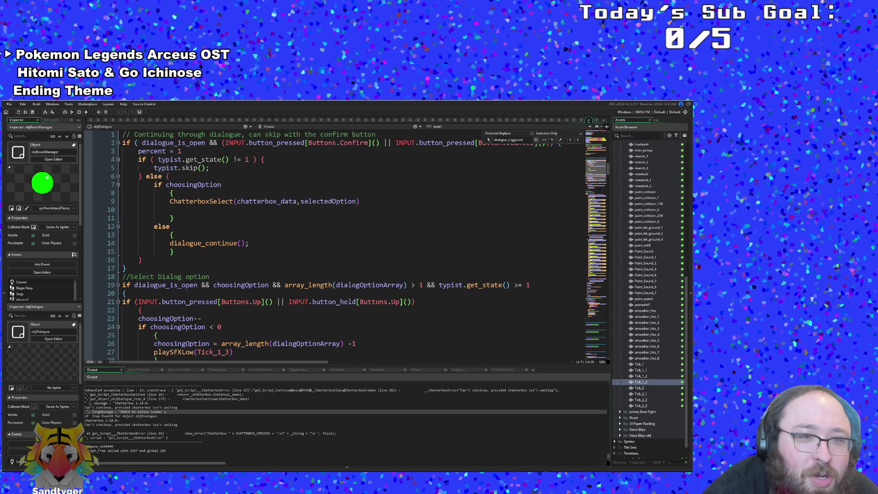
Return to the Step event's blank line 10 and jump to the ChatterboxSelect function definition
click(362, 201)
click(169, 210)
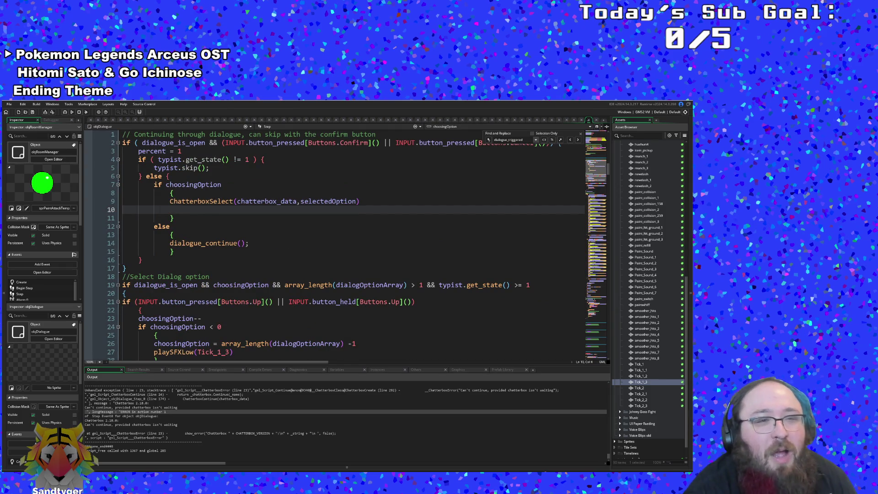
scroll(348, 247, up, 2)
click(169, 227)
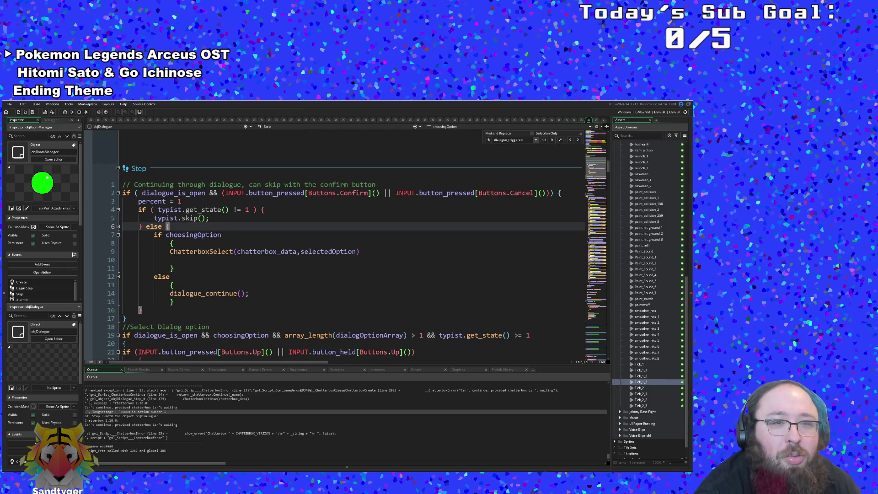
click(170, 260)
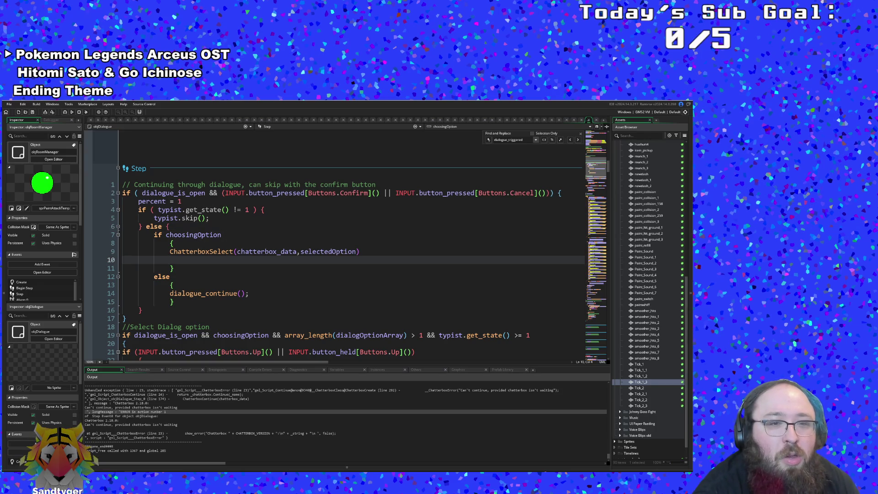
key(shift+Home)
middle_click(219, 252)
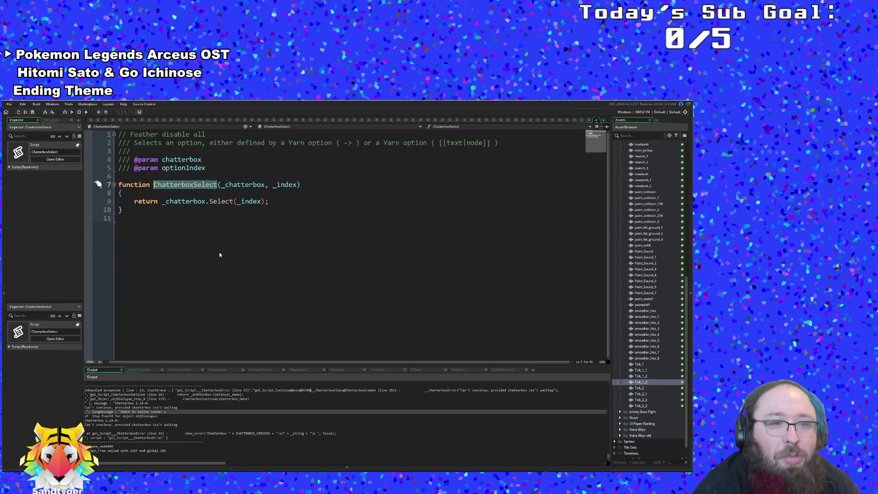
Move to the end of the ChatterboxSelect script and run the game, which opens at 50/50 health
click(246, 245)
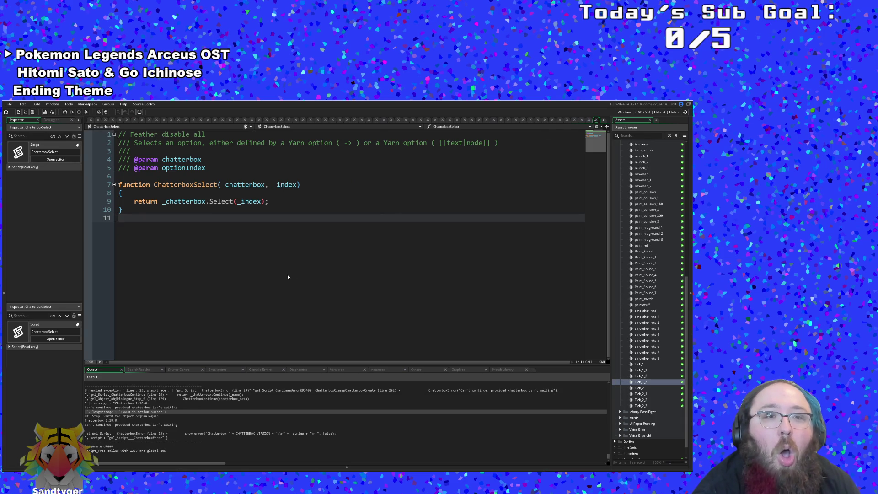
click(237, 212)
key(Down)
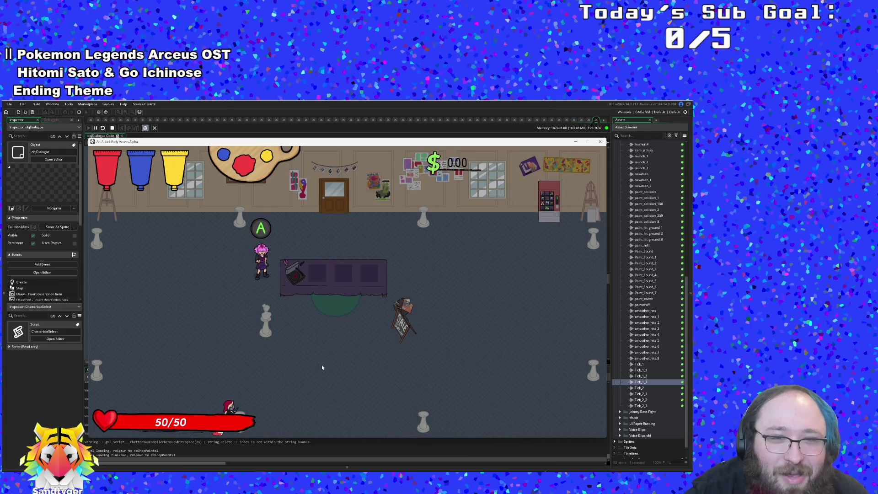
Walk the player around the room collecting money and over to the shopkeeper Vicky
key(w)
key(d)
key(w)
key(d)
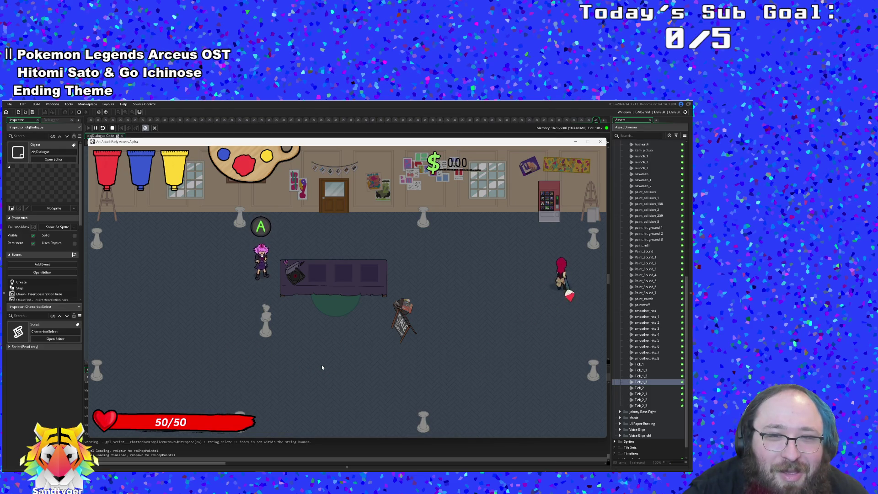
key(s)
key(a)
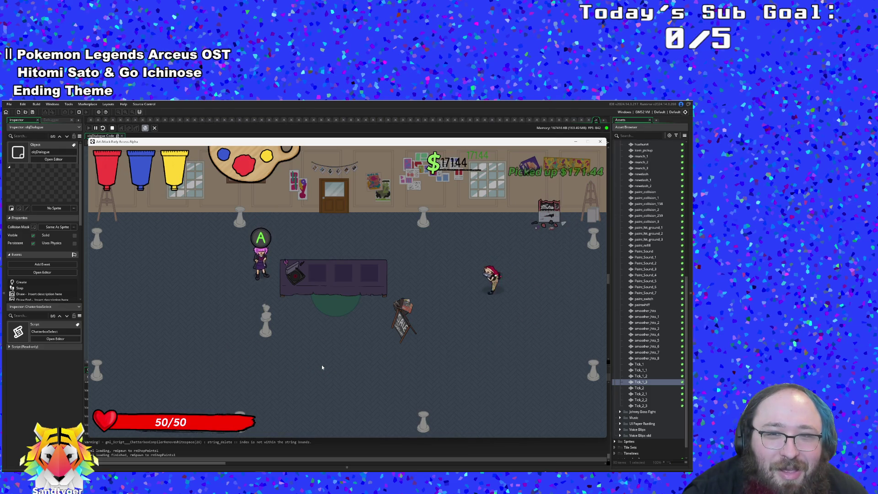
key(a)
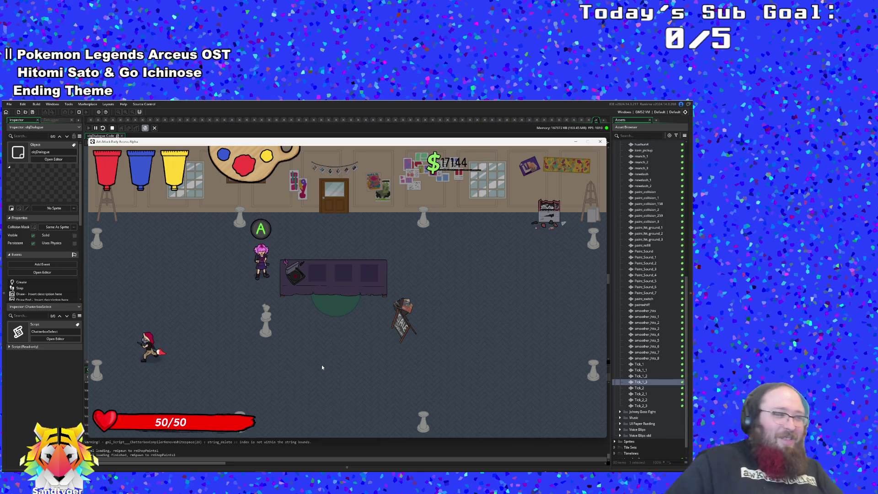
key(w)
key(d)
key(d)
key(w)
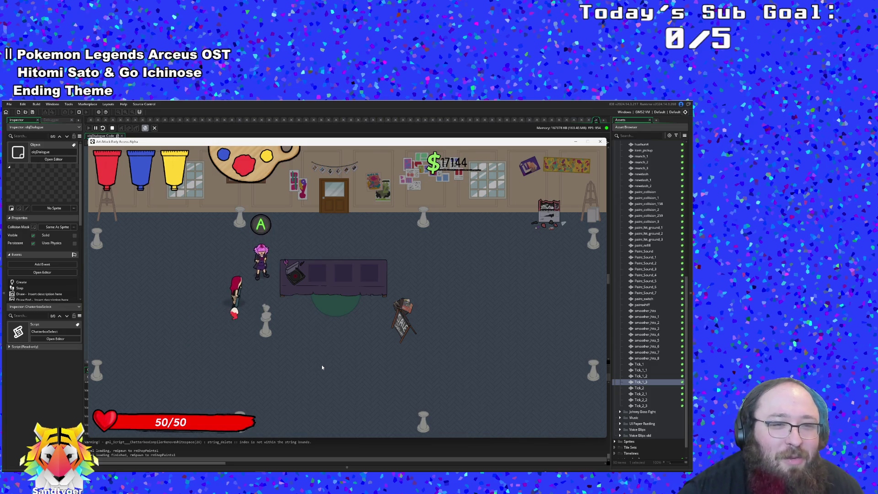
Start Vicky's greeting, try advancing it, then return to the Draw GUI End code
key(space)
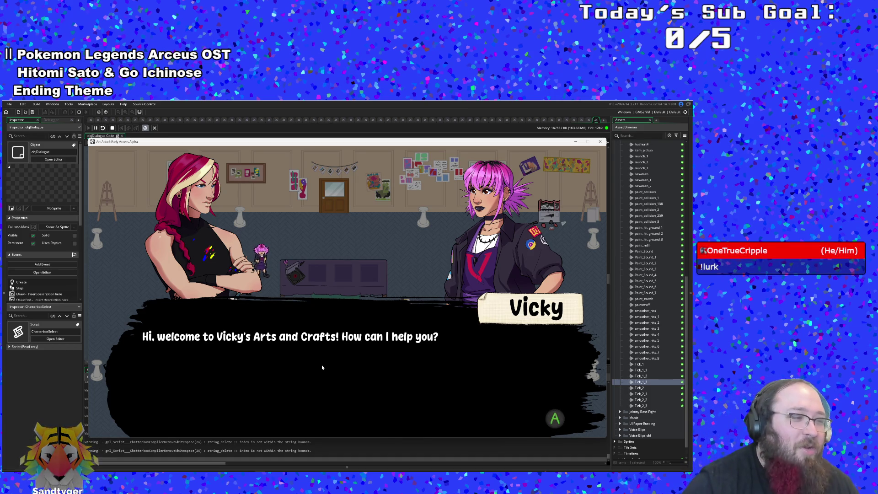
key(space)
key(space)
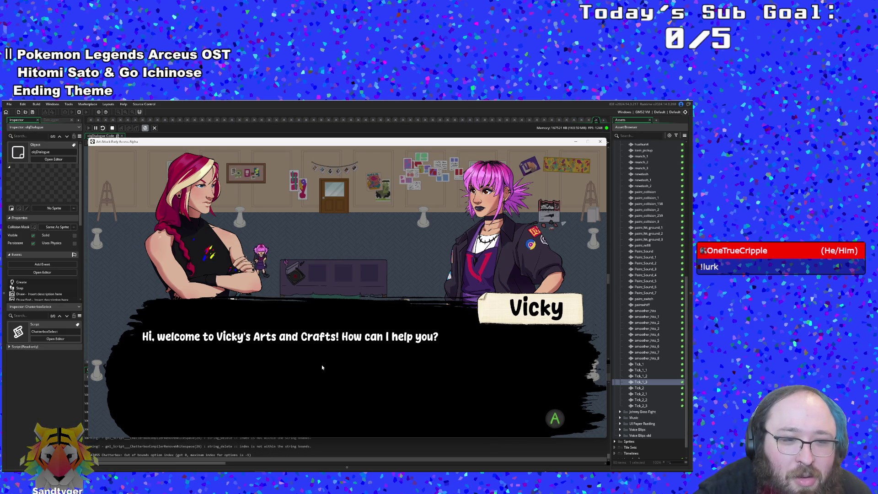
key(space)
key(space)
key(space)
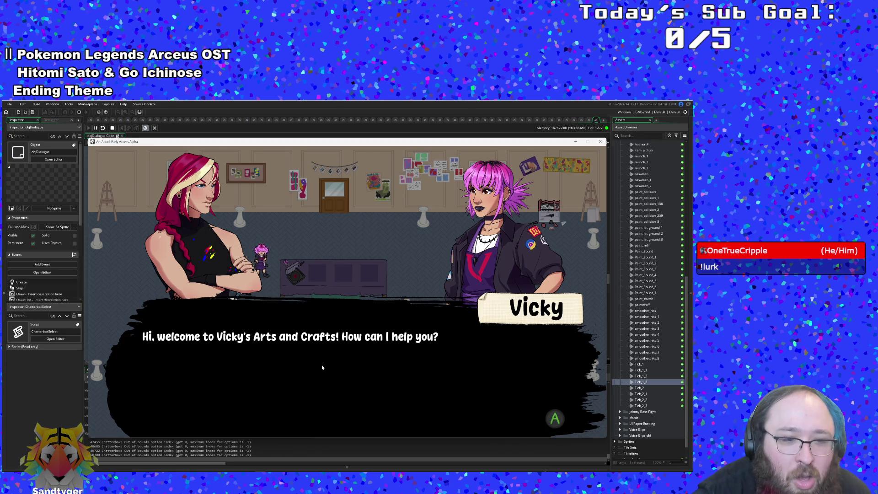
key(space)
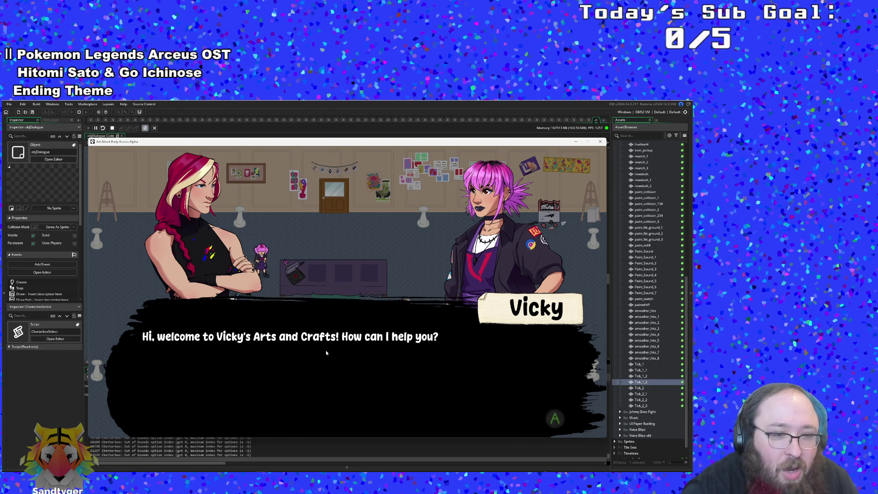
key(alt+Tab)
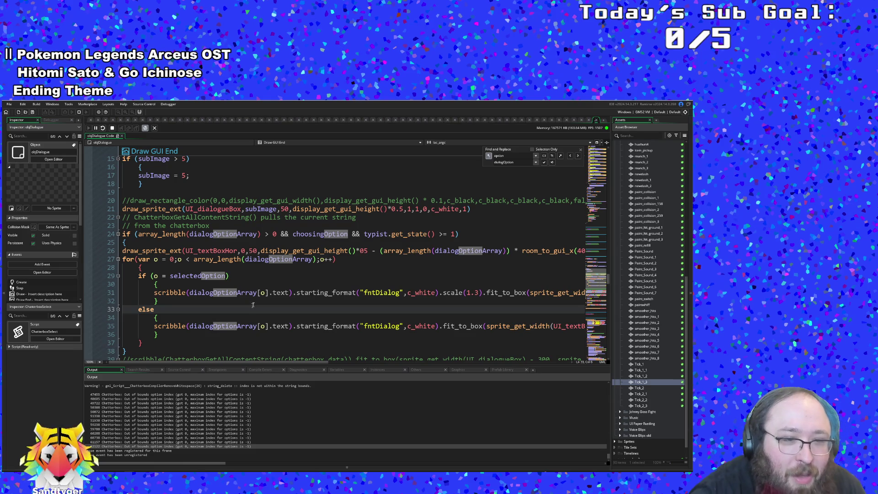
Review the selectedOption check and braces around lines 30–32 of Draw GUI End
scroll(343, 256, up, 2)
scroll(343, 257, down, 2)
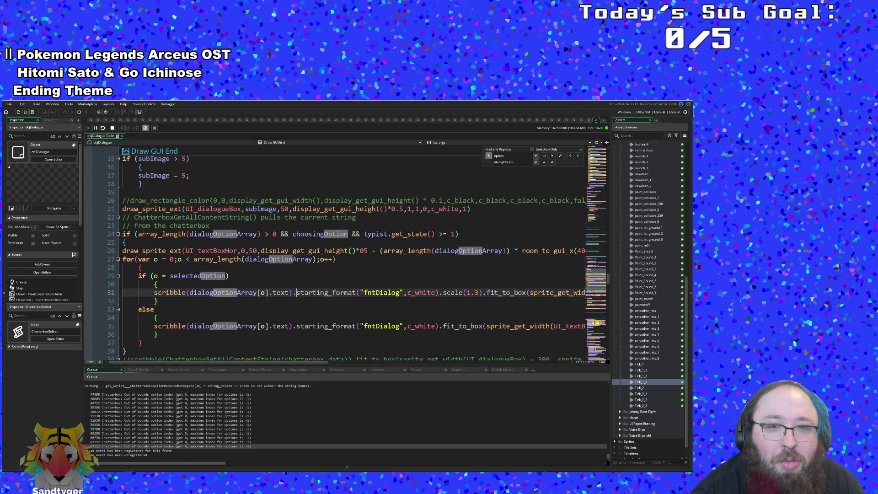
click(186, 284)
click(162, 301)
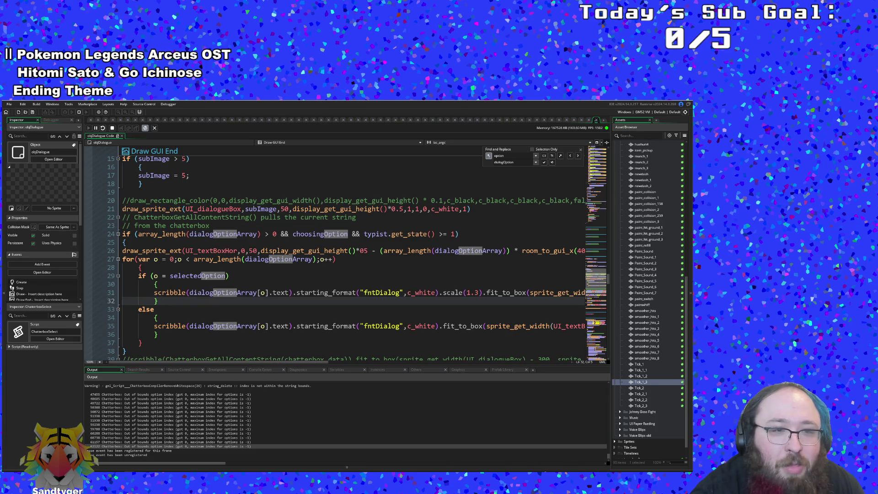
click(166, 276)
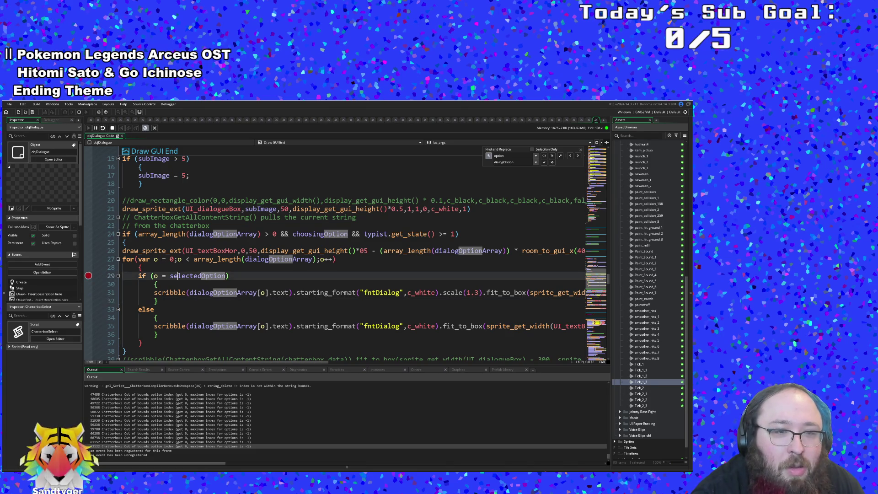
scroll(334, 252, down, 2)
scroll(334, 252, up, 2)
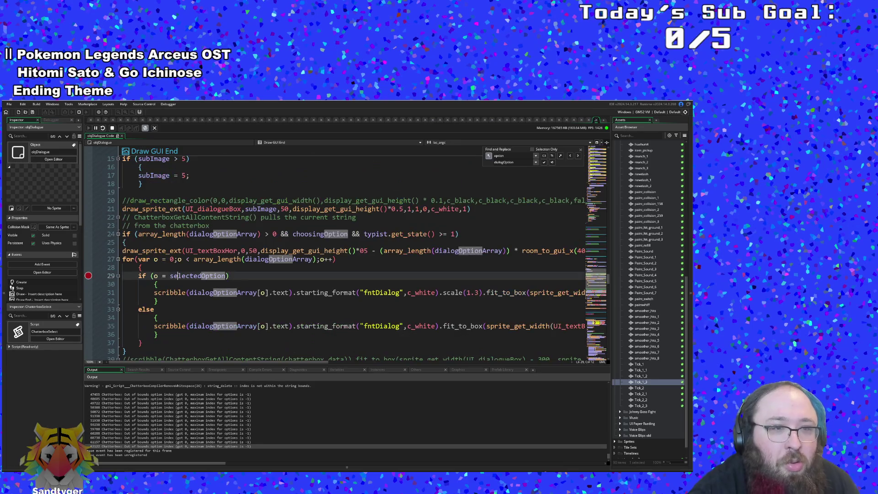
scroll(334, 252, down, 2)
click(162, 251)
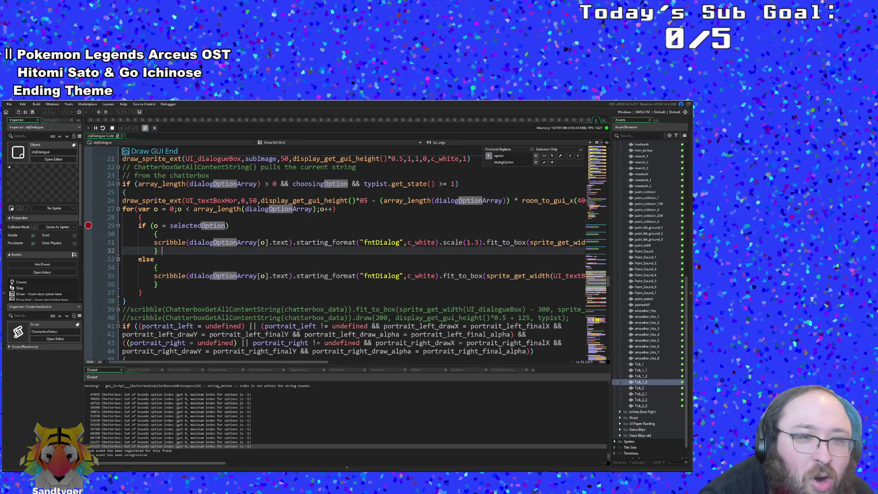
Inspect the dialogOptionArray and array_length code on line 31
click(191, 242)
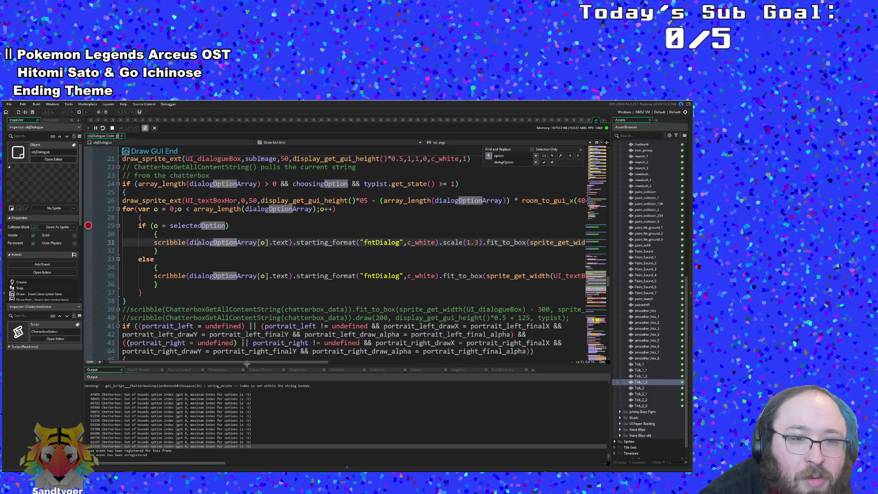
scroll(320, 256, up, 4)
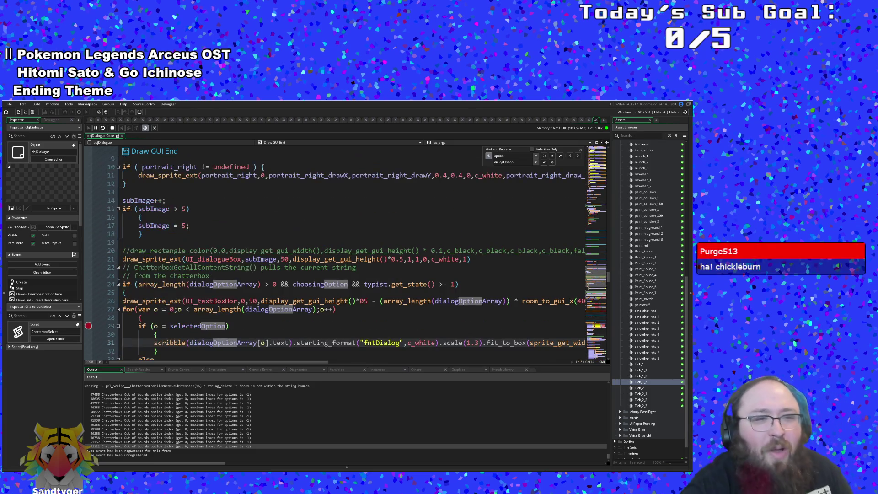
scroll(320, 257, down, 4)
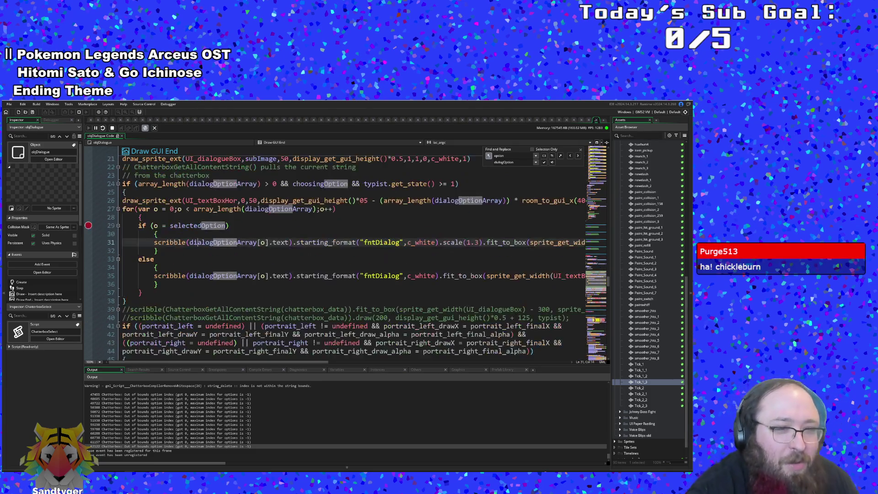
scroll(320, 256, up, 4)
click(243, 309)
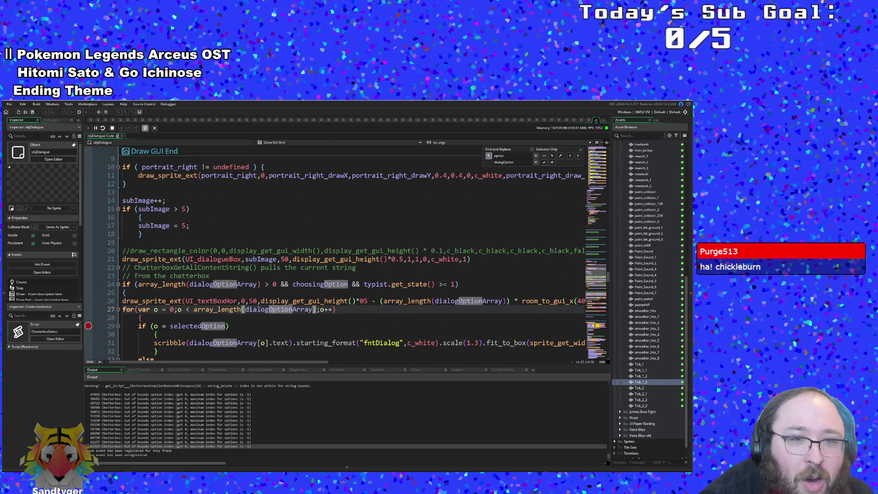
scroll(238, 280, down, 4)
scroll(238, 280, up, 4)
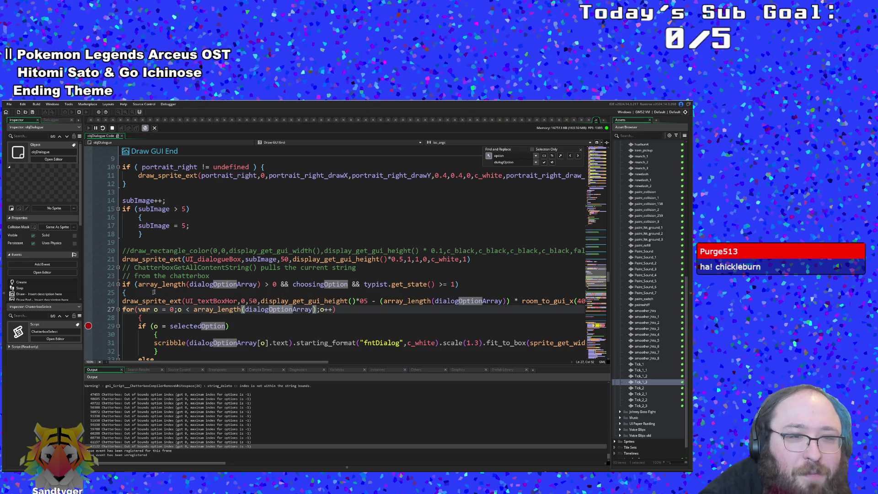
Set a breakpoint on line 21 and step over to the option check on line 24
click(89, 259)
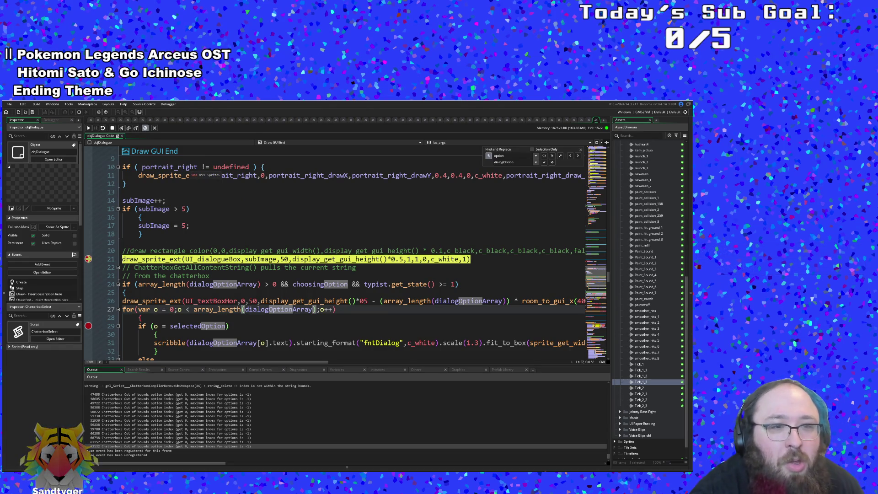
click(223, 259)
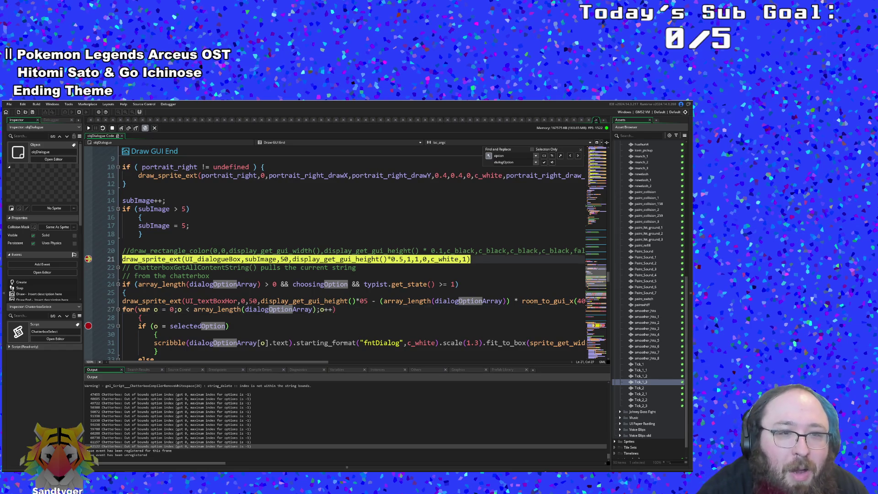
key(F10)
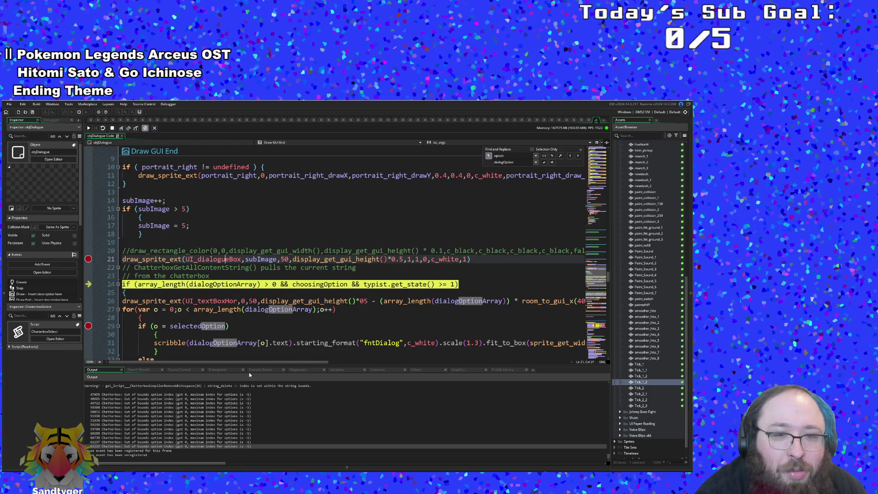
Show the debugger's variables, expand Self and examine dialogOptionArray in Locals
click(337, 369)
click(86, 400)
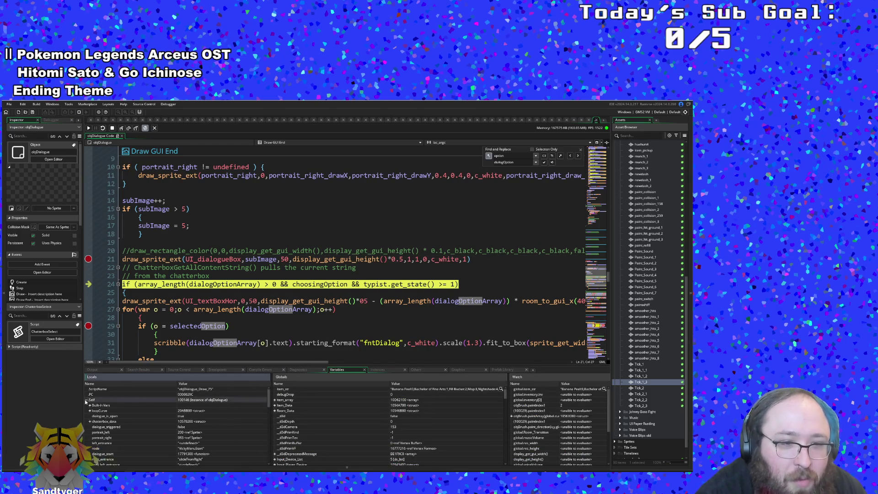
scroll(89, 405, down, 2)
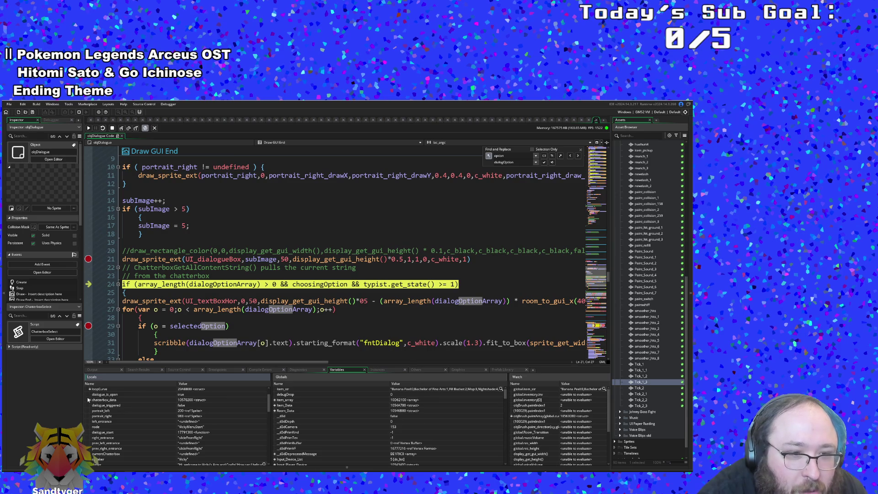
scroll(89, 402, down, 5)
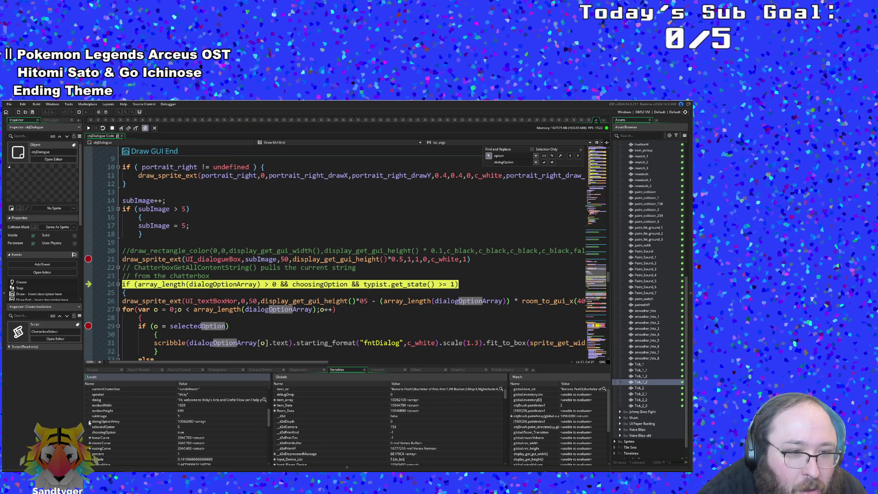
click(90, 421)
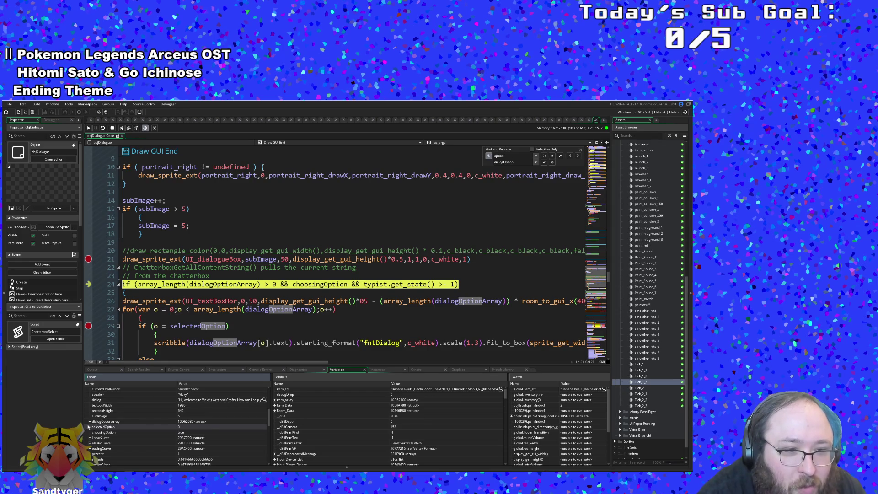
click(89, 421)
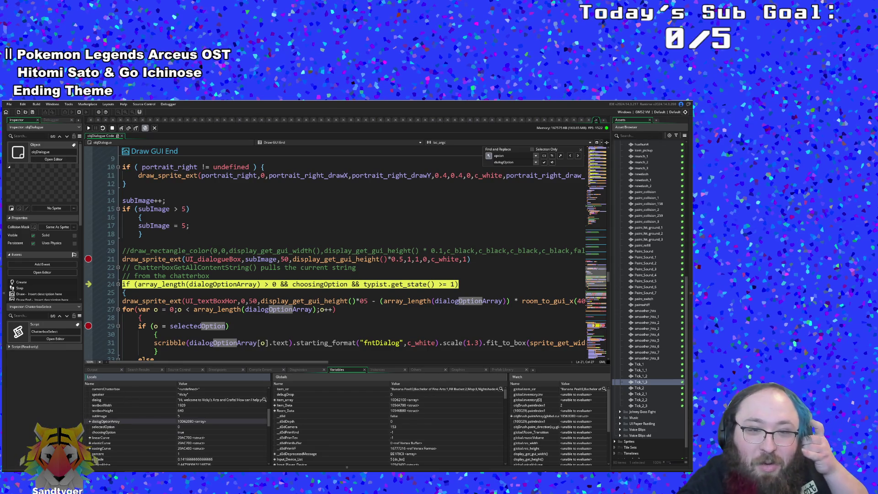
Check dialogOptionArray on line 31 and the else on line 33, then switch to the Create event
click(339, 284)
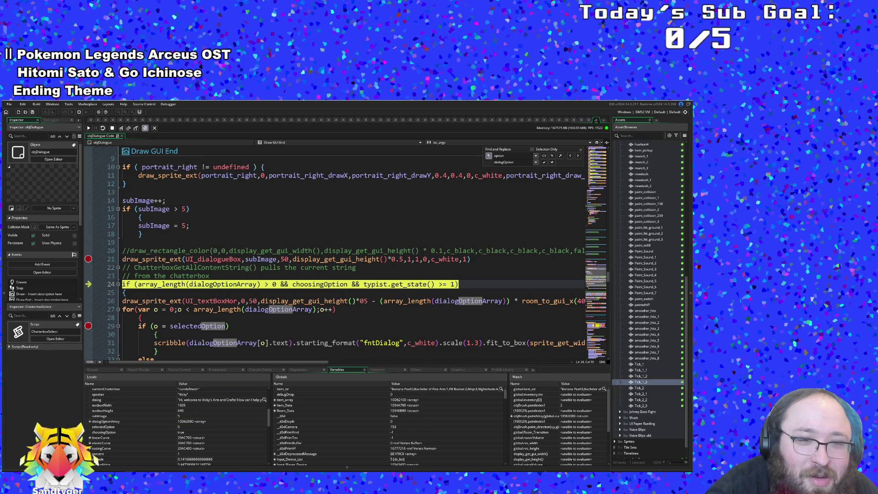
scroll(348, 256, down, 2)
click(154, 309)
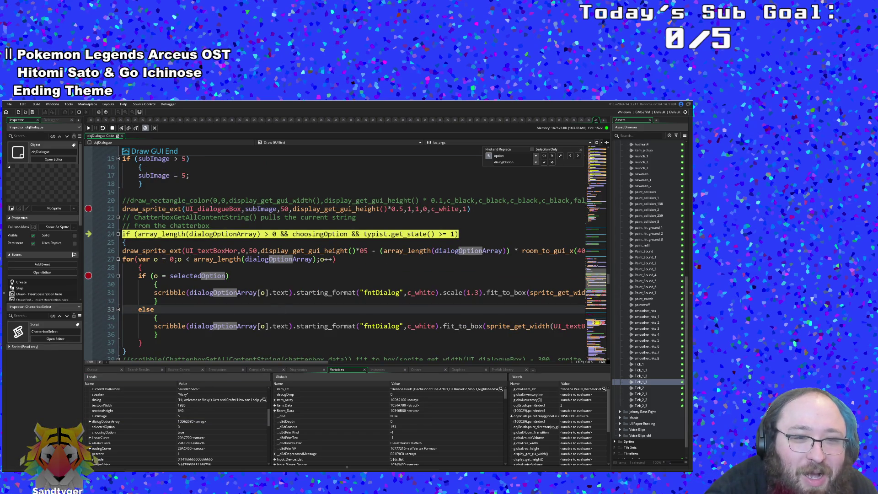
click(252, 293)
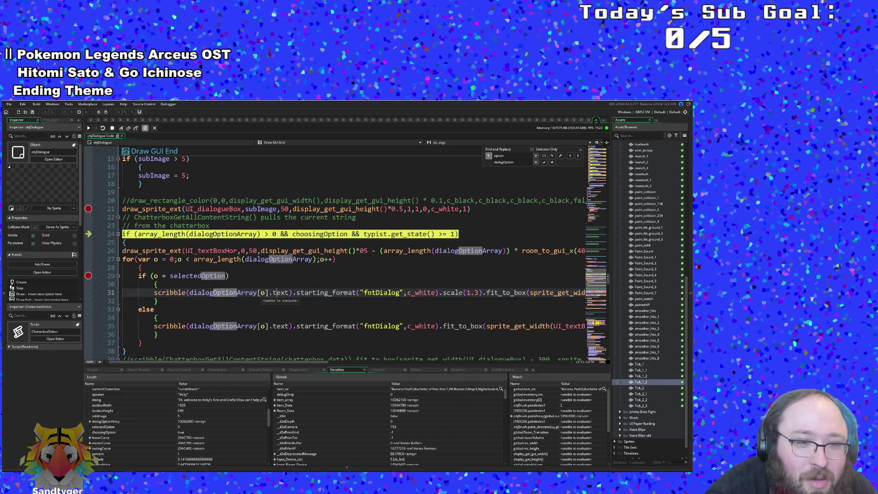
scroll(279, 295, up, 4)
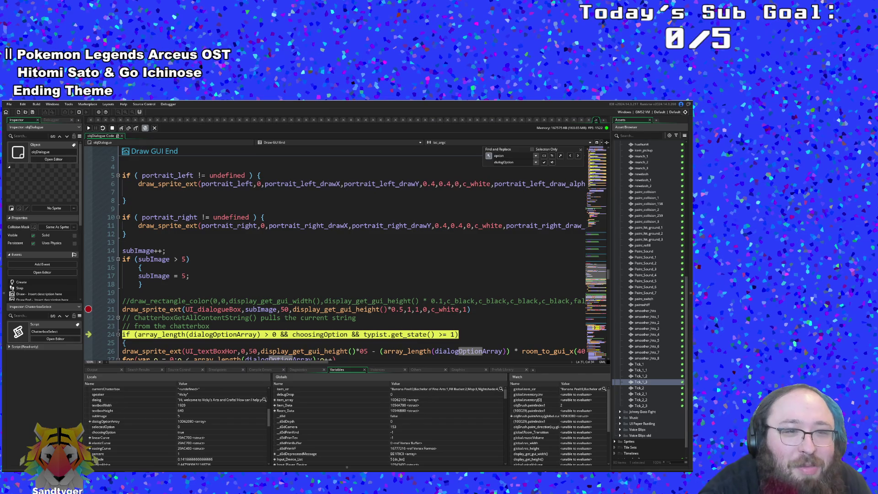
scroll(279, 295, down, 6)
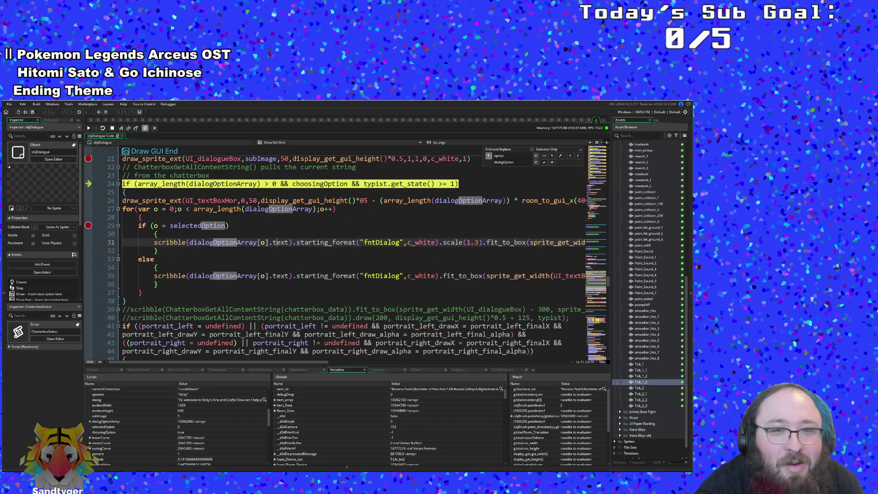
scroll(605, 281, up, 4)
scroll(606, 281, down, 2)
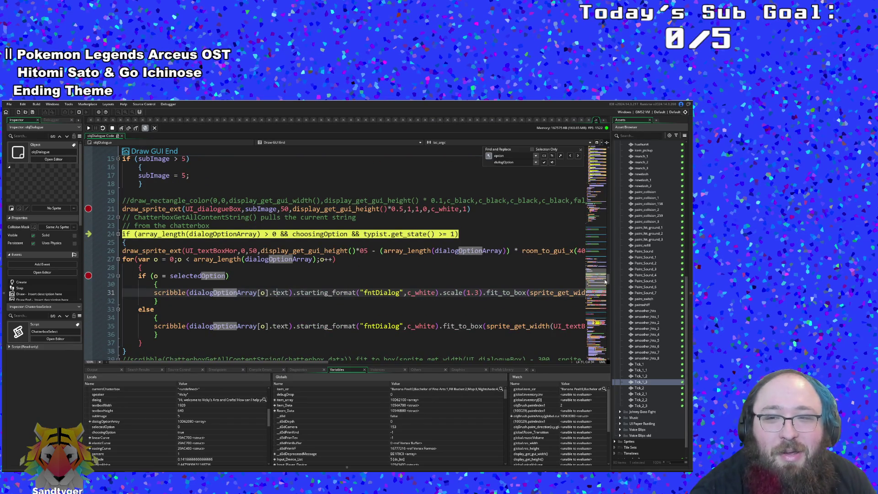
drag(610, 276, 579, 134)
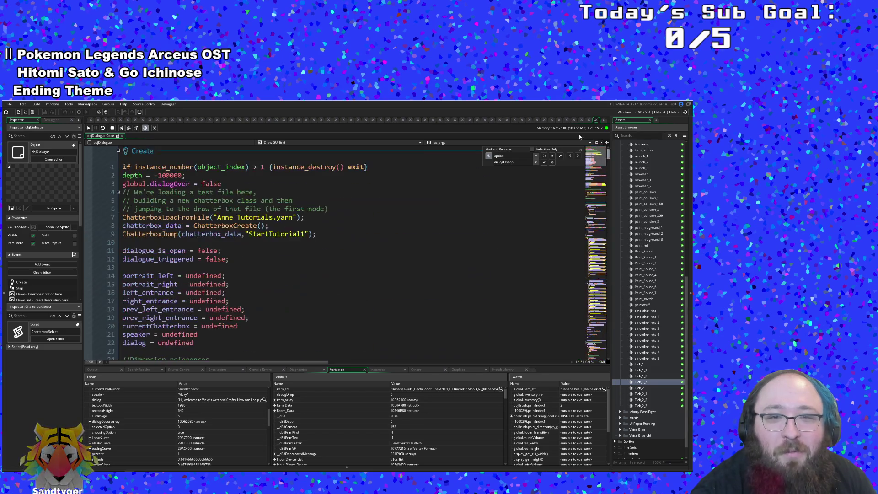
scroll(334, 256, down, 10)
Scroll down objDialogue's code and remove the breakpoint from the Draw GUI End code
click(320, 249)
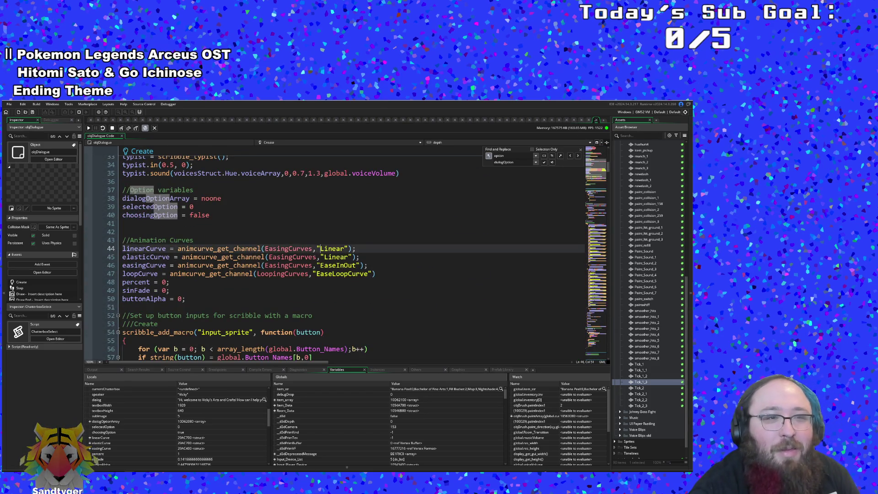
scroll(334, 257, down, 20)
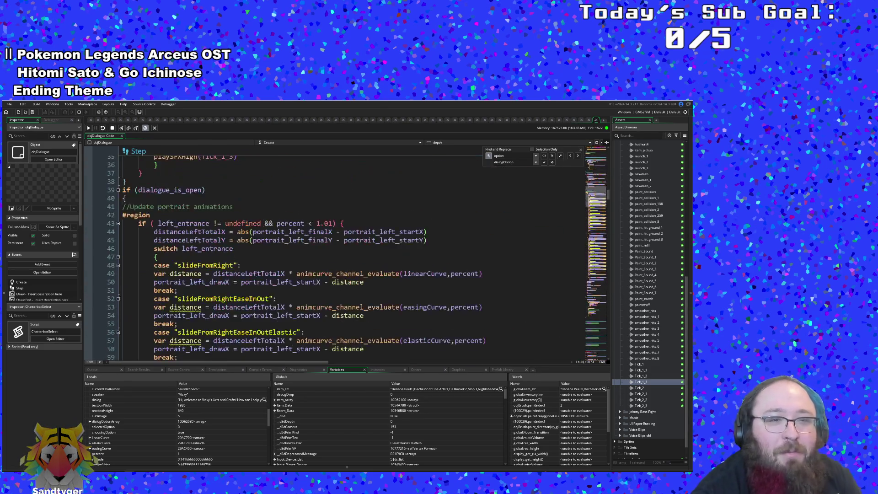
scroll(177, 185, down, 20)
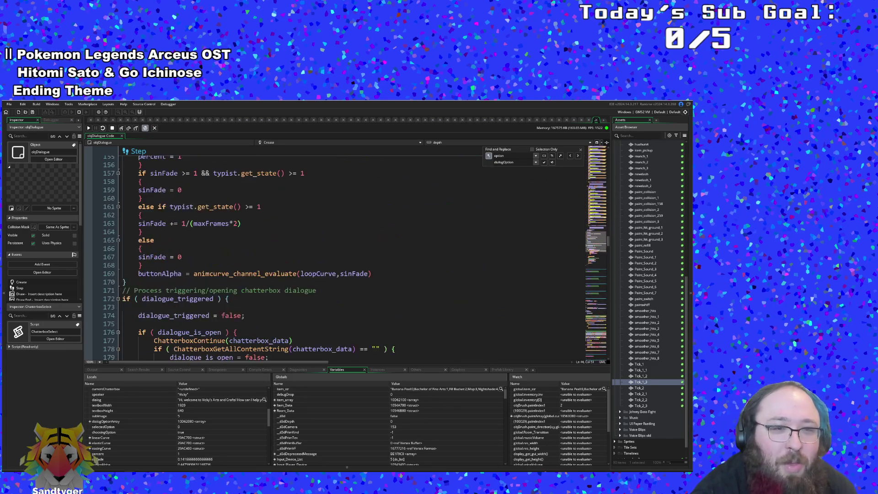
scroll(177, 185, down, 15)
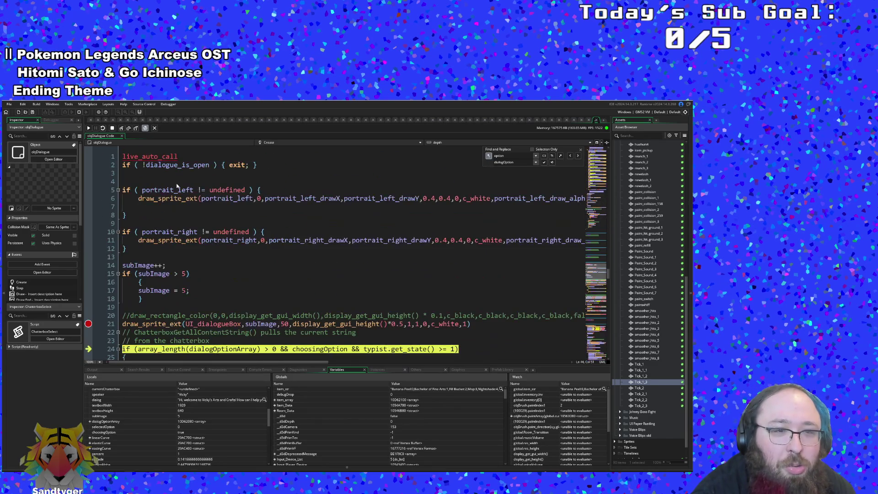
scroll(177, 185, down, 5)
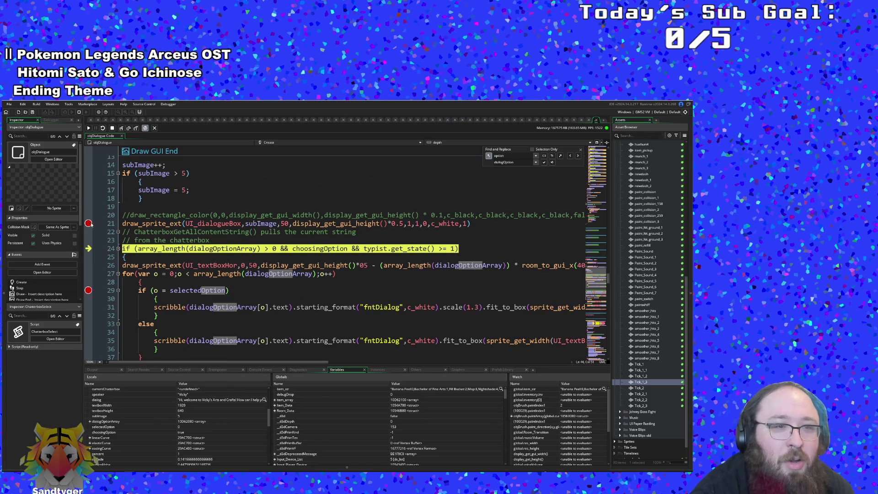
click(89, 224)
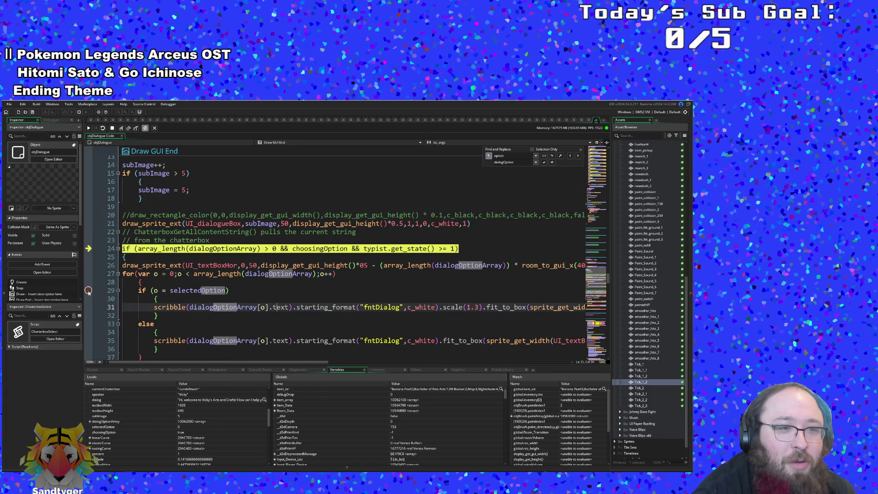
Scroll back up to the Create event's input_sprite macro and event_user(0) call
scroll(89, 291, up, 10)
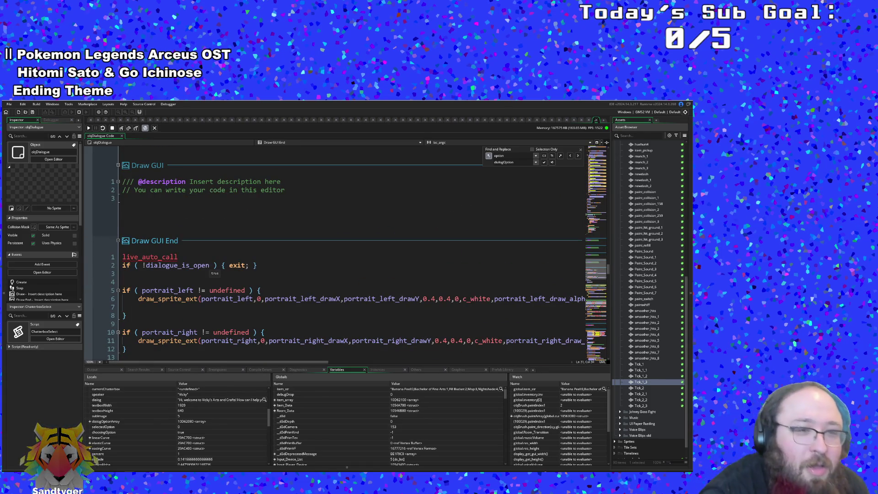
scroll(320, 252, down, 15)
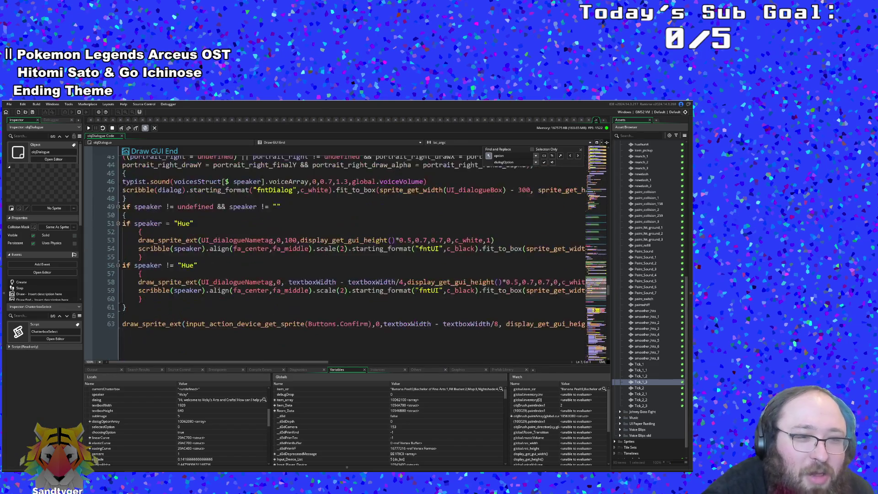
scroll(205, 262, up, 5)
scroll(206, 261, down, 10)
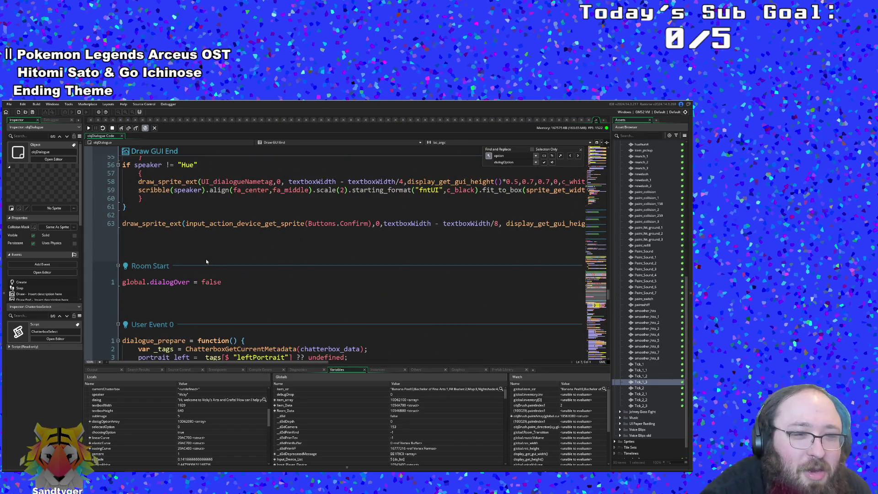
scroll(206, 261, up, 15)
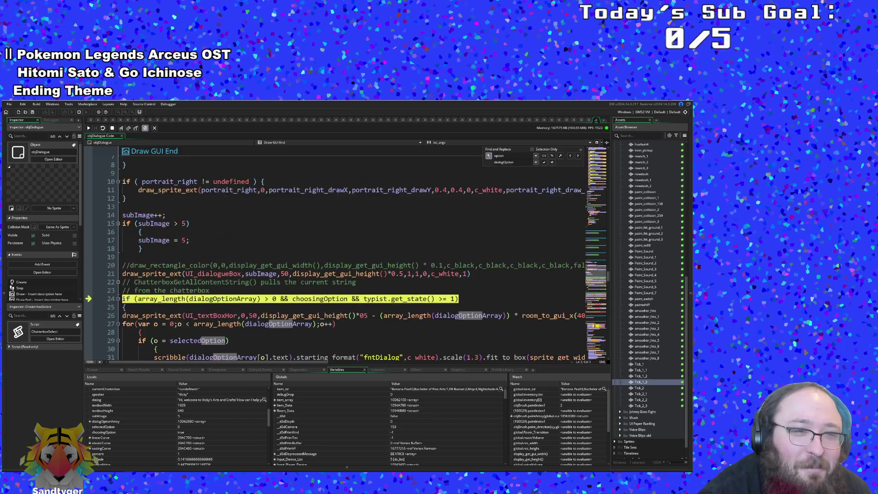
scroll(215, 256, up, 20)
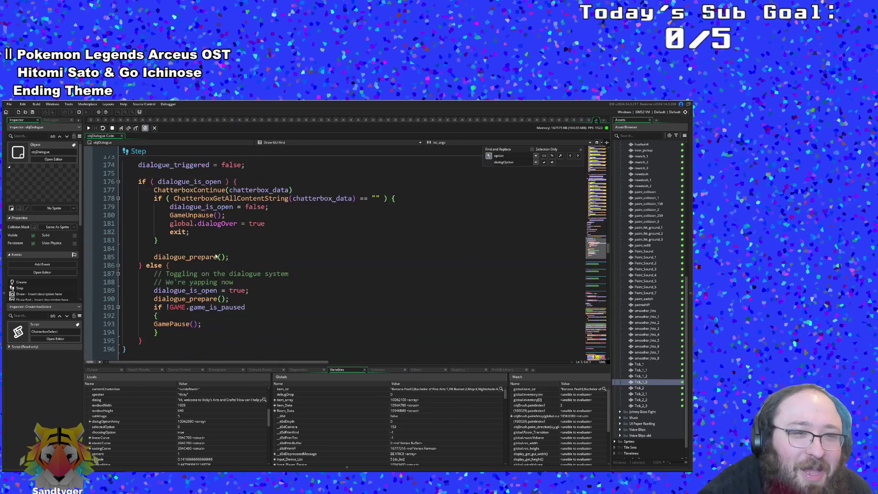
scroll(216, 256, up, 20)
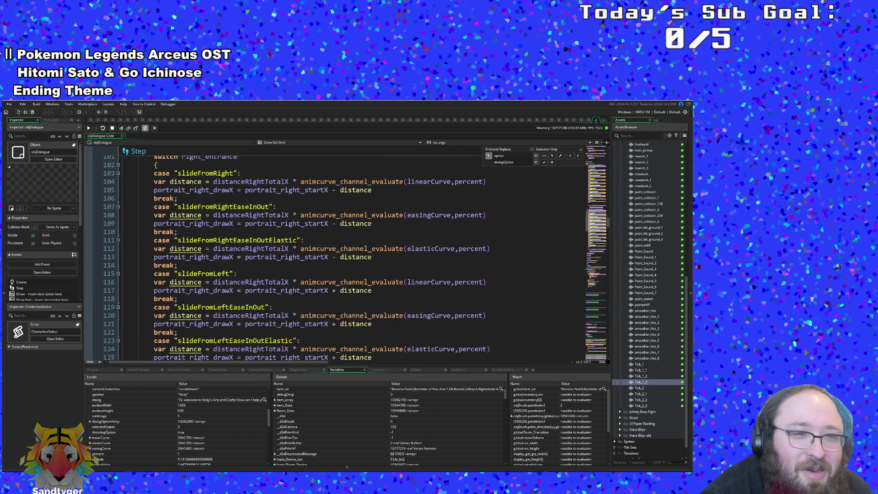
scroll(216, 256, up, 20)
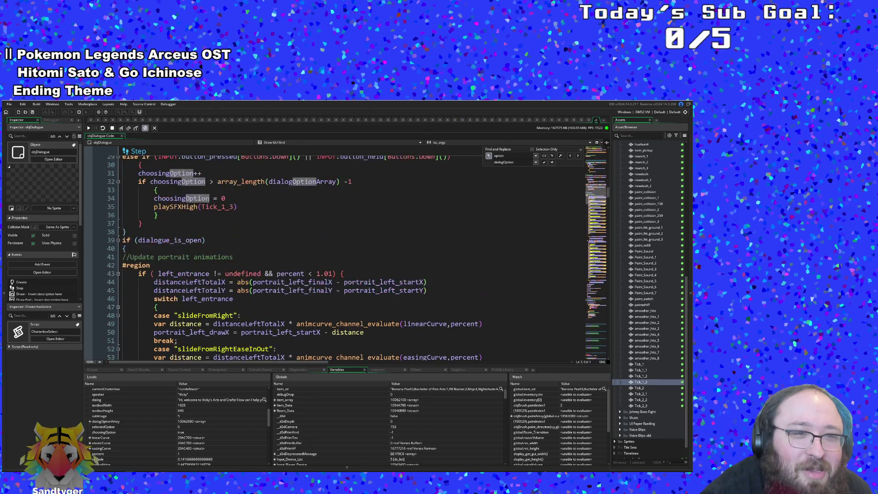
scroll(334, 256, up, 20)
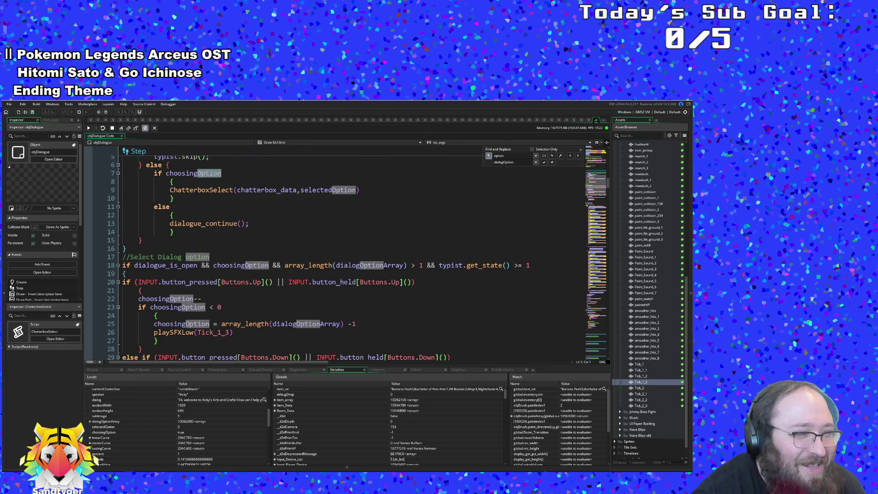
scroll(334, 257, up, 2)
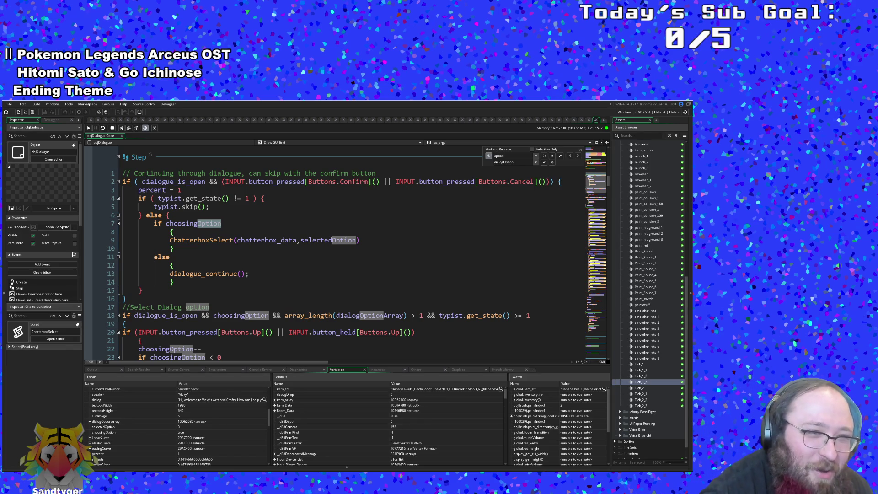
scroll(334, 256, up, 2)
mouse_move(218, 273)
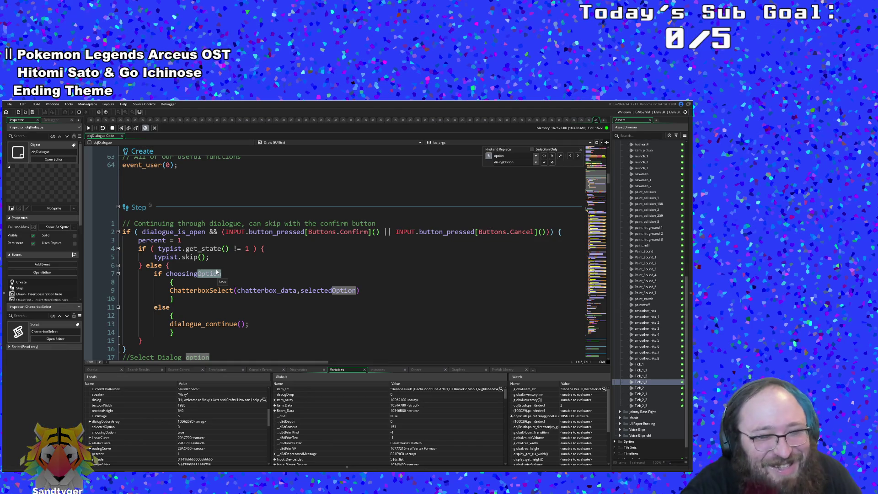
scroll(218, 272, up, 2)
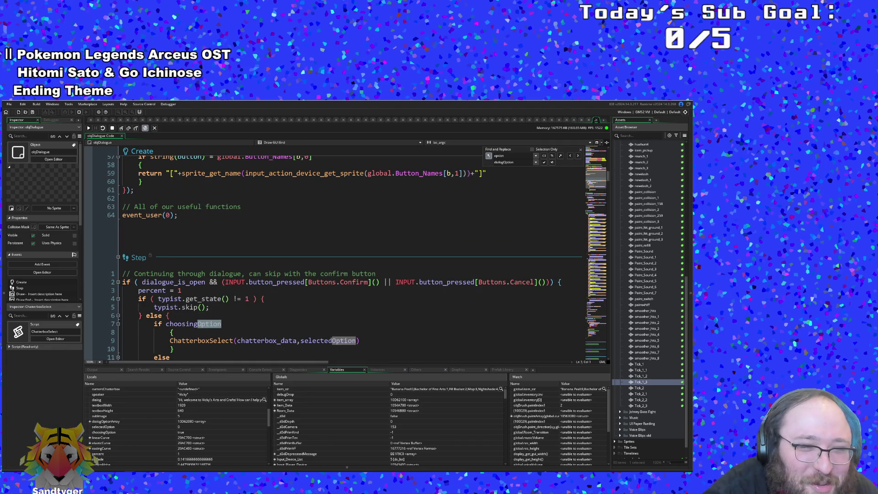
scroll(188, 316, up, 2)
scroll(188, 316, up, 2)
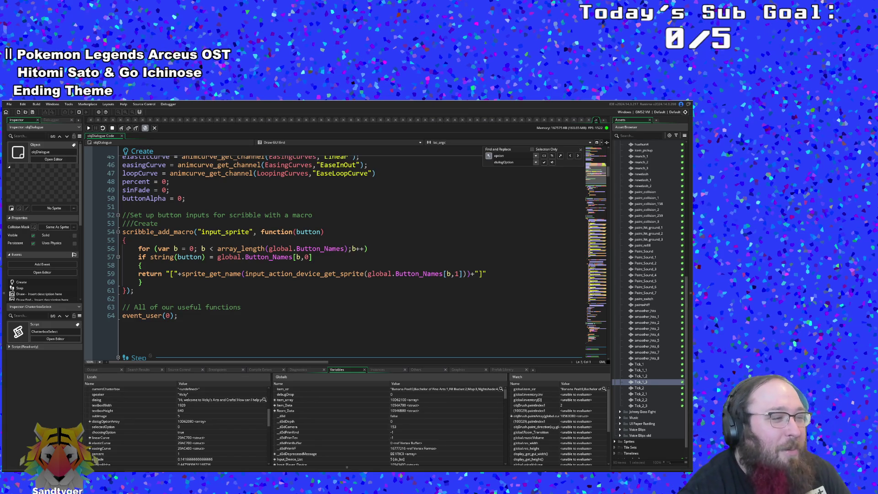
scroll(348, 254, up, 8)
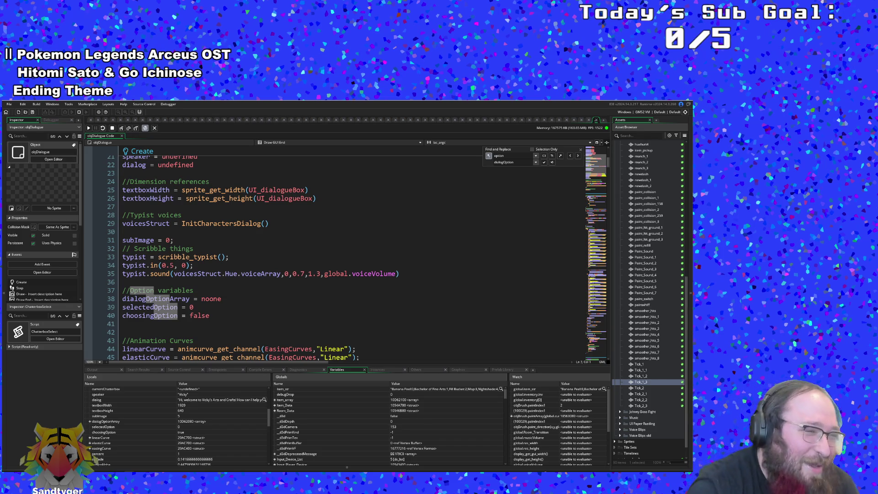
Walk through the Step event's ChatterboxSelect branch, its else branch and the dialogue_continue call
scroll(334, 256, up, 2)
scroll(334, 256, up, 5)
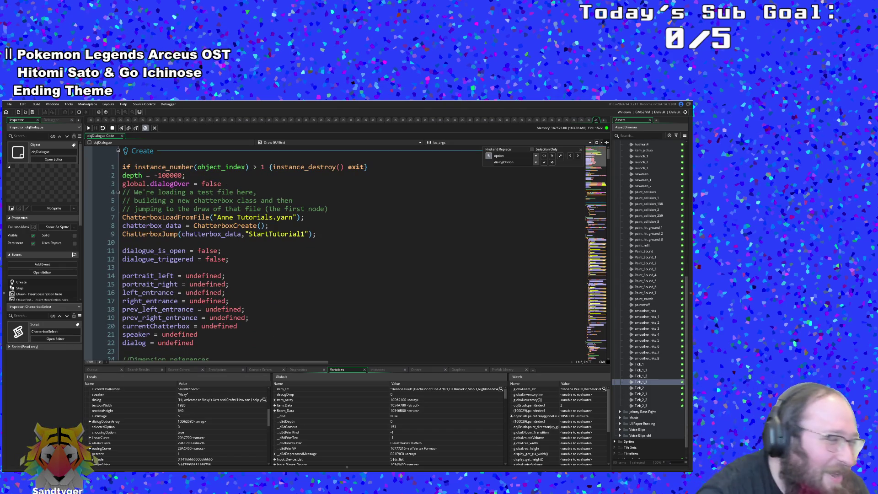
scroll(334, 256, down, 13)
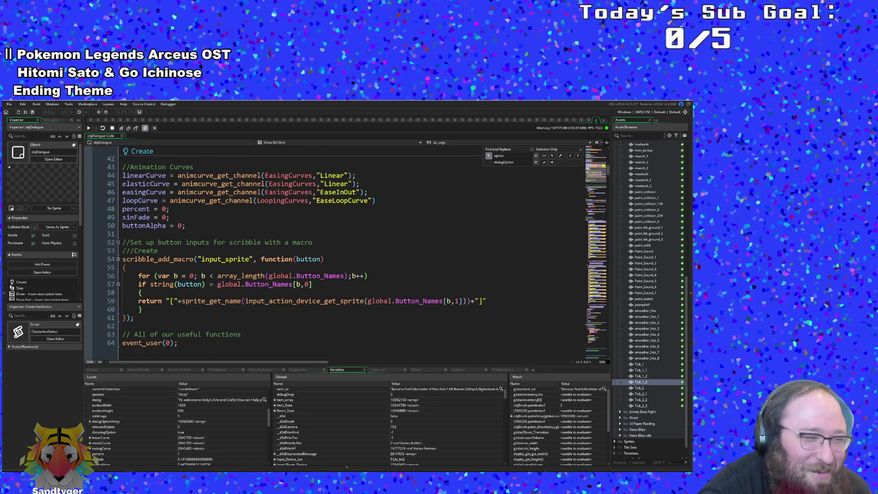
scroll(334, 256, down, 7)
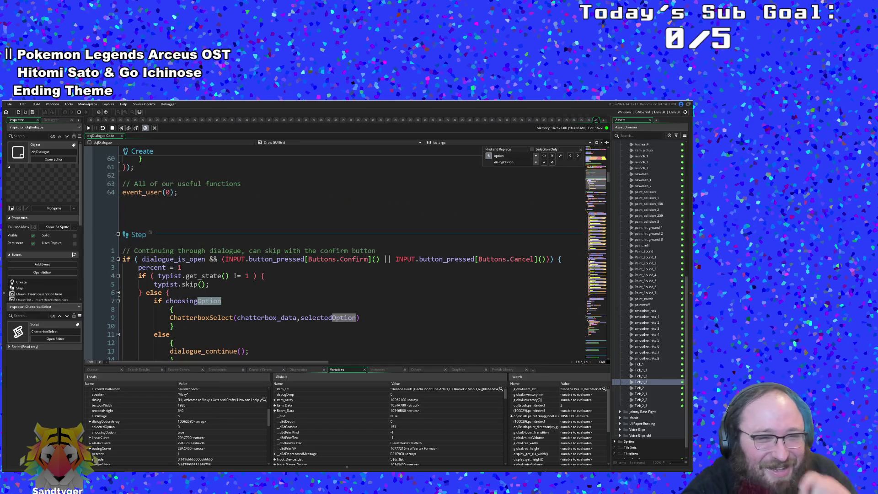
click(201, 301)
scroll(334, 256, down, 2)
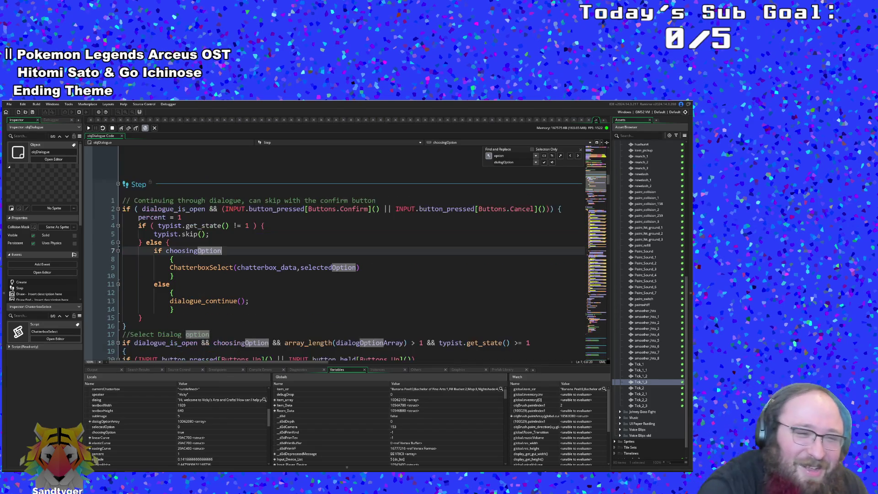
click(172, 276)
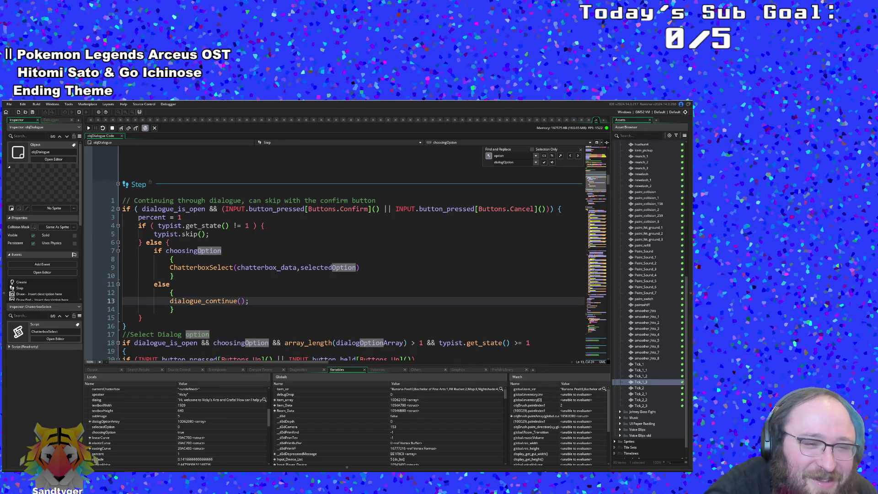
click(174, 284)
click(258, 268)
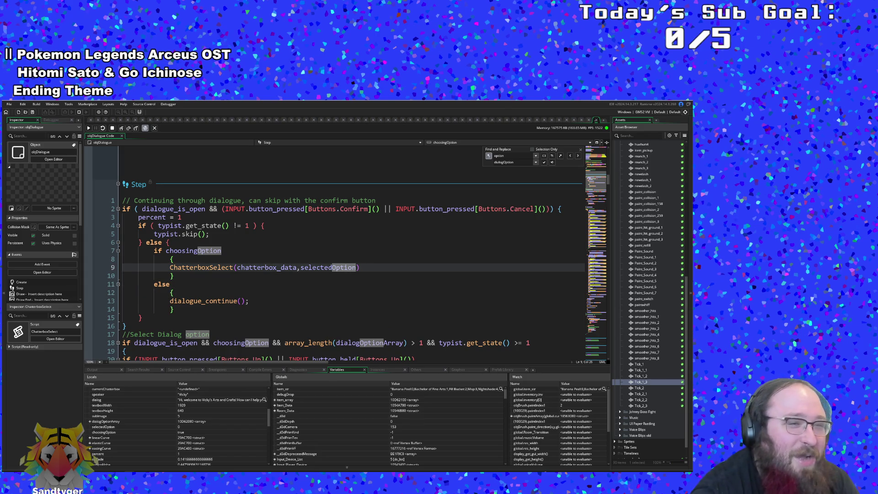
click(174, 284)
click(241, 301)
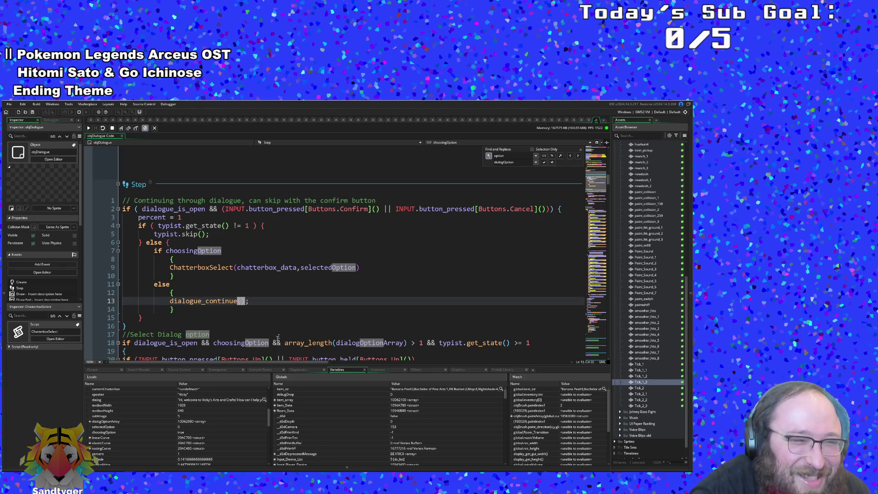
Revisit the ChatterboxSelect call, then switch back to the game to resume it
scroll(278, 337, up, 2)
click(249, 317)
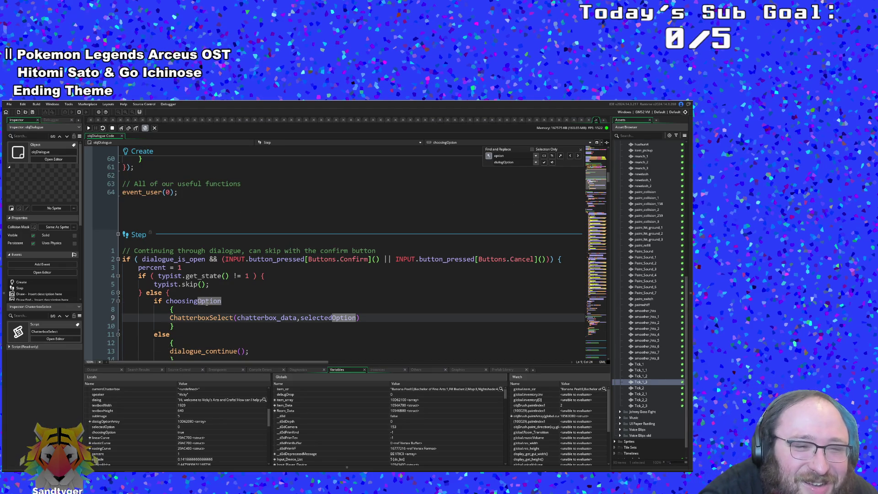
click(199, 318)
scroll(238, 325, down, 10)
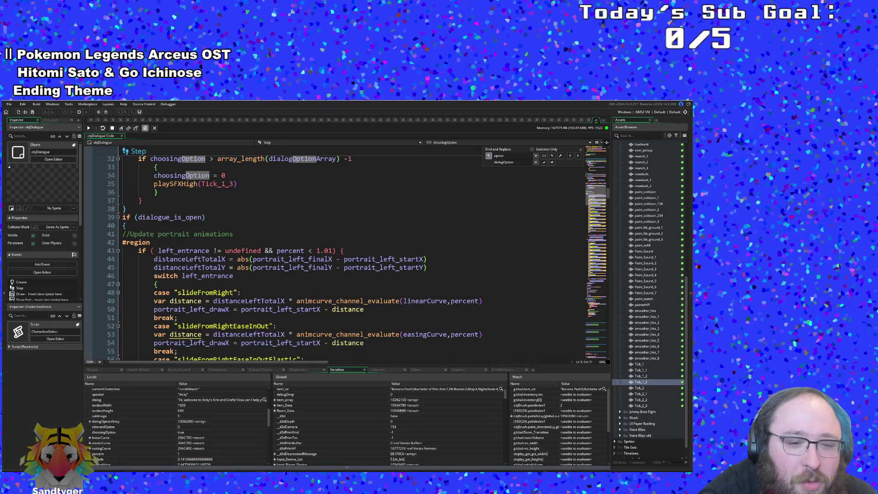
key(alt+Tab)
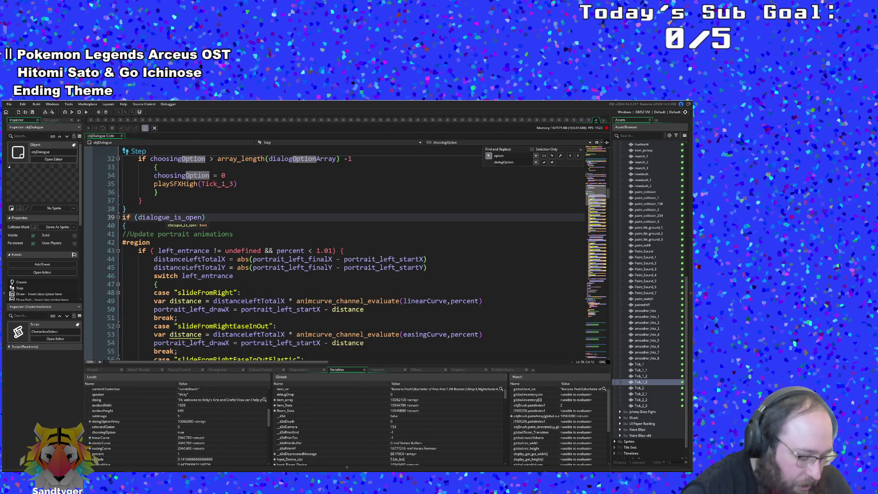
key(ctrl+t)
text(dialog)
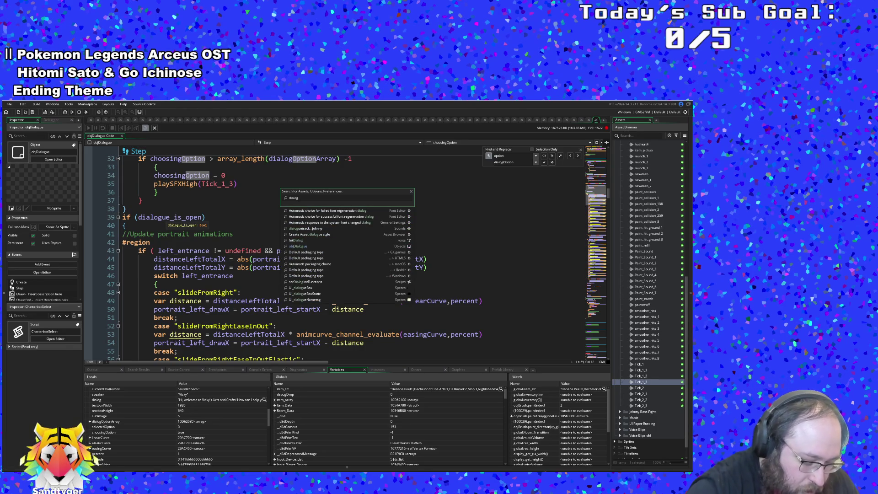
text(_pro)
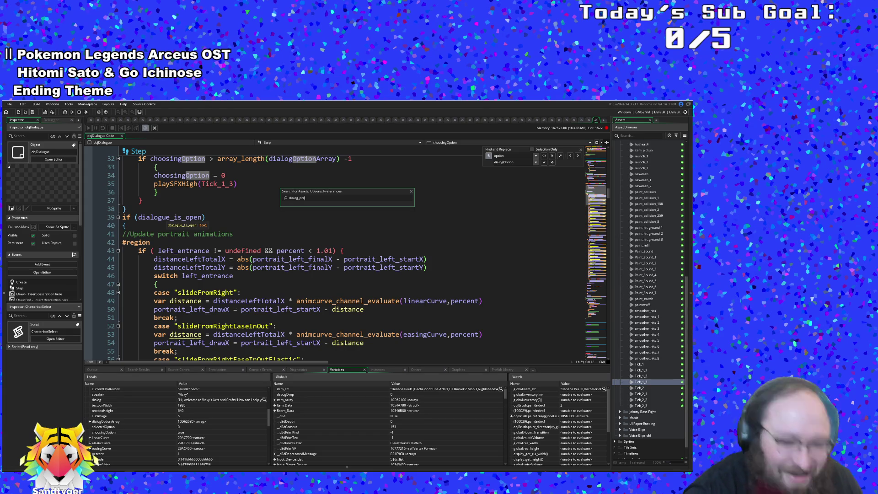
text(p)
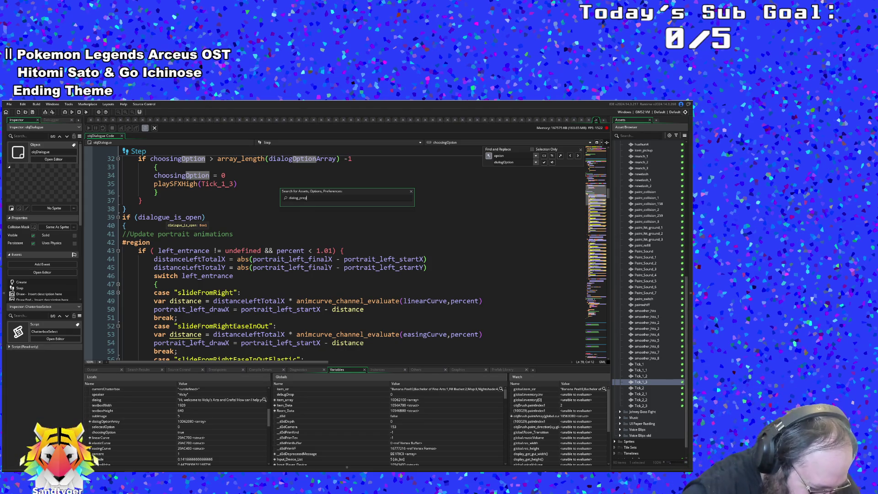
key(BackSpace)
key(BackSpace)
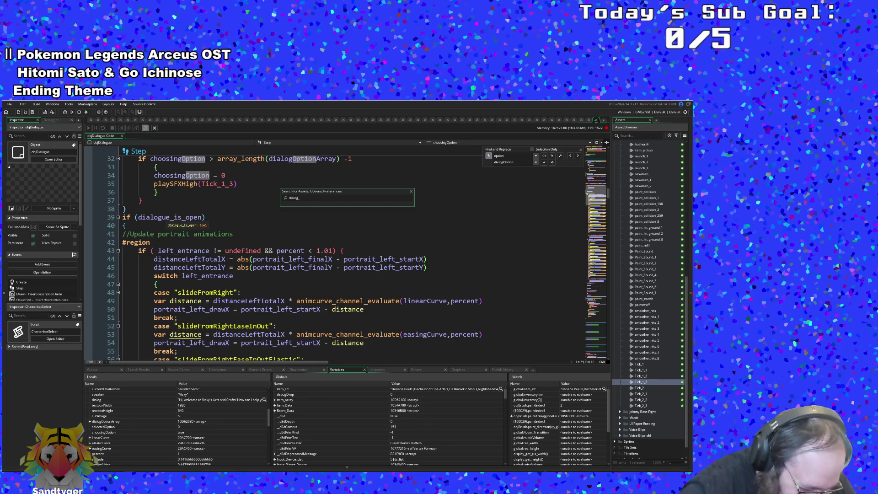
key(BackSpace)
key(BackSpace)
key(BackSpace)
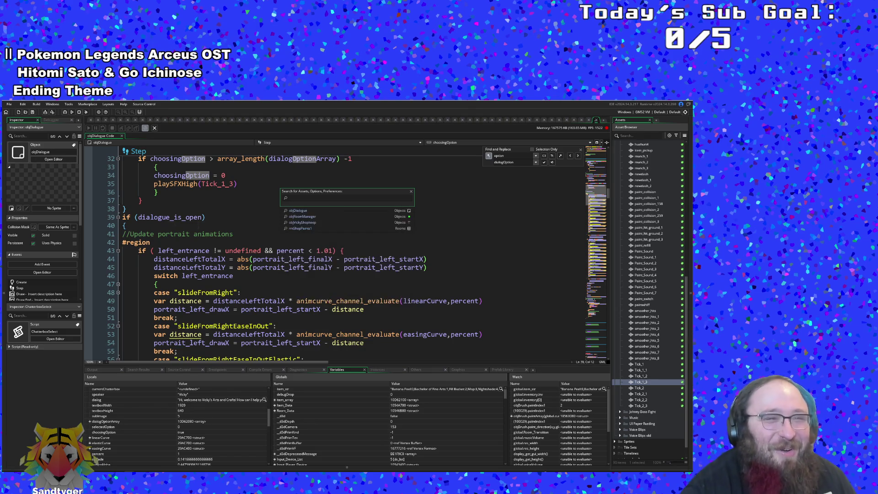
click(210, 275)
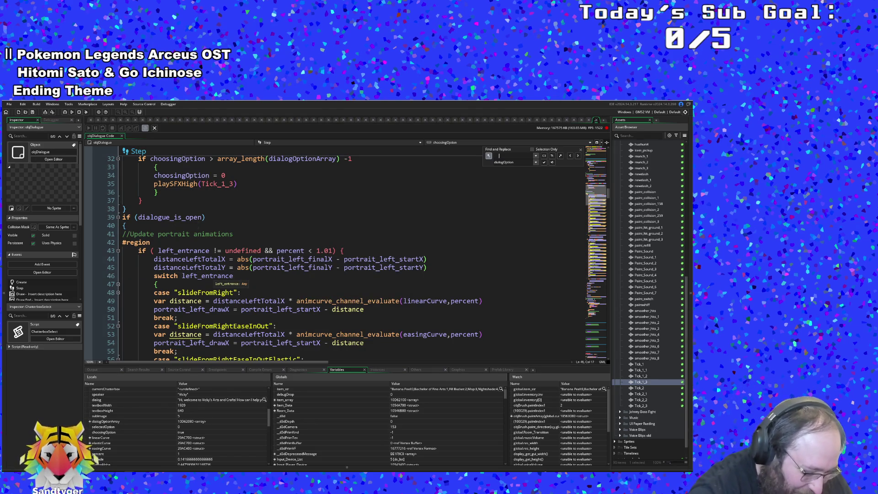
Jump to the next search match near line 147's right-portrait animation code
text(p)
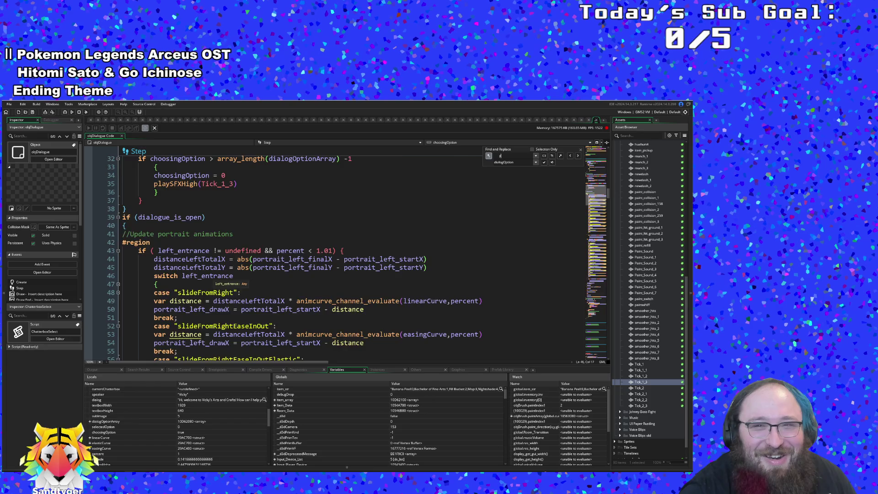
key(Tab)
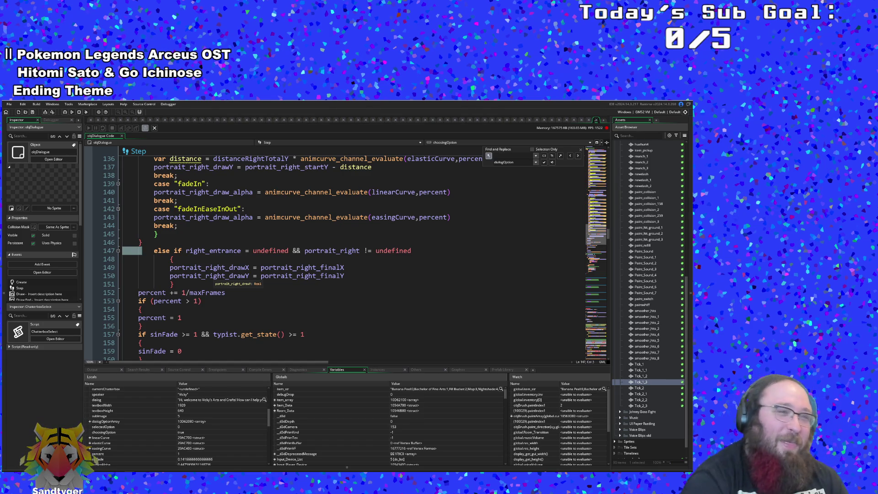
Search the Step event for 'dia' and browse matches down to the dialogue_start call
scroll(334, 251, up, 4)
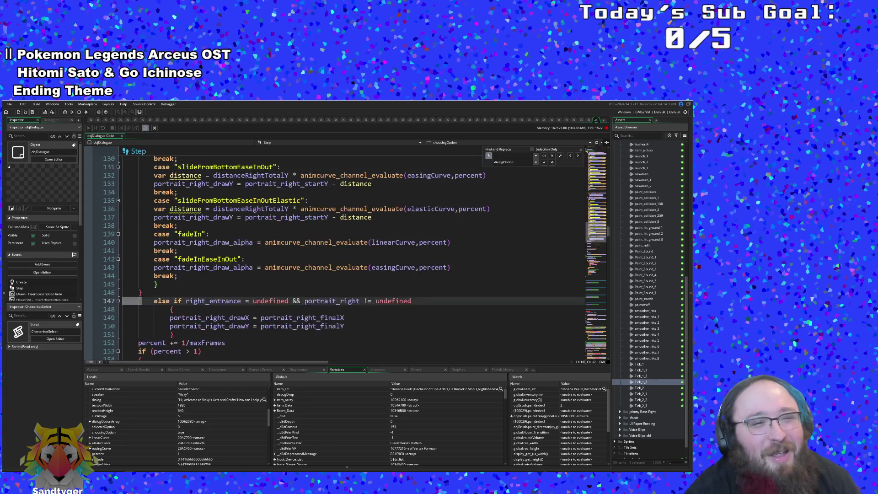
click(178, 208)
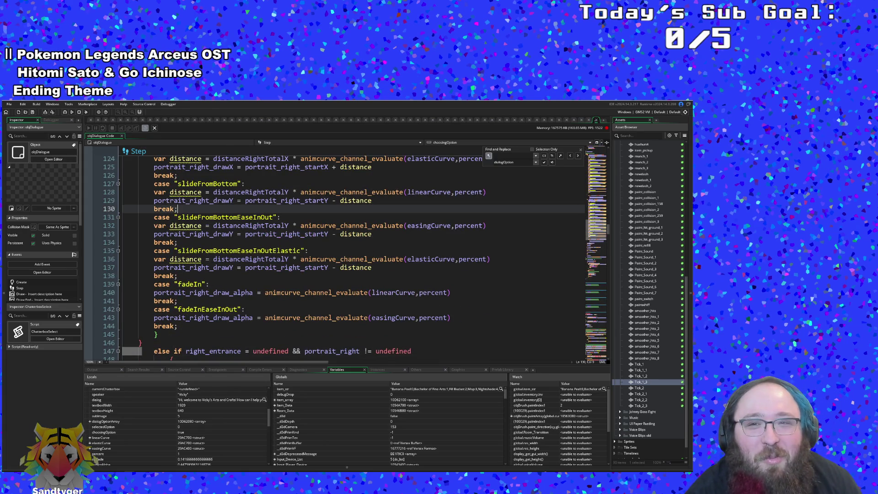
click(501, 156)
text(dialogue_con)
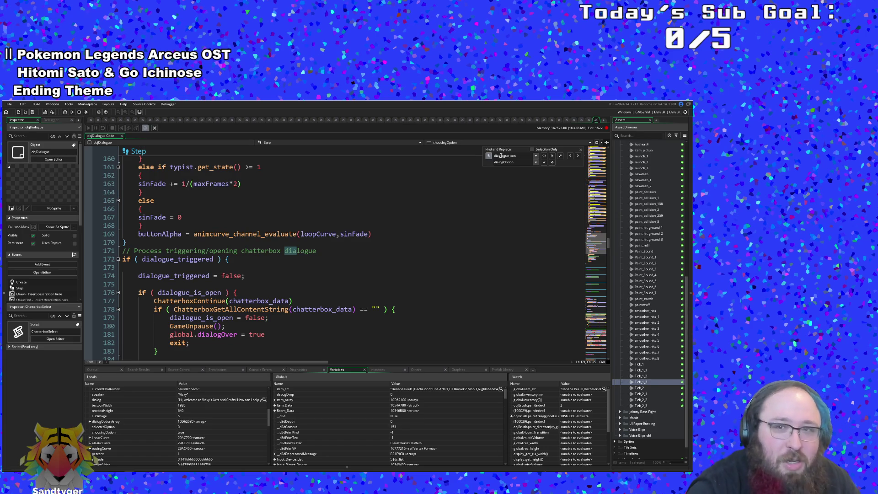
key(Up)
key(Up)
key(Up)
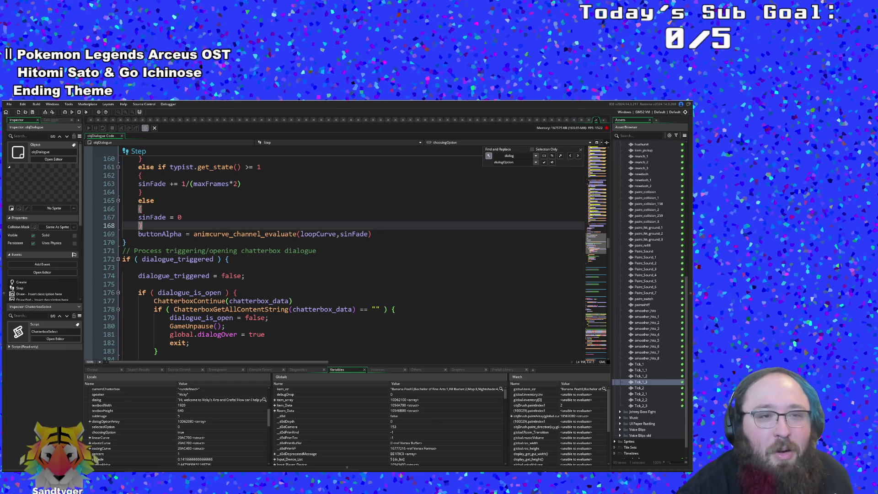
scroll(480, 216, down, 20)
scroll(480, 216, down, 20)
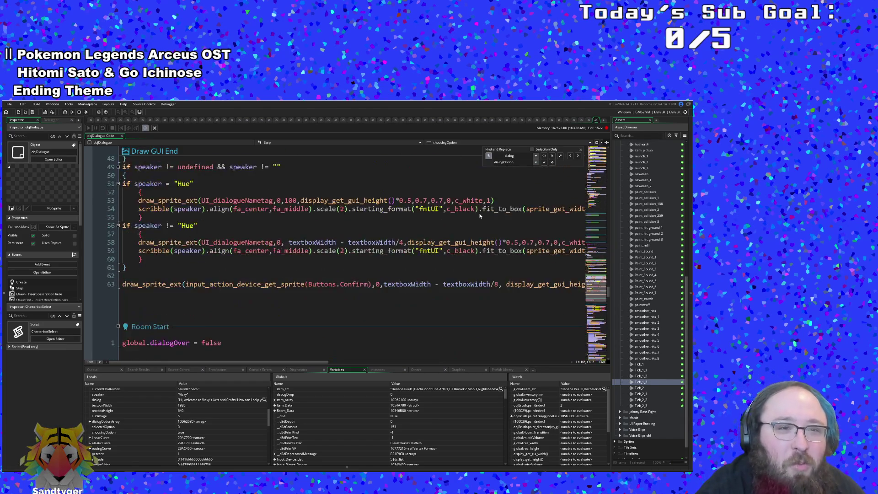
scroll(480, 216, down, 16)
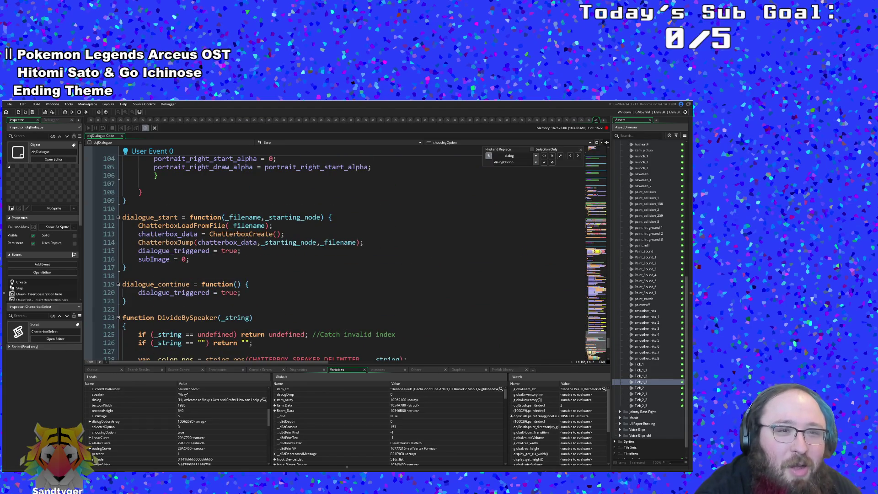
click(150, 233)
scroll(151, 238, down, 2)
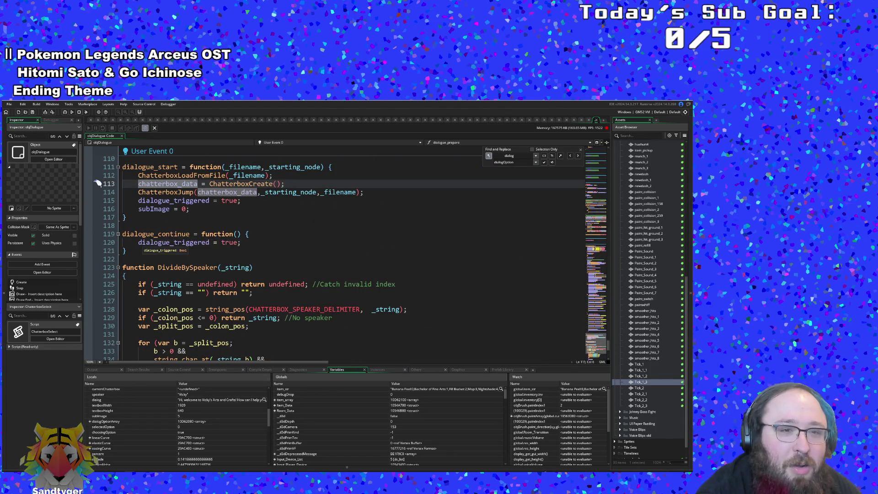
scroll(151, 238, down, 2)
scroll(151, 238, up, 20)
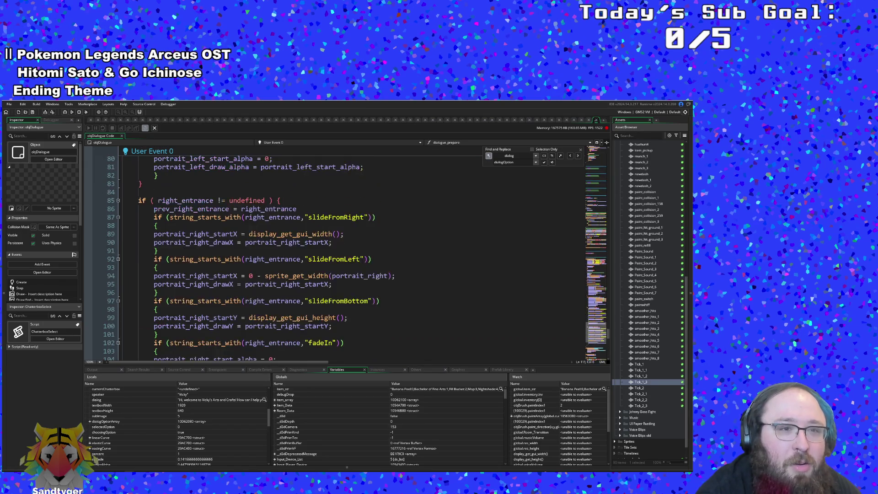
scroll(402, 166, down, 18)
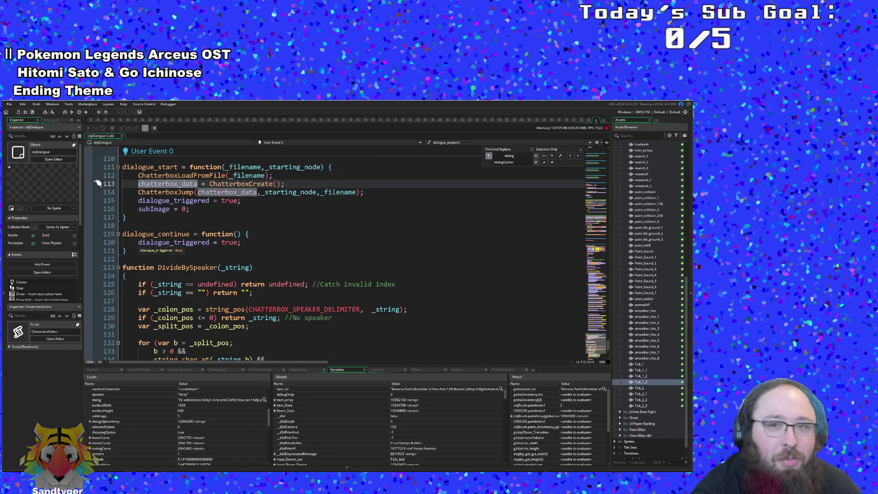
Refine the search to find the dialogue_prepare call, then run the game in debug mode
click(525, 156)
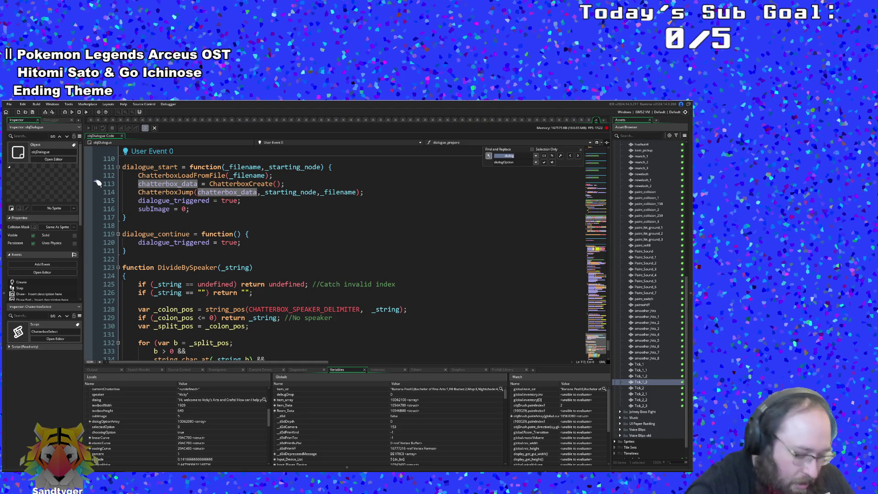
text(d)
key(BackSpace)
key(BackSpace)
text(ogu)
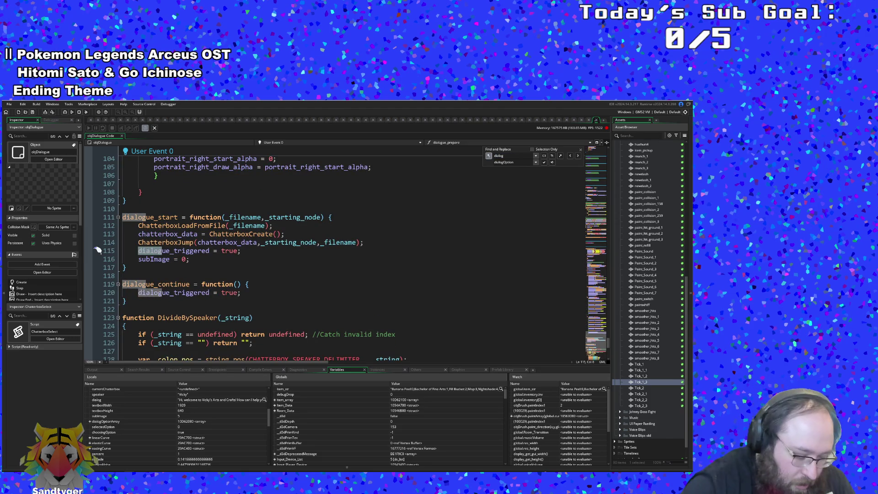
text(e_pre)
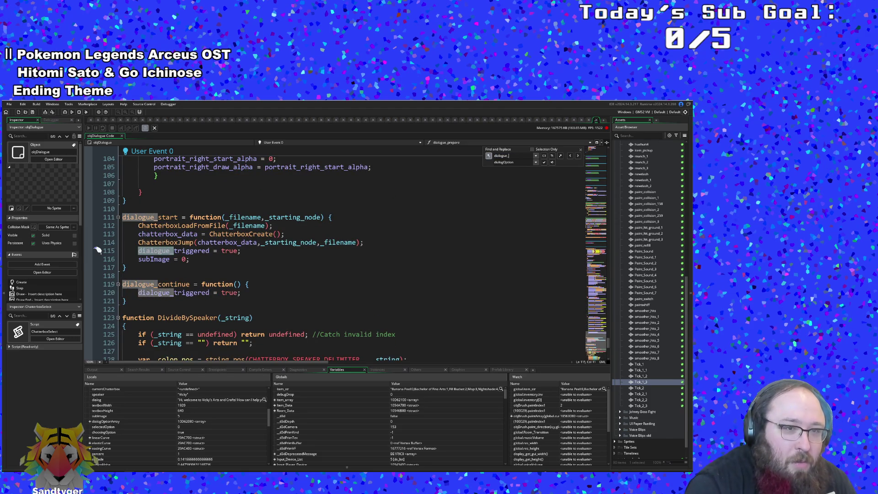
key(Return)
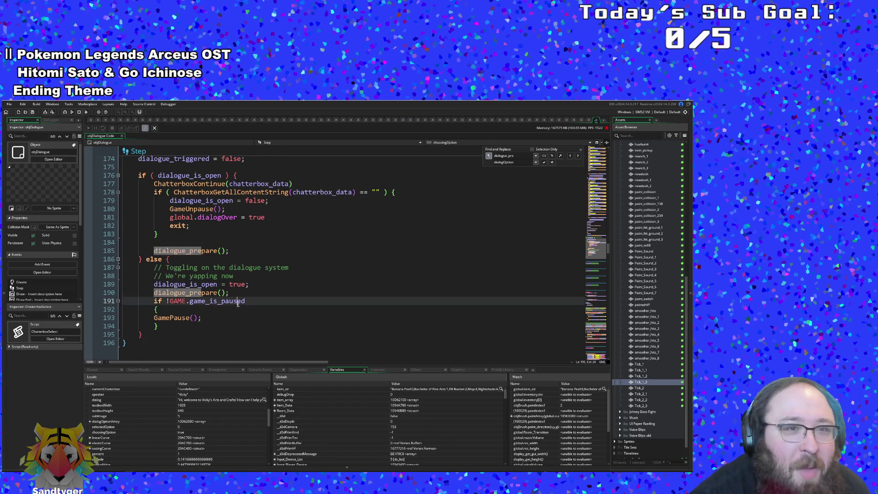
scroll(347, 254, up, 2)
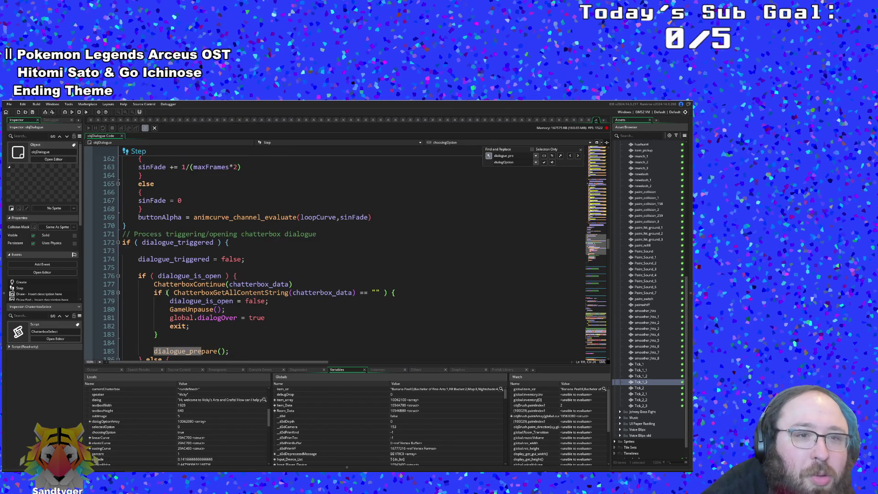
scroll(348, 254, down, 2)
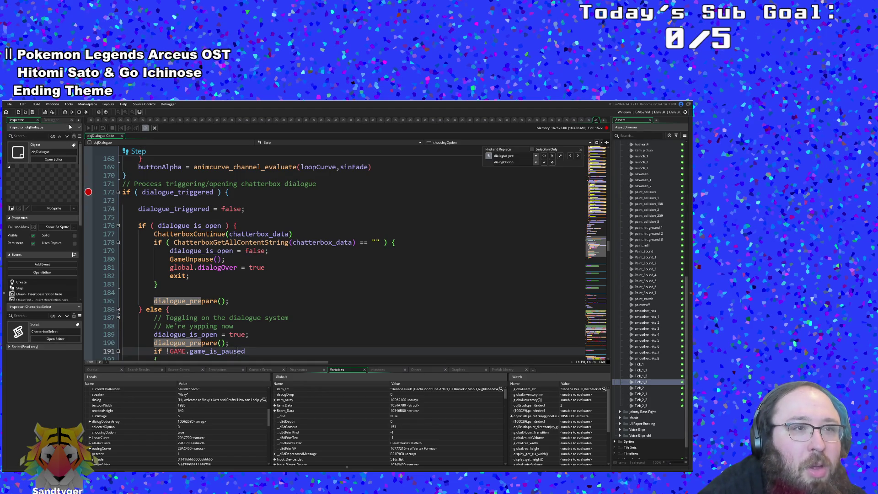
click(71, 112)
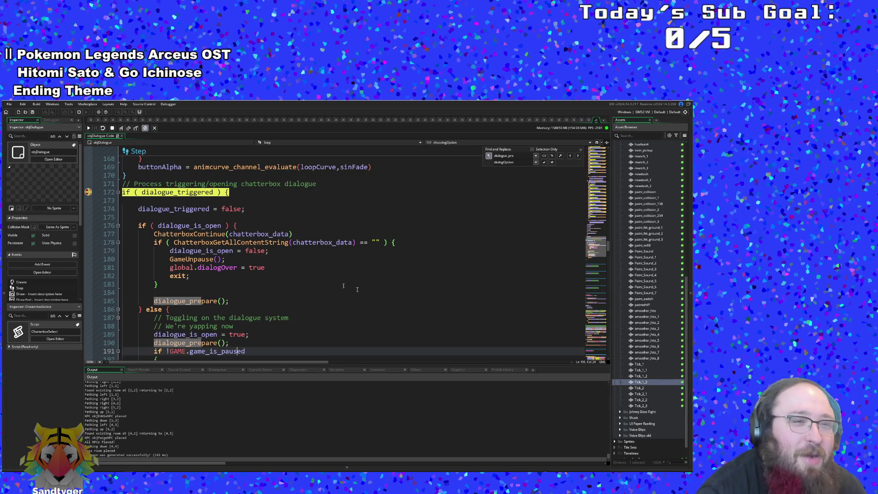
Resume the game past the line-172 breakpoint, reposition its window, and close Hue's dialogue
click(88, 128)
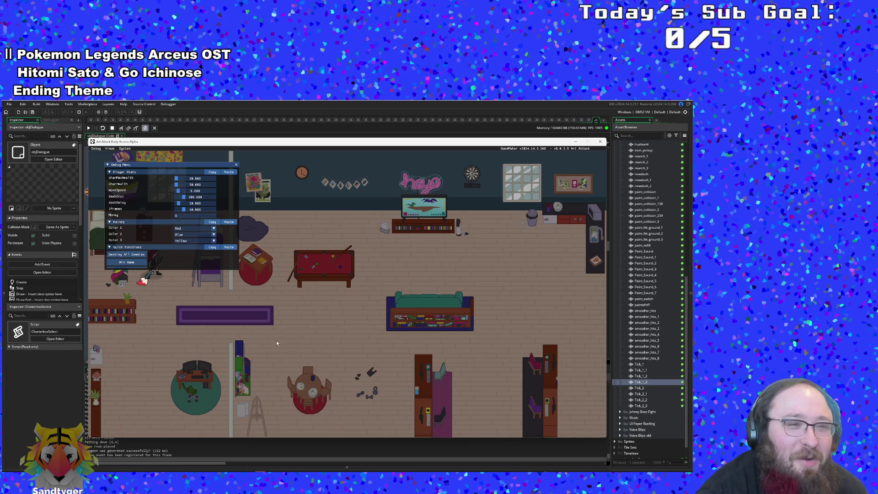
drag(176, 145, 176, 176)
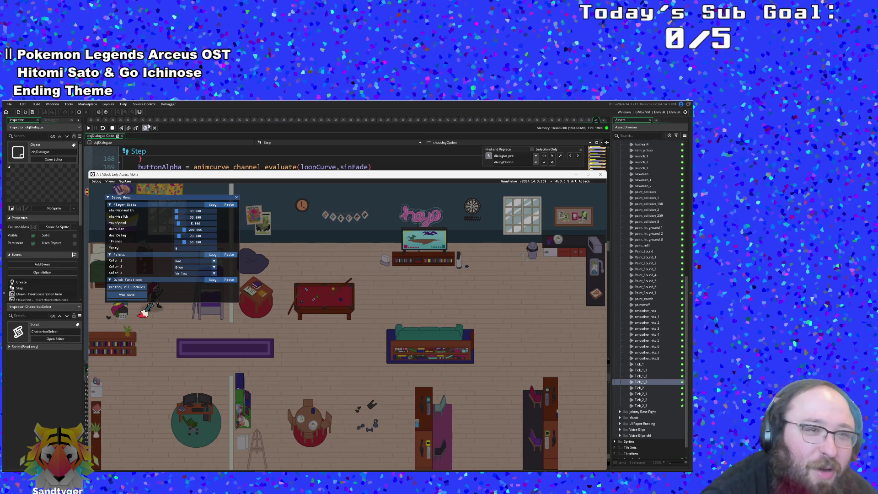
click(89, 129)
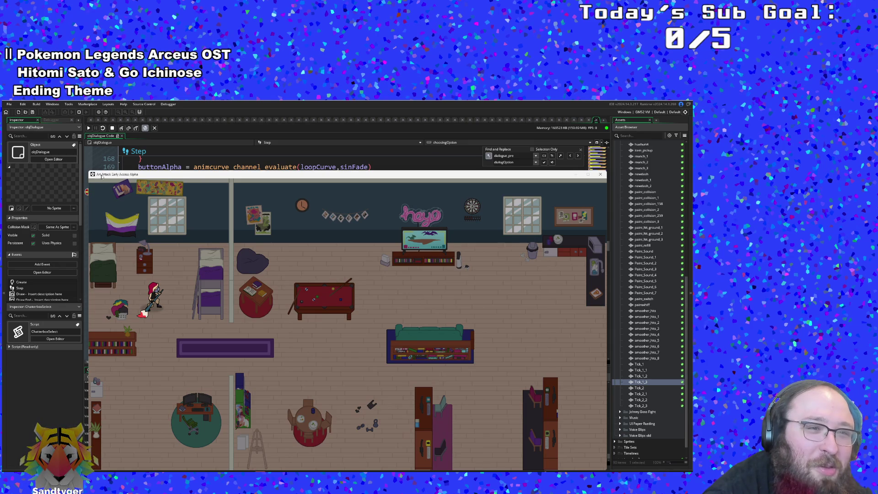
drag(102, 176, 132, 171)
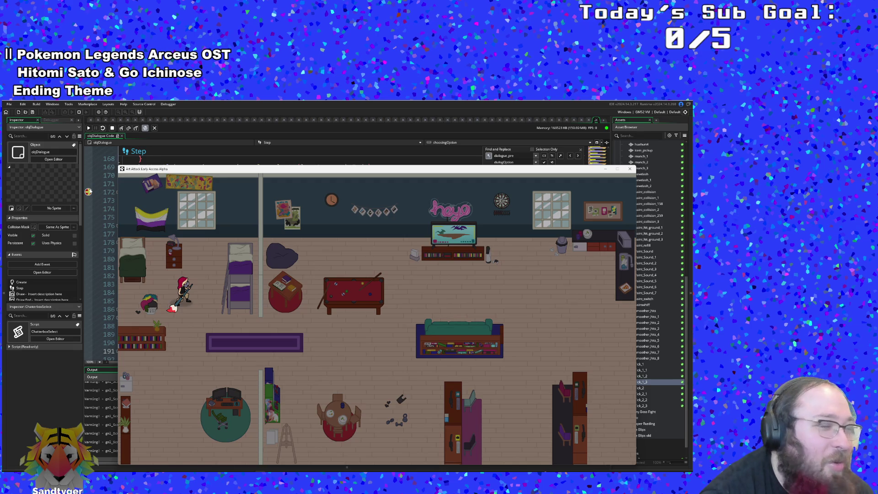
click(90, 170)
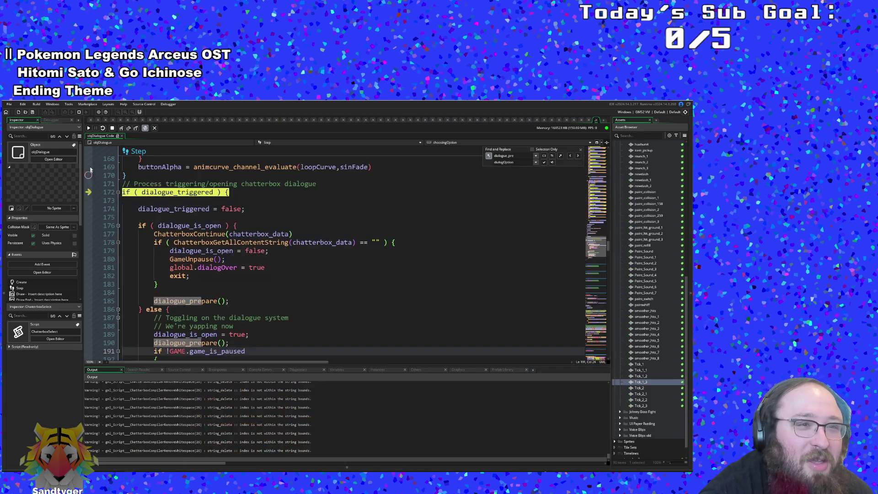
click(89, 129)
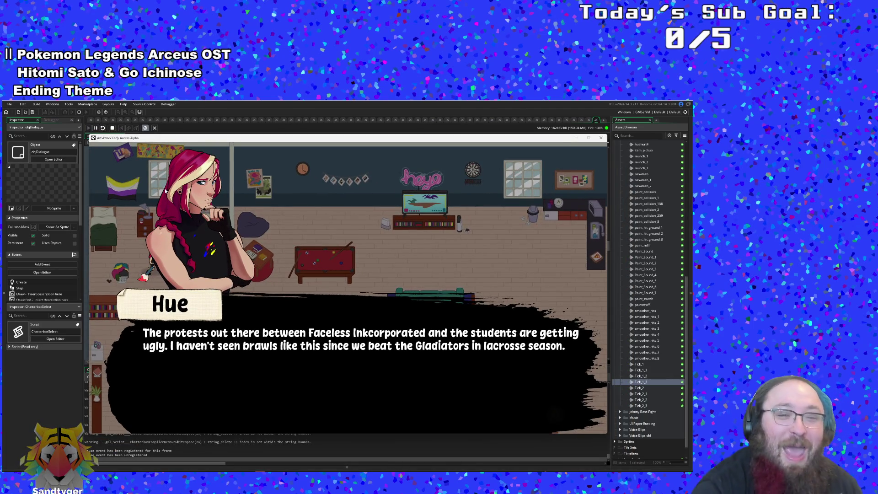
key(Return)
key(Return)
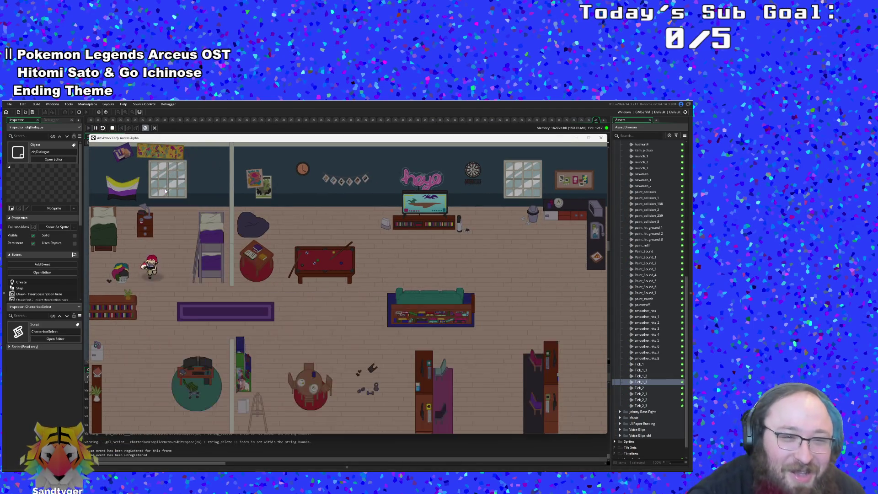
Move the player around the room to the paint bucket and mix pink paint
key(d)
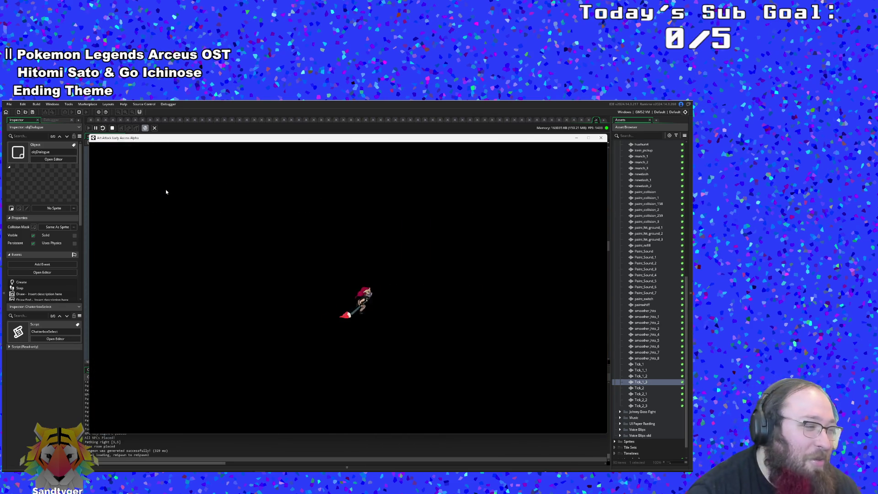
key(d)
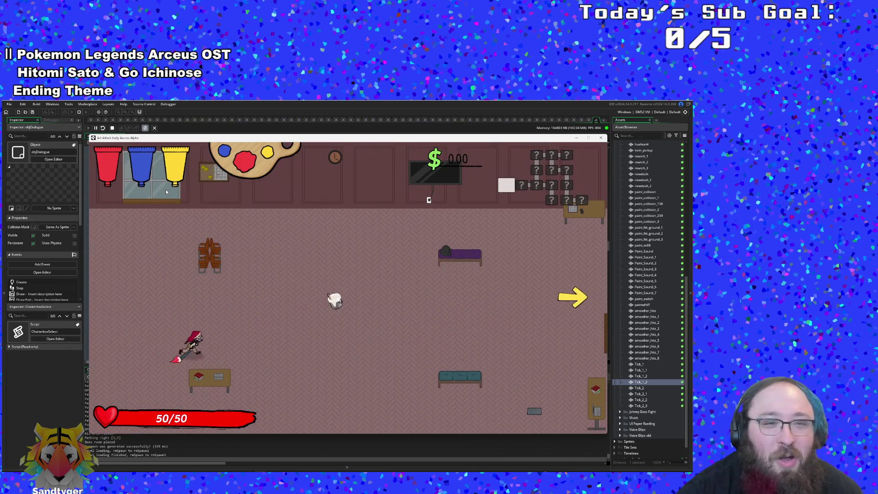
key(a)
key(w)
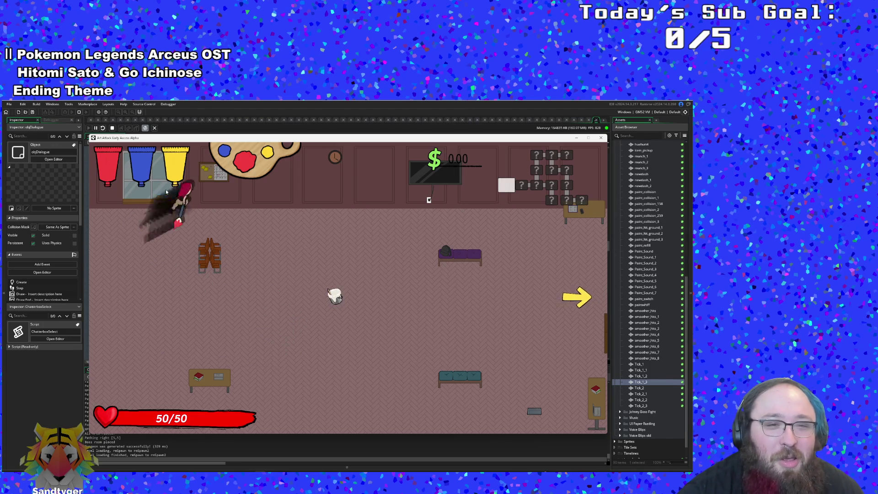
key(d)
key(s)
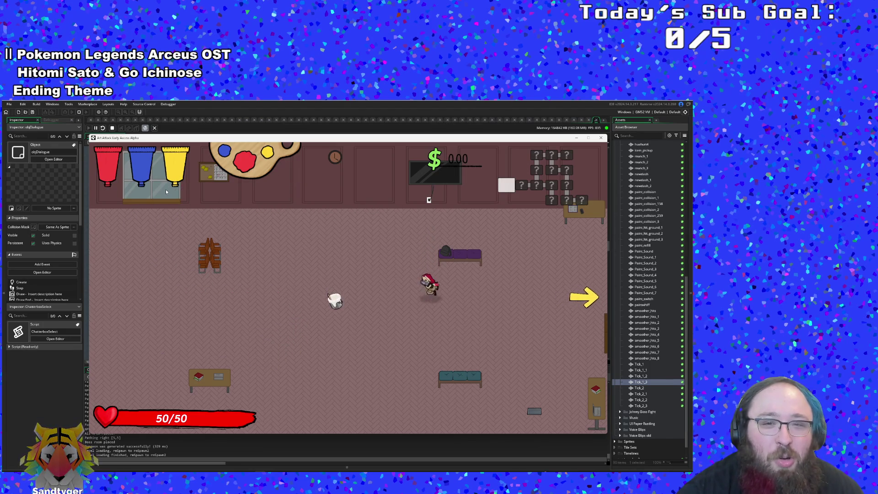
key(a)
key(a)
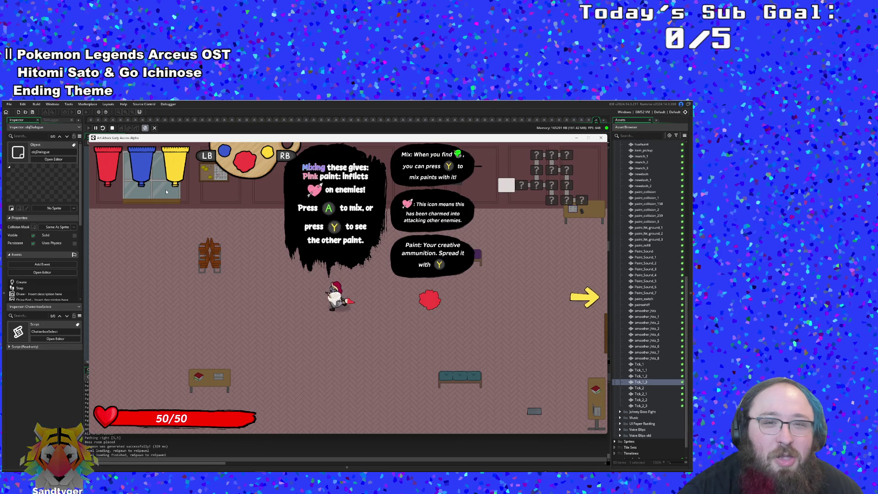
key(e)
key(s)
Walk out the right exit into the paint shop and up beside the shopkeeper
key(w)
key(d)
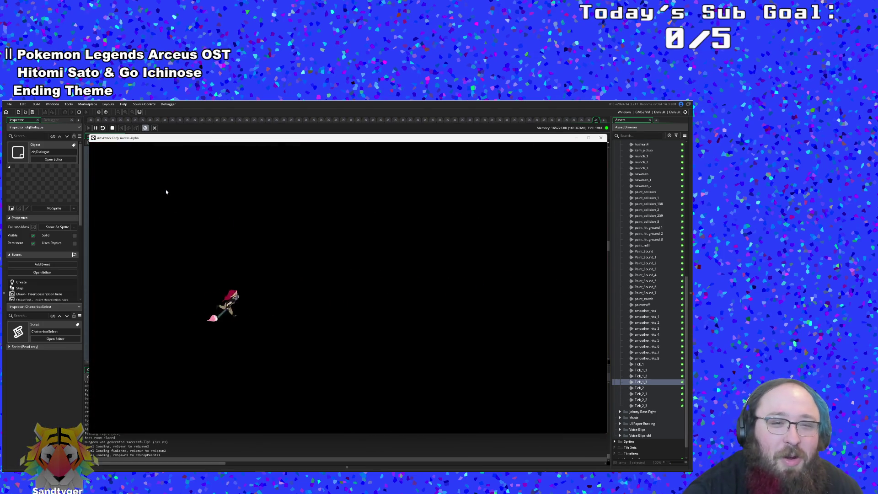
key(d)
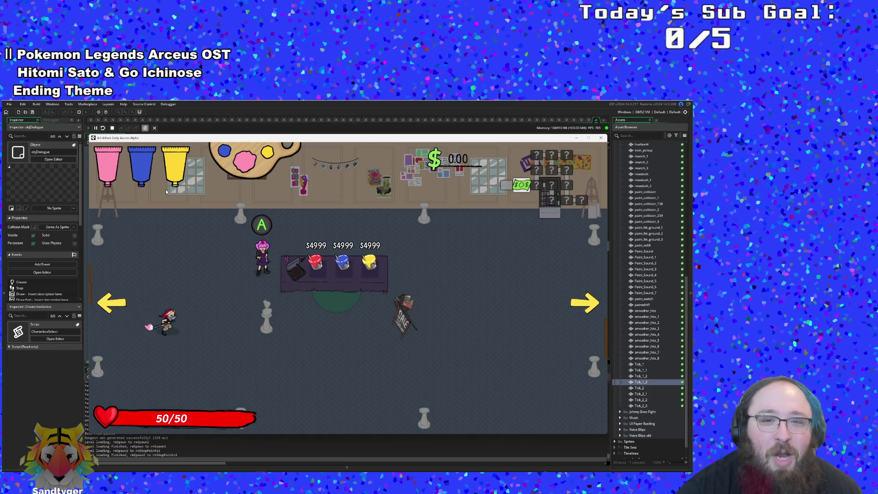
key(s)
key(w)
key(d)
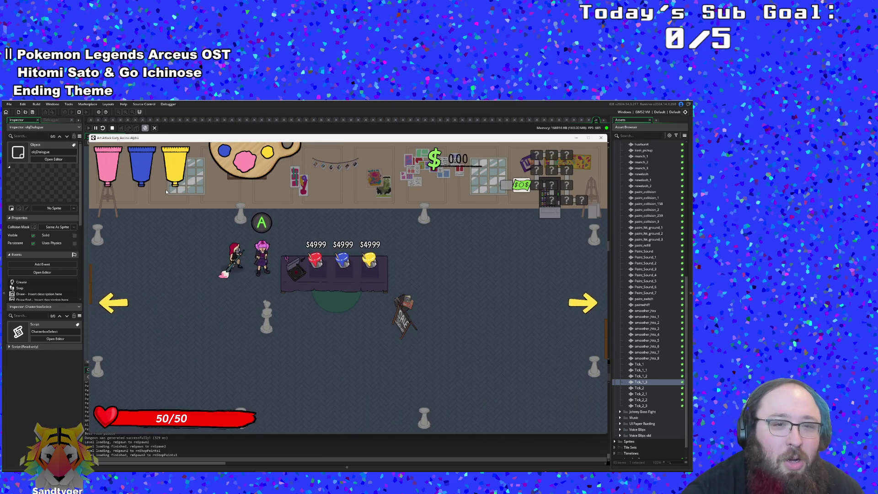
Breakpoint line 173 of the Step event, talk to the shopkeeper, and step into the dialogue-opening branch
click(272, 133)
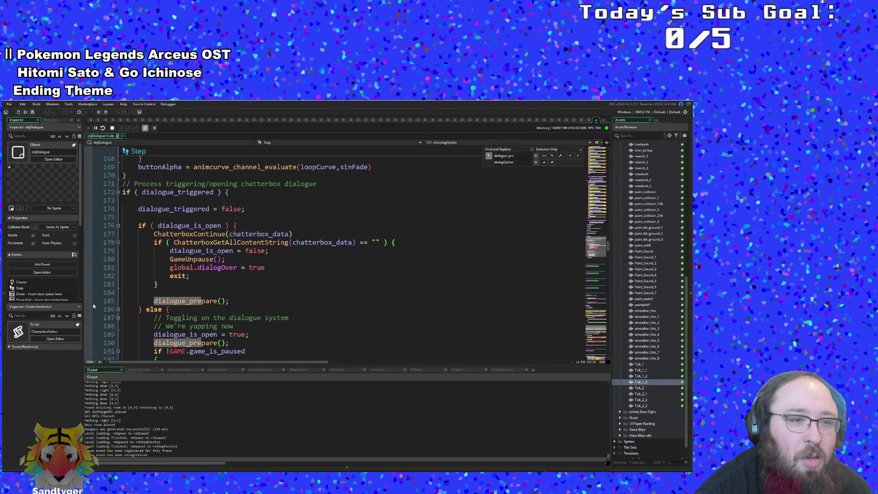
click(87, 200)
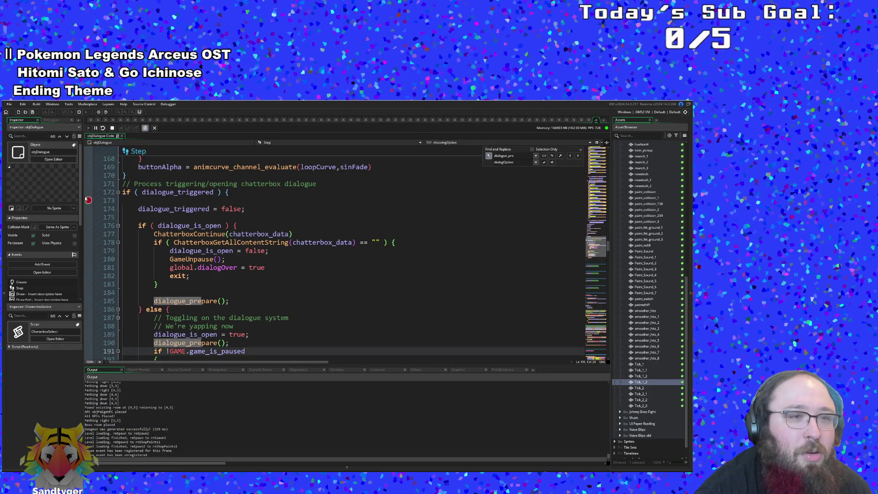
key(alt+Tab)
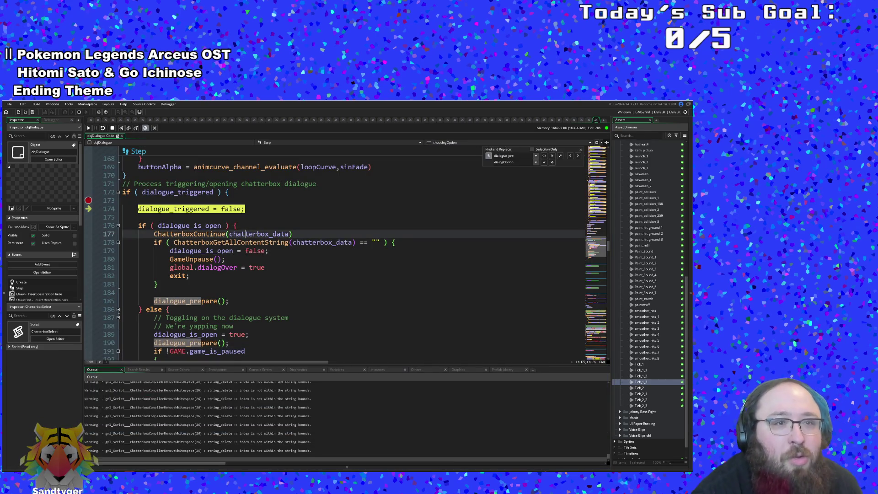
click(122, 130)
click(122, 130)
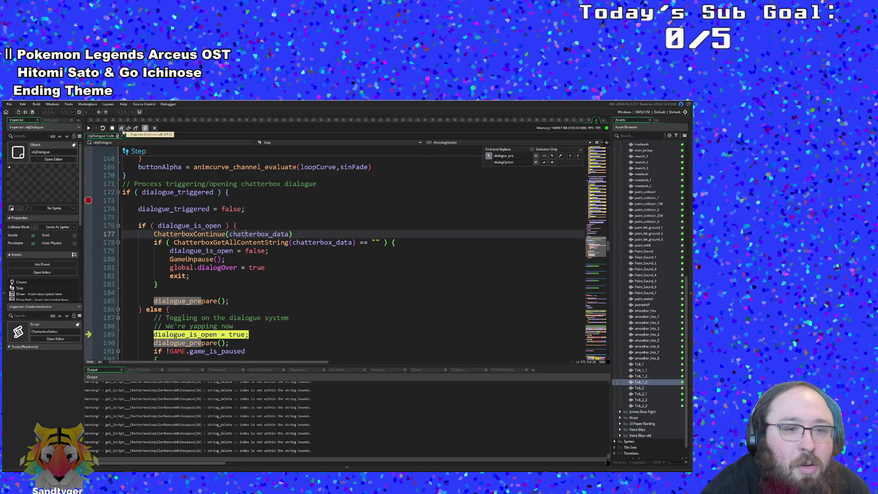
Step into dialogue_prepare and through ChatterboxGetCurrentMetadata's VerifyIsLoaded checks back out
click(122, 131)
click(122, 130)
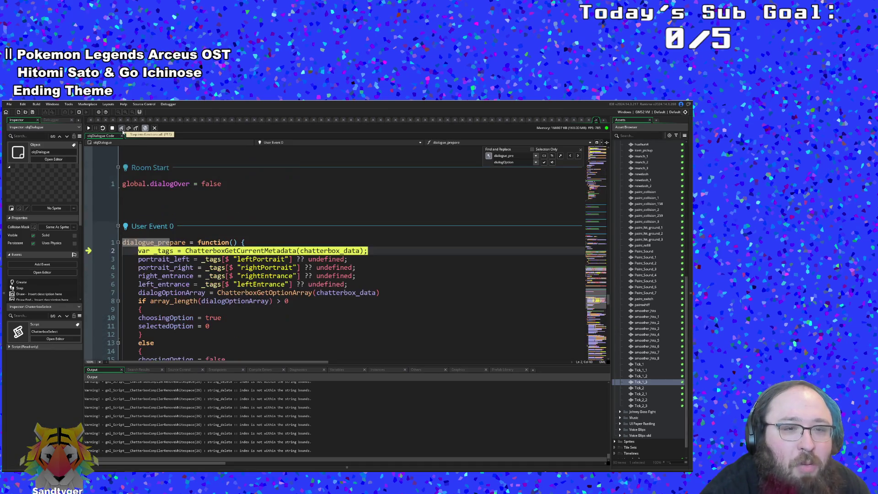
click(122, 130)
click(122, 131)
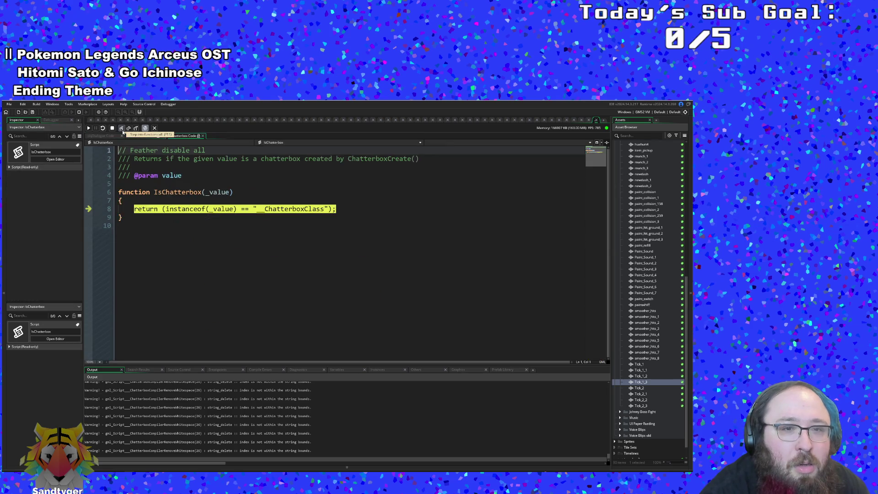
click(122, 130)
click(123, 130)
click(122, 130)
click(122, 130)
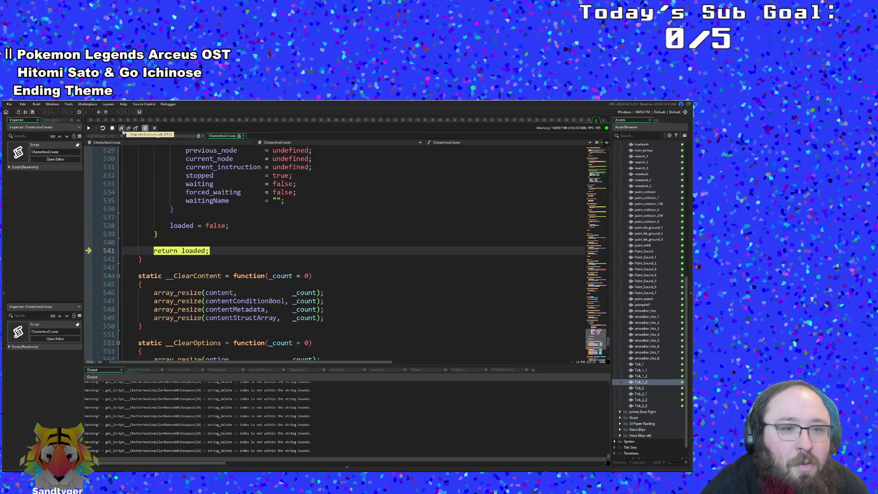
click(122, 131)
click(122, 131)
click(122, 130)
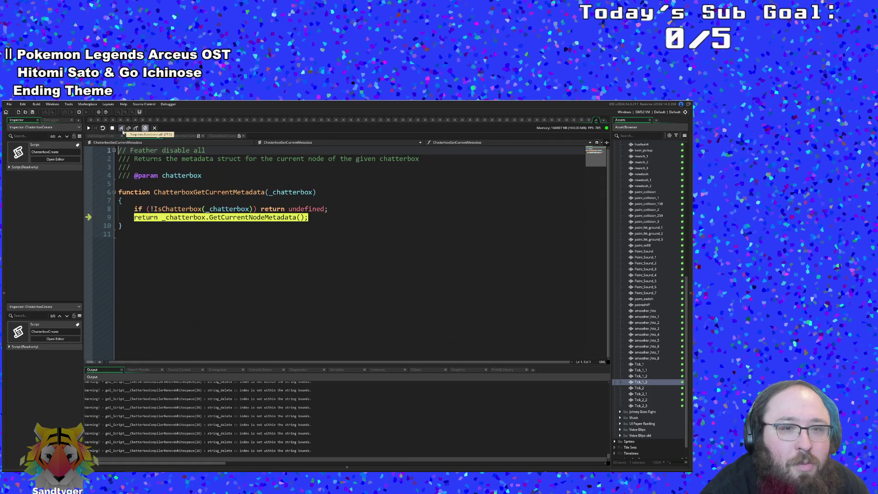
click(122, 130)
click(122, 130)
Step past the portrait and entrance assignments into ChatterboxGetOptionArray and GetOptionArray
click(122, 130)
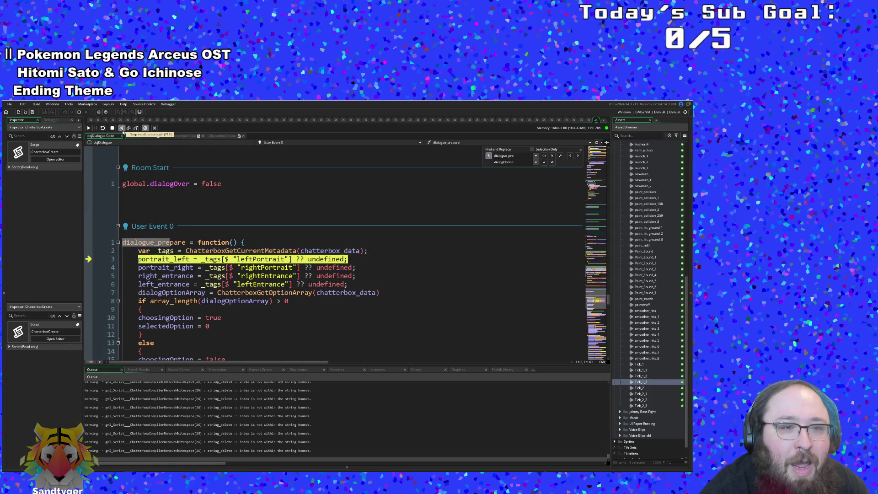
click(123, 131)
click(122, 131)
click(122, 130)
click(122, 130)
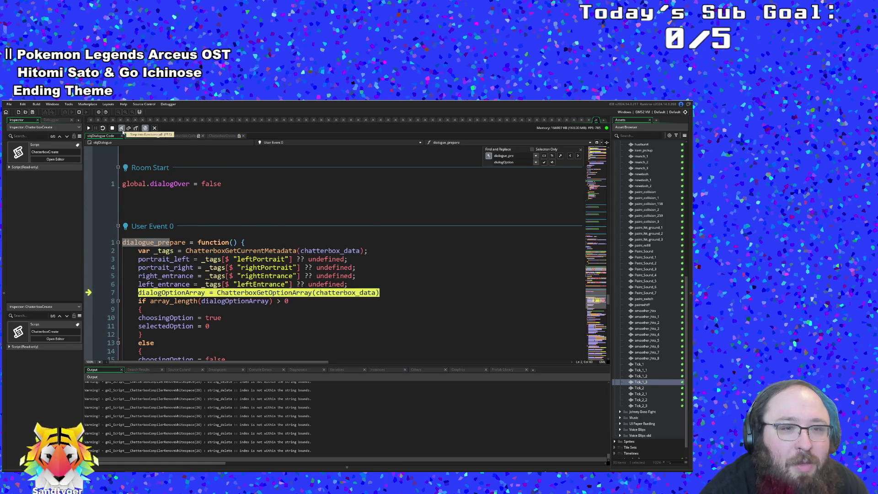
click(122, 131)
click(122, 131)
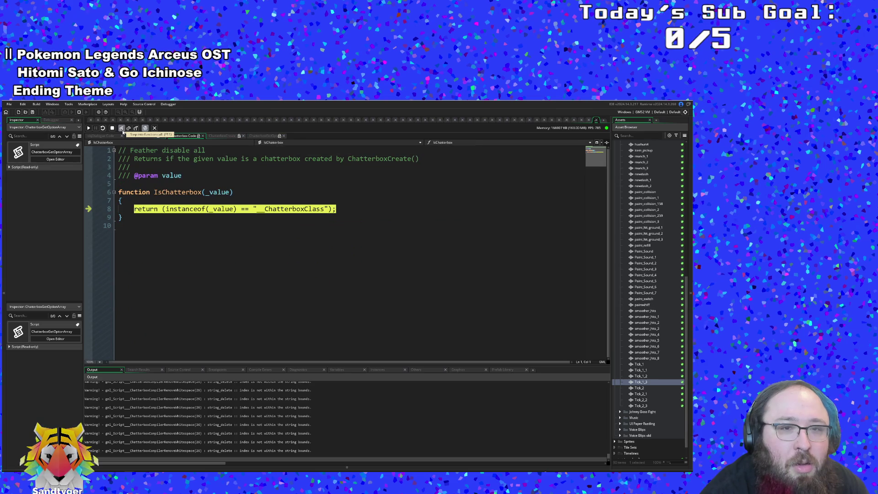
click(122, 131)
click(123, 130)
click(122, 131)
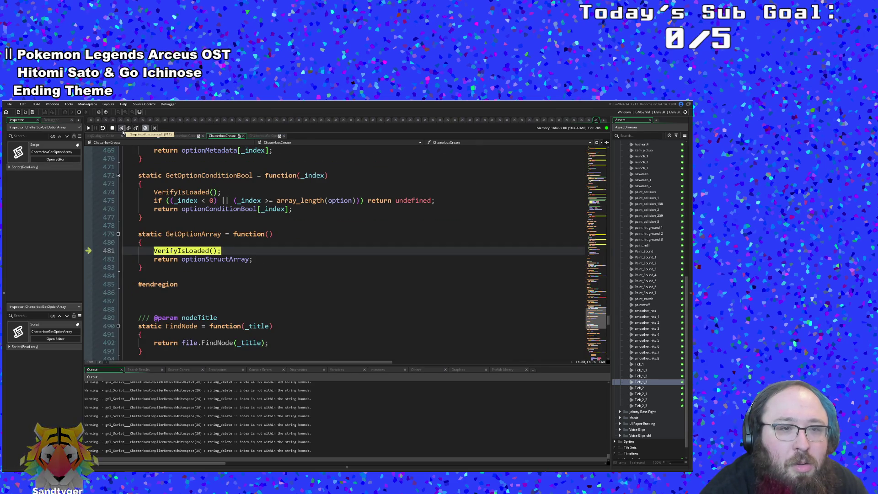
click(122, 131)
click(123, 131)
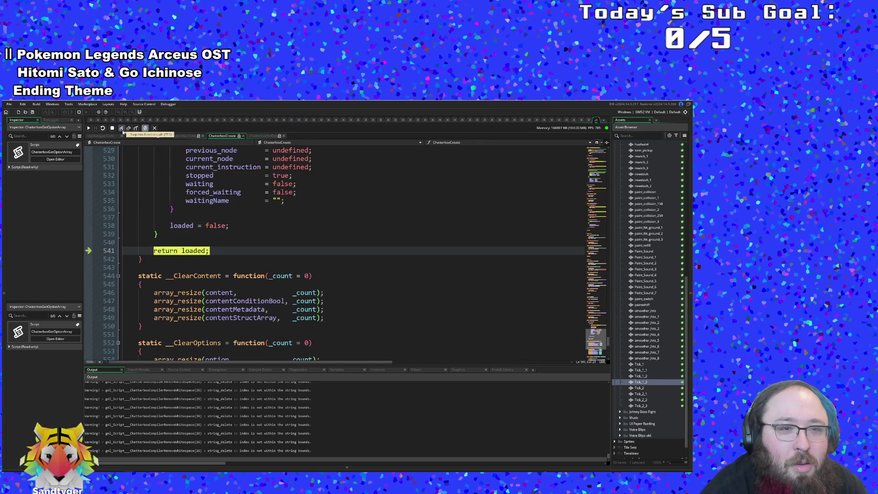
click(122, 130)
click(122, 130)
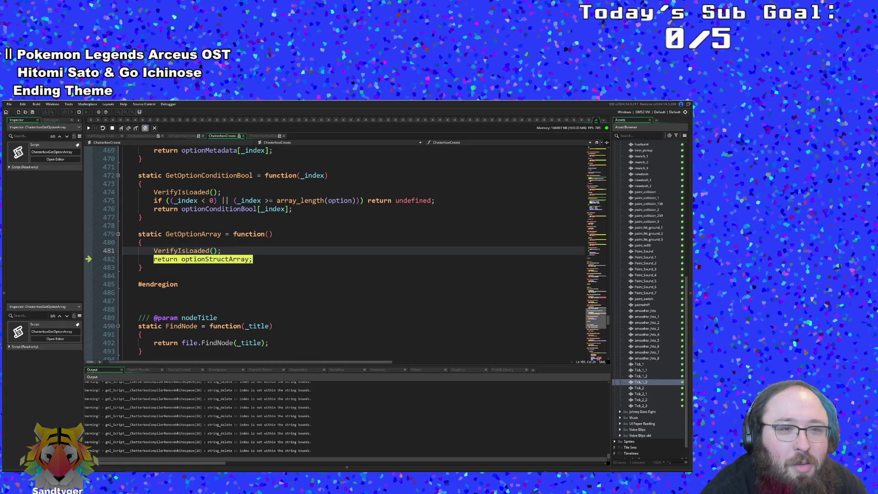
Step out of GetOptionArray back to dialogue_prepare and mark the array length check
click(123, 128)
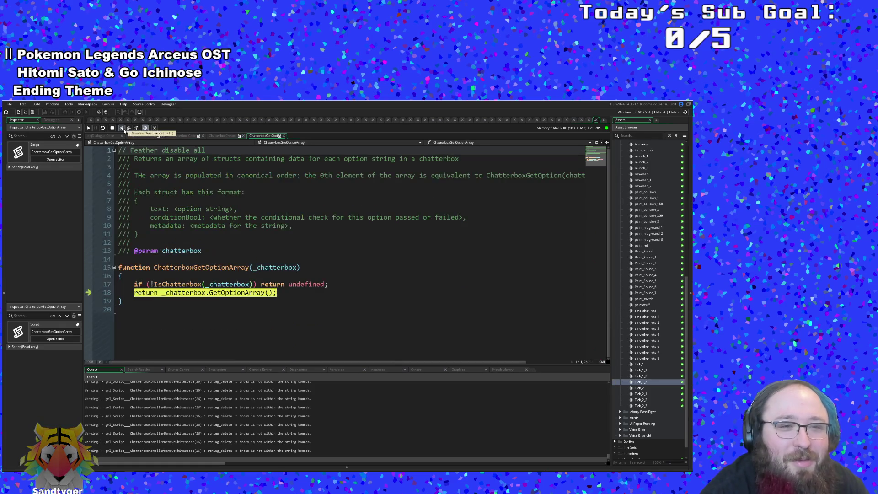
click(122, 130)
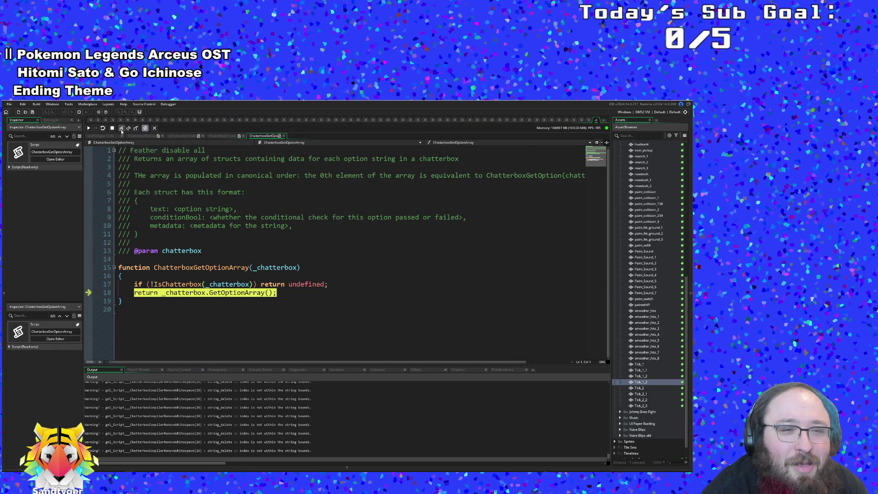
mouse_move(260, 302)
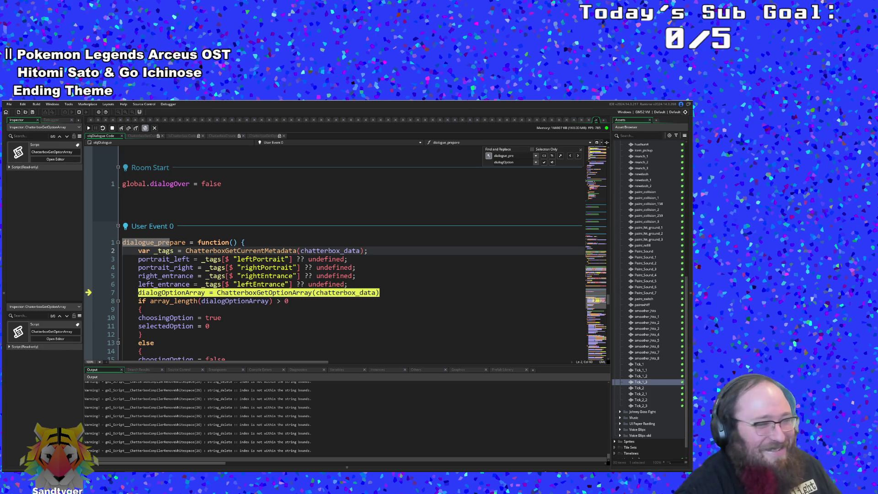
click(295, 302)
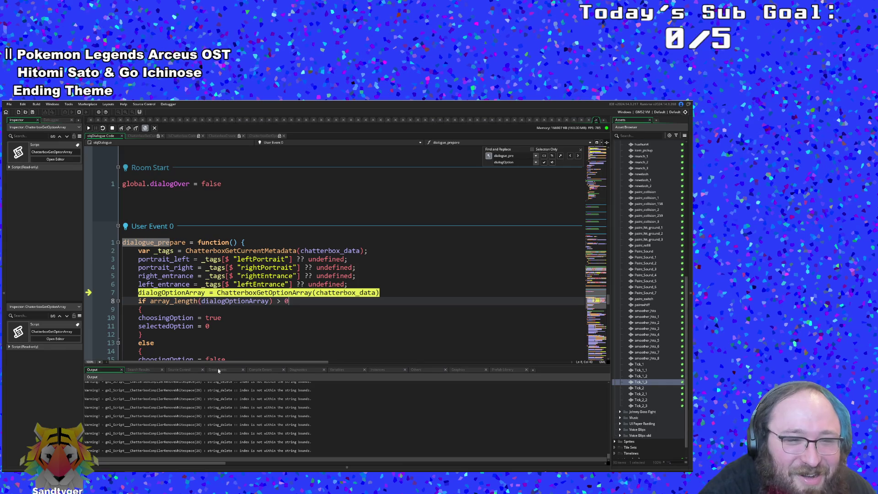
Show the debugger's variable lists and expand chatterbox_data and dialogOptionArray in Locals
click(261, 369)
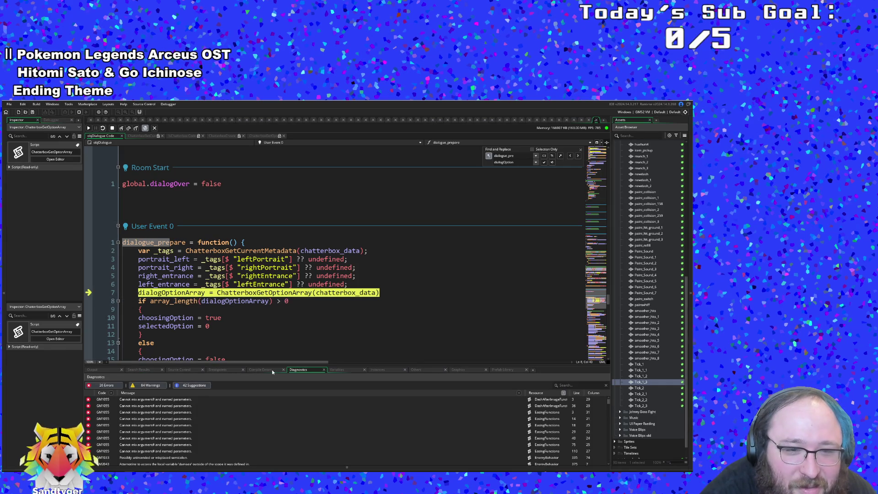
click(337, 369)
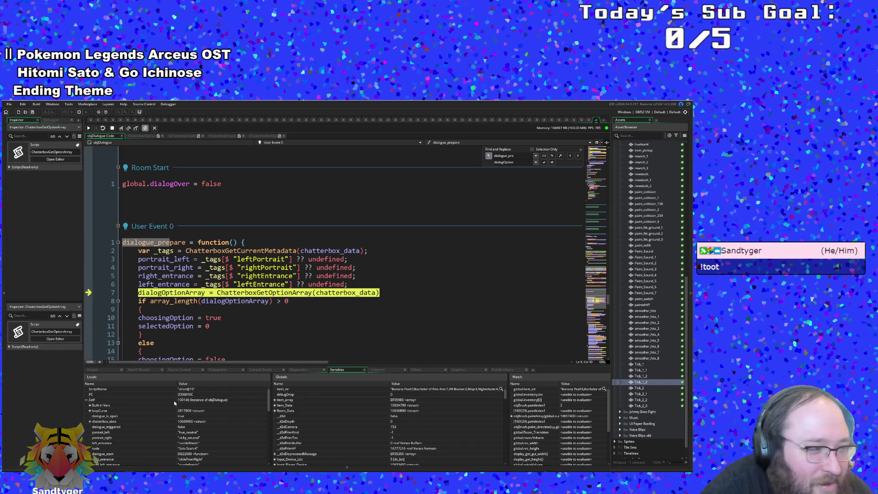
scroll(158, 429, down, 2)
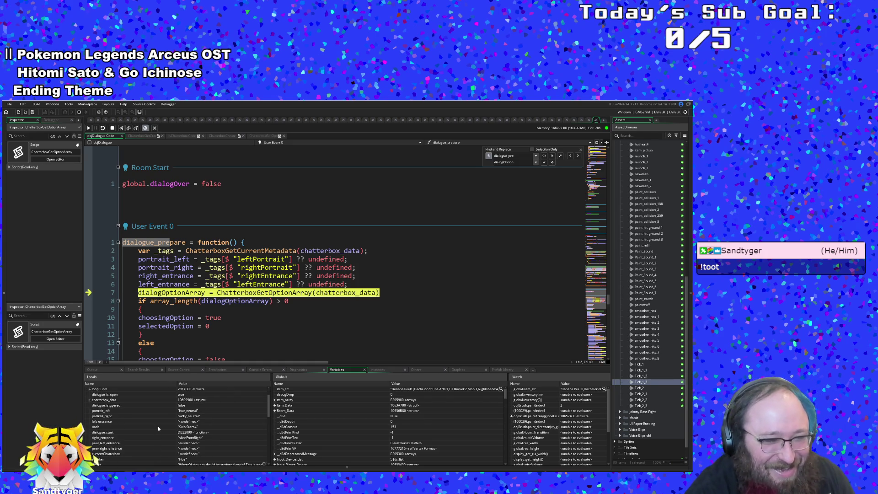
scroll(159, 428, down, 2)
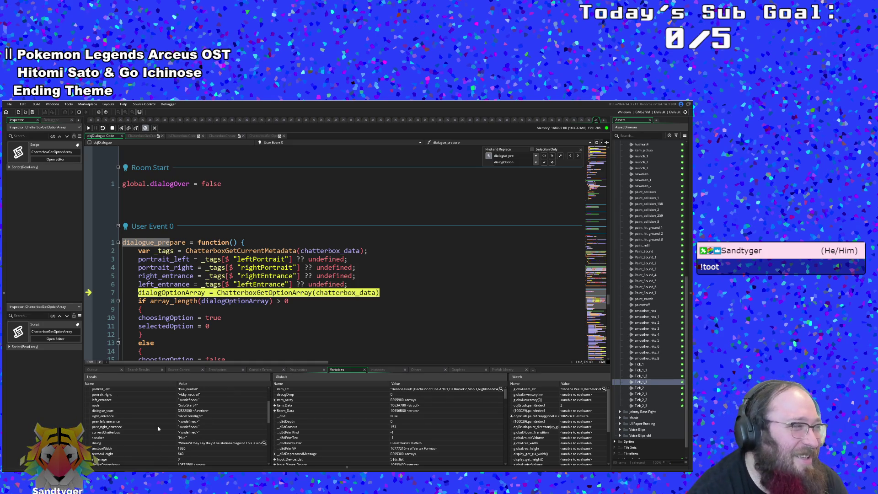
scroll(160, 417, up, 4)
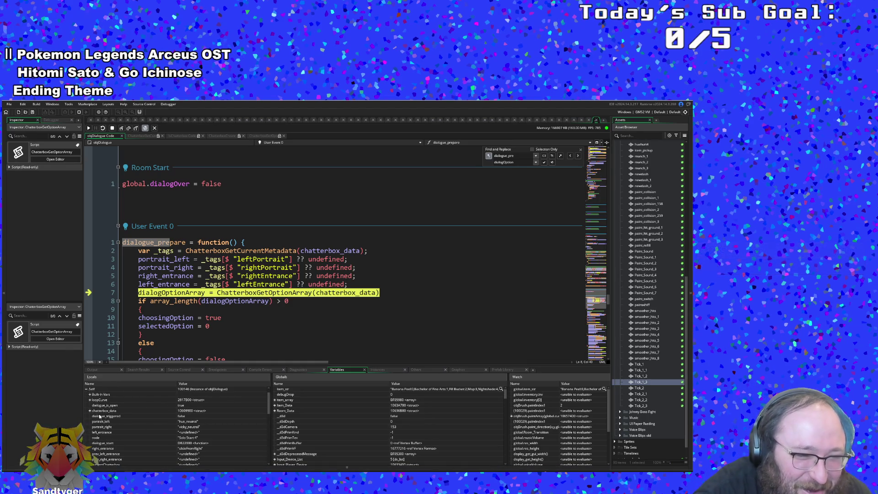
click(90, 411)
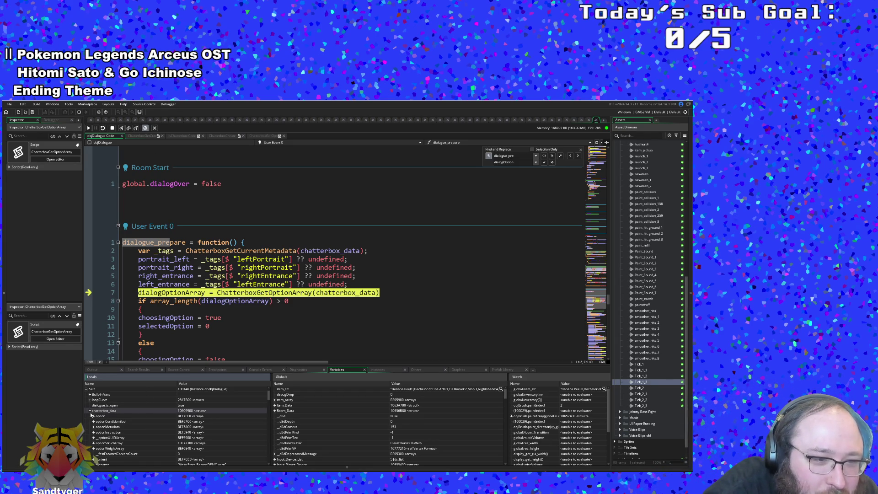
scroll(92, 415, down, 10)
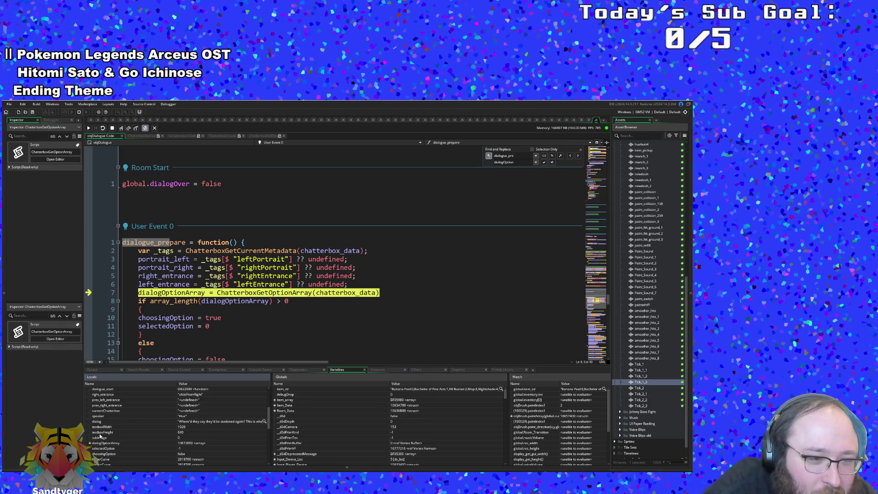
click(90, 444)
scroll(150, 448, down, 1)
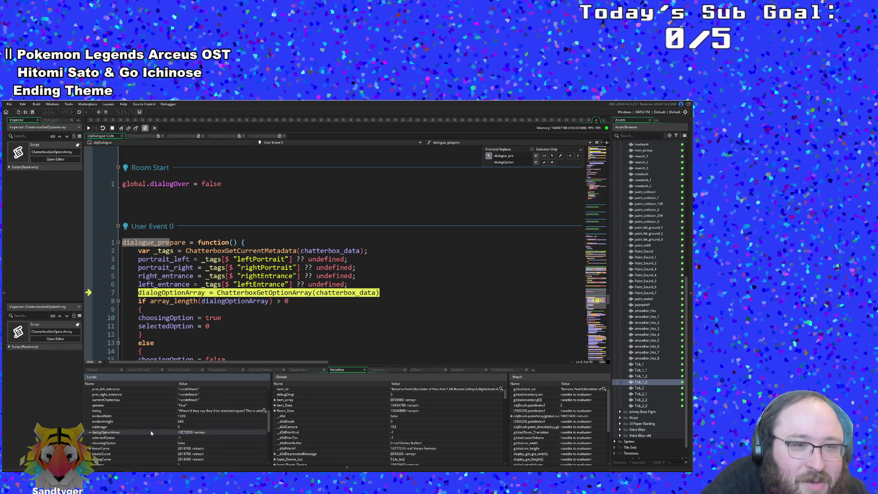
Execute the dialogOptionArray assignment, expand option [0], and step into the options-exist branch
click(121, 129)
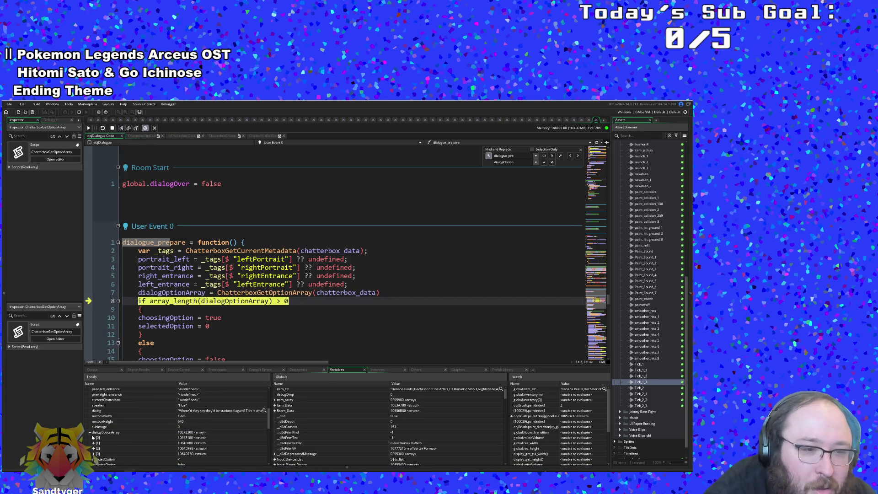
click(93, 438)
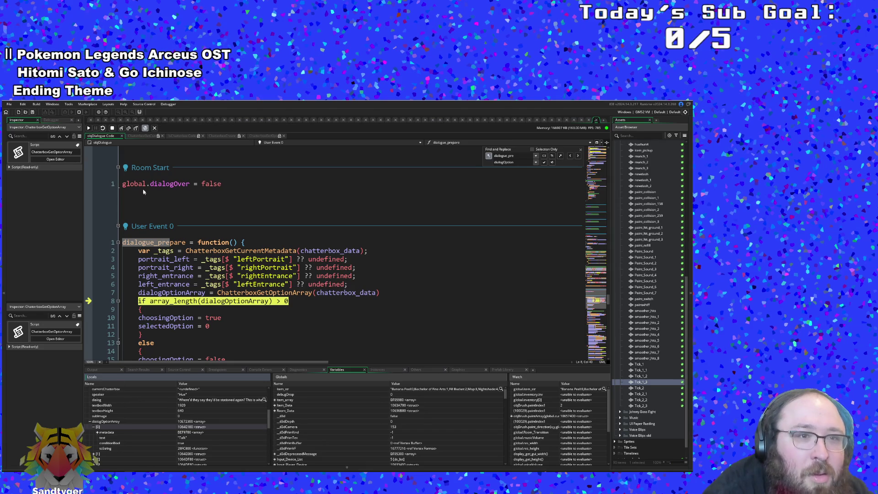
click(121, 128)
click(121, 128)
Step through the options branch, ChatterboxGetCurrent and VerifyIsLoaded, back to line 21 of User Event 0
click(122, 128)
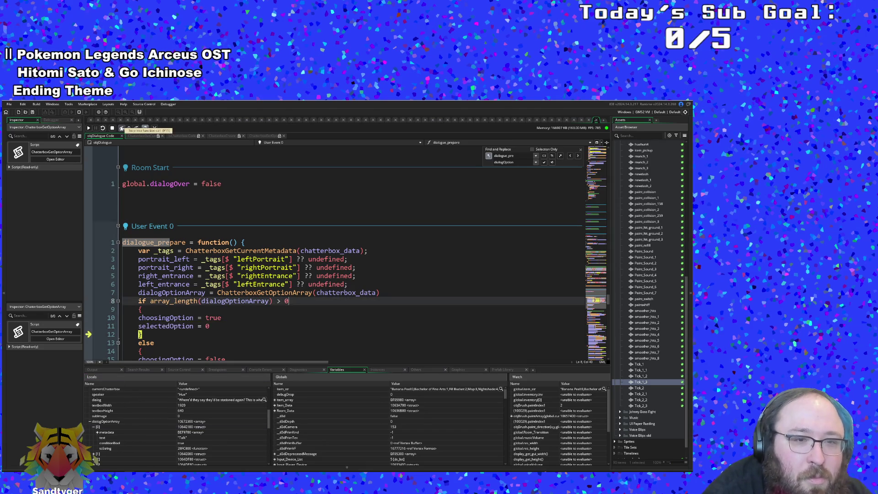
click(121, 129)
click(122, 129)
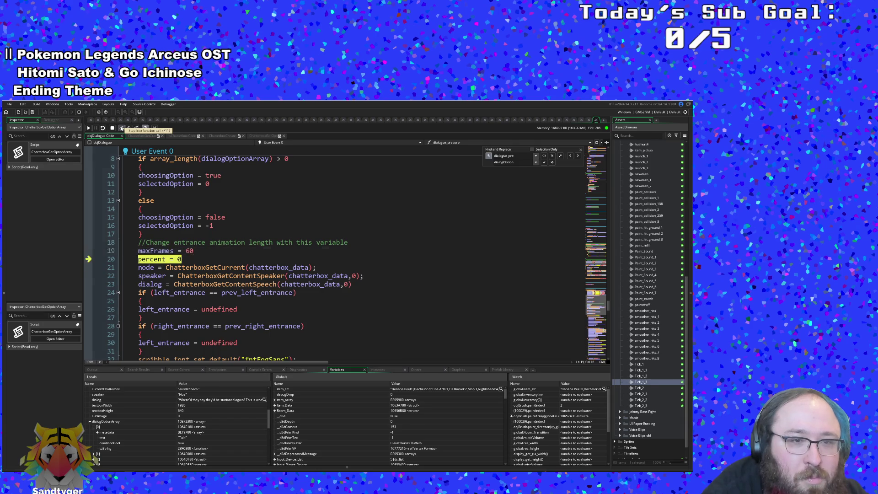
click(122, 129)
click(121, 128)
click(122, 129)
click(122, 128)
click(121, 129)
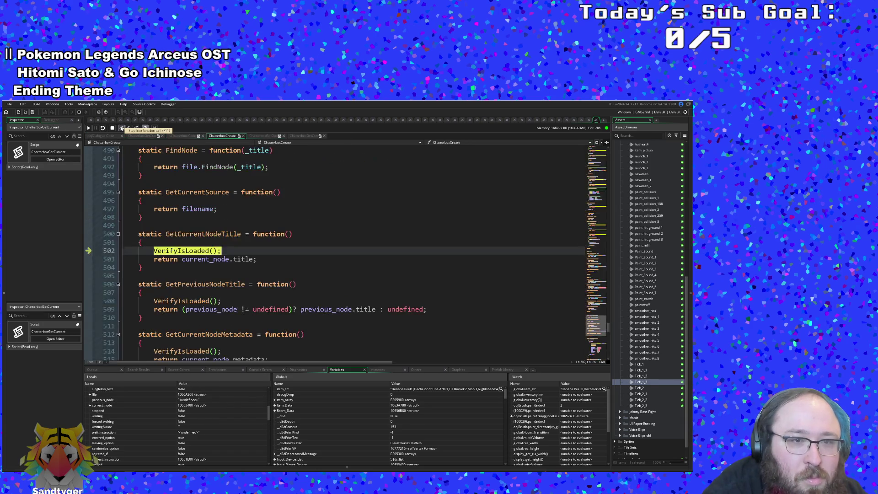
click(121, 128)
click(121, 128)
click(121, 129)
click(121, 129)
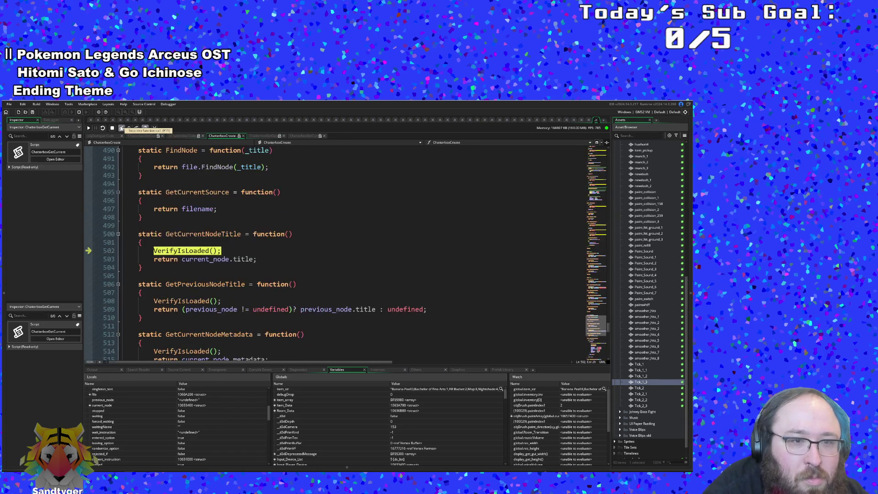
click(122, 128)
click(121, 128)
click(121, 129)
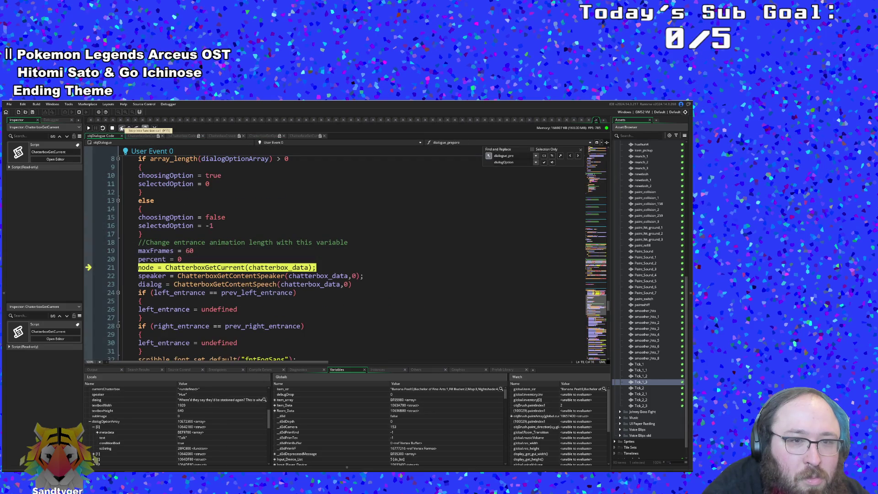
Step into ChatterboxGetContent and GetContent, stopping at the index range check on line 416
click(121, 129)
click(121, 129)
click(121, 128)
click(122, 129)
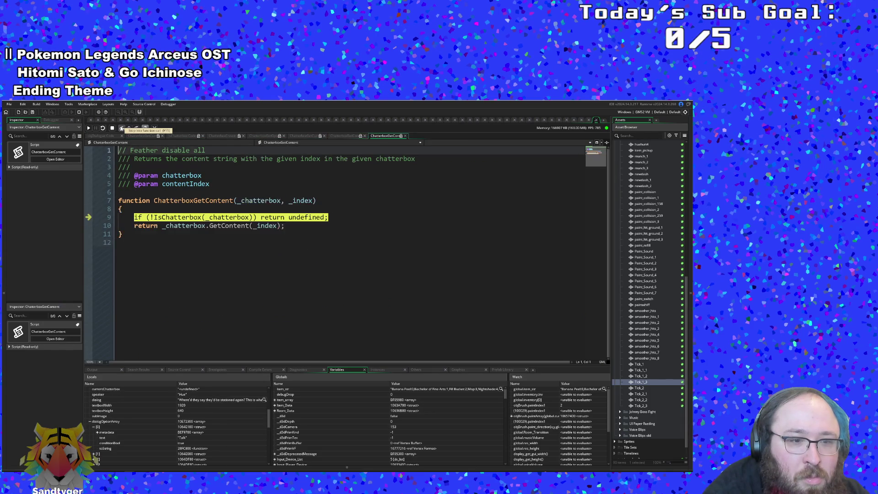
click(121, 128)
click(122, 129)
click(121, 128)
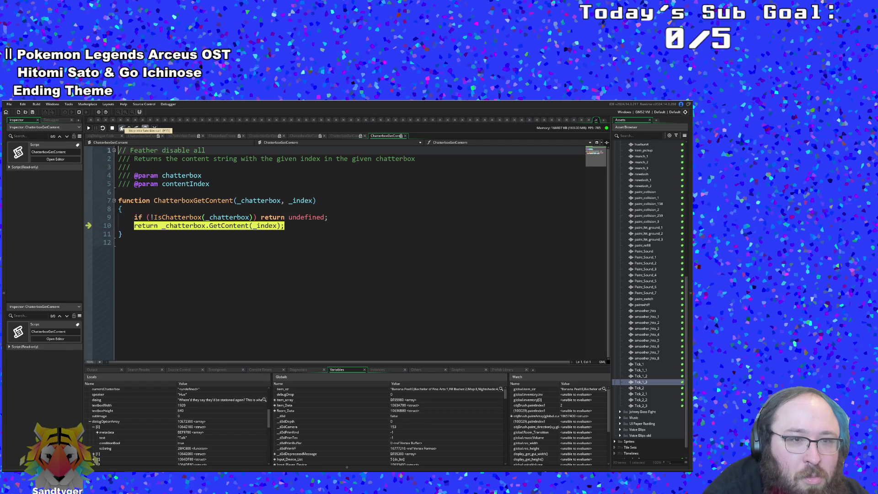
click(121, 128)
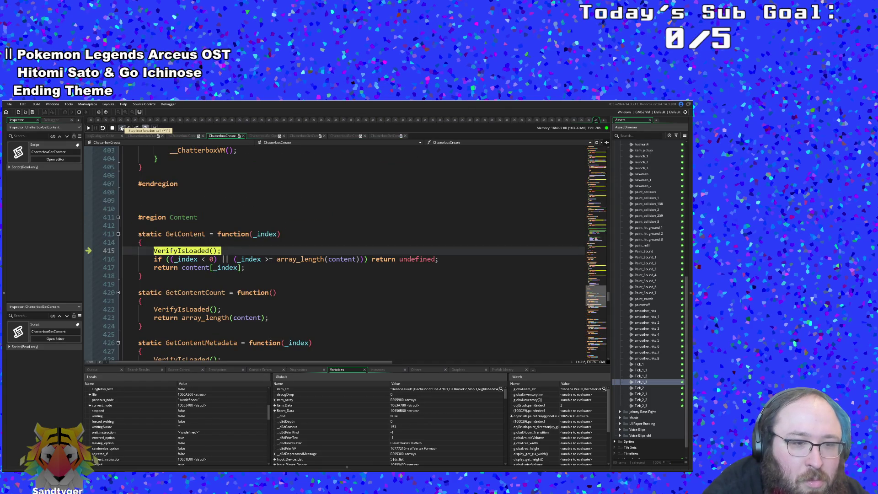
click(121, 128)
click(121, 128)
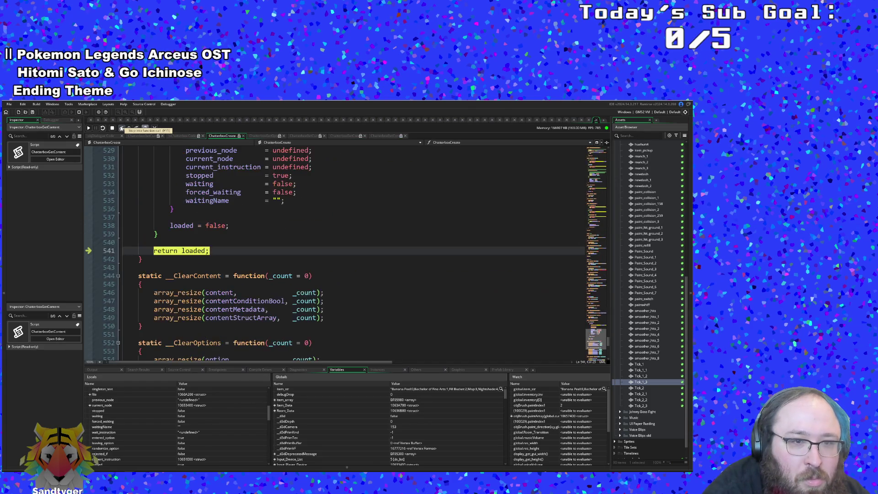
click(121, 129)
click(122, 129)
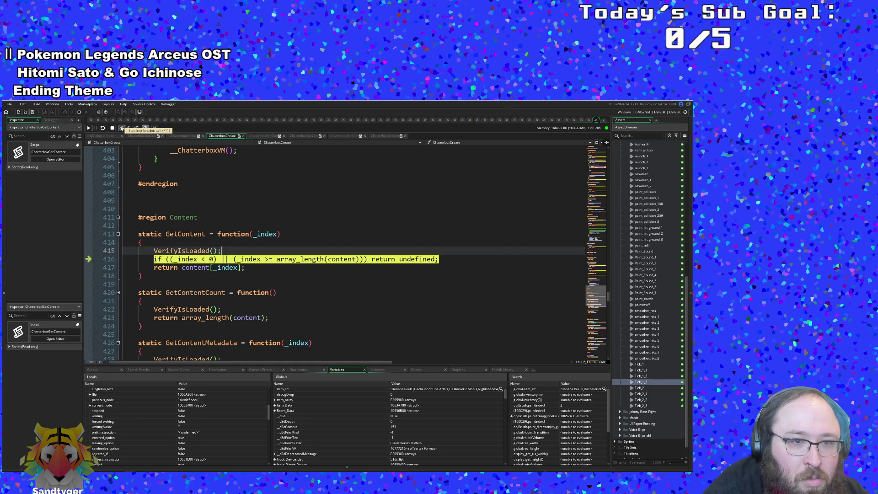
Scroll the Locals panel to review the chatterbox's fields and methods, such as content, filename, Continue and Jump
scroll(132, 419, up, 2)
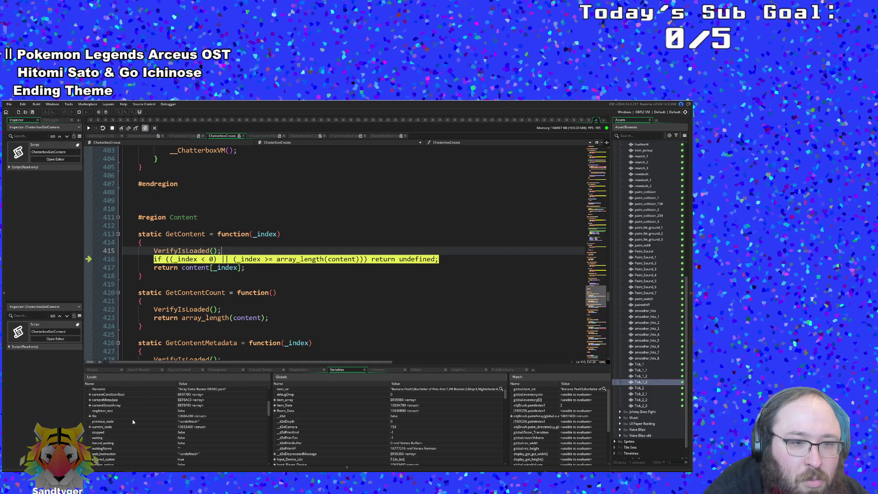
scroll(133, 419, up, 2)
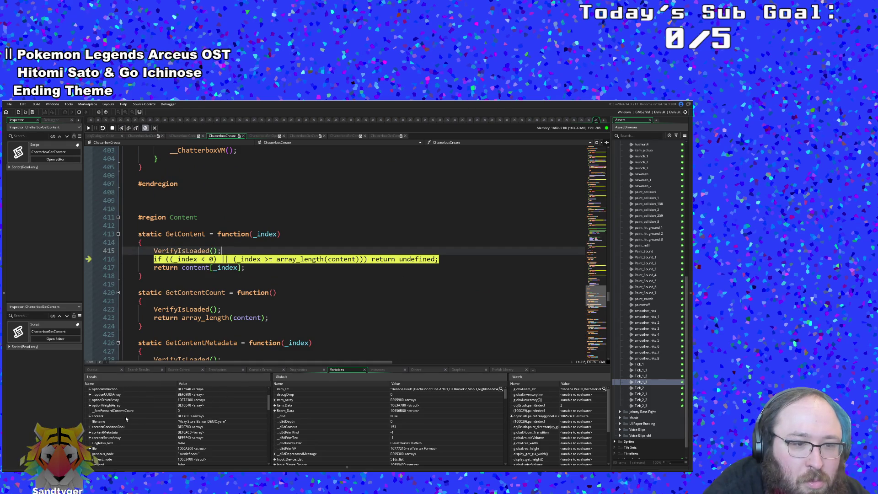
scroll(126, 416, up, 2)
scroll(124, 418, down, 8)
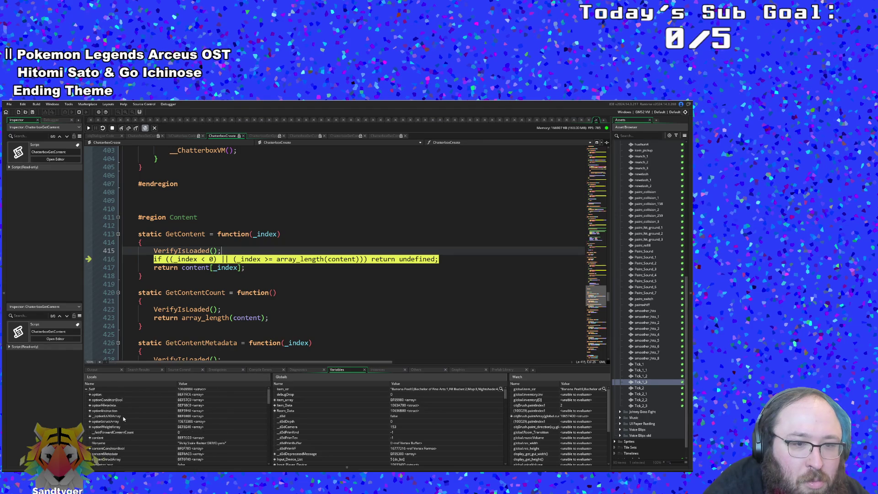
scroll(118, 405, up, 2)
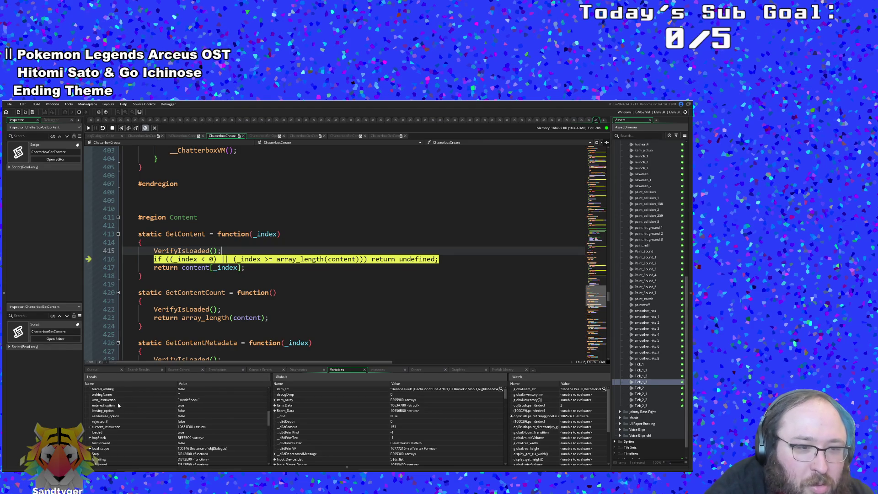
scroll(117, 402, up, 3)
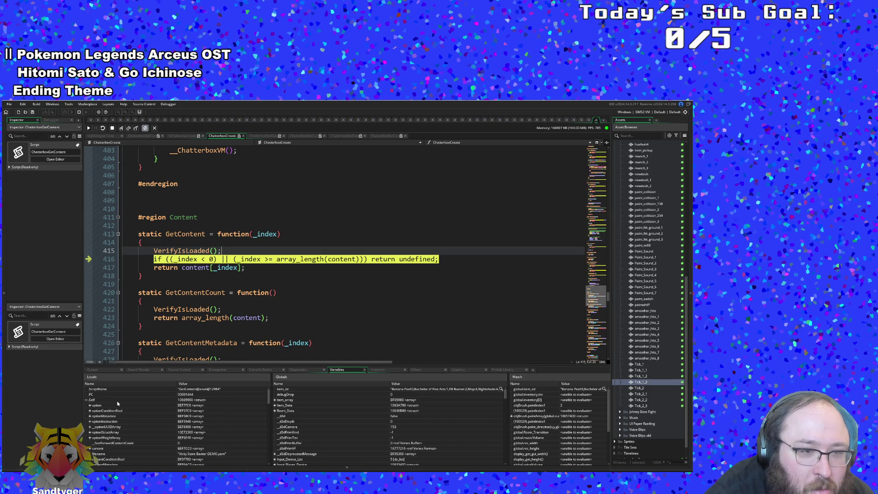
scroll(117, 403, down, 2)
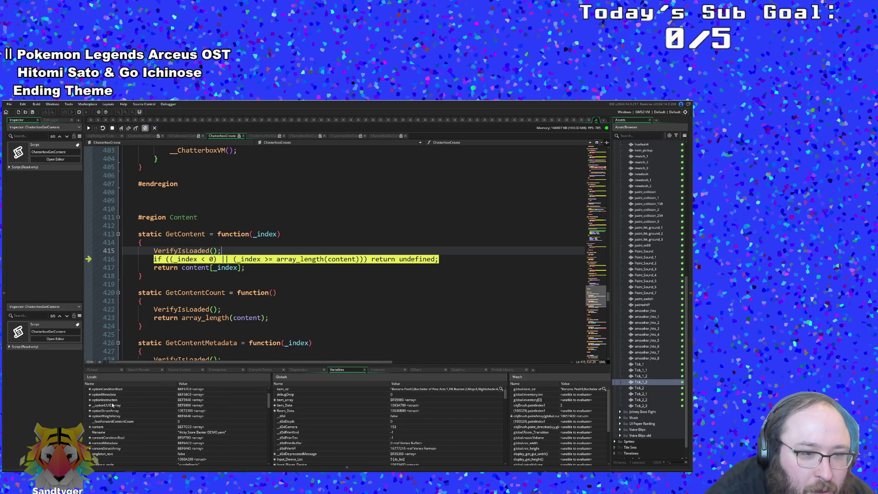
scroll(112, 405, down, 5)
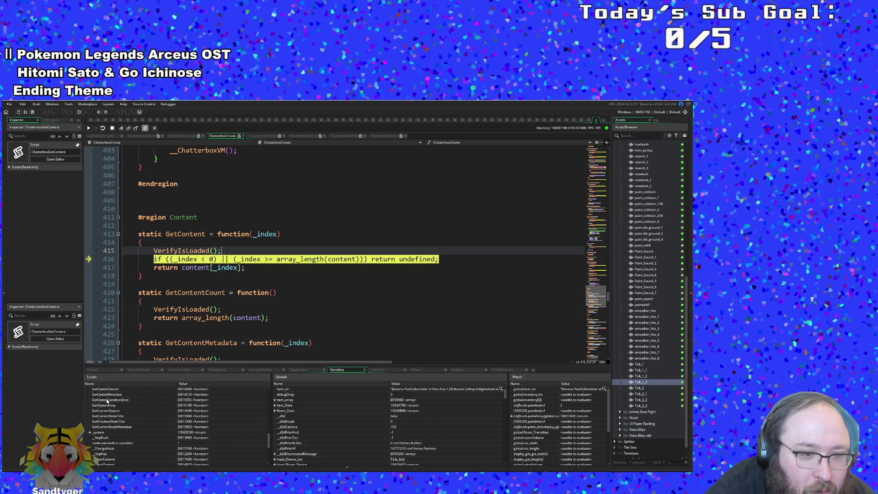
scroll(108, 401, down, 5)
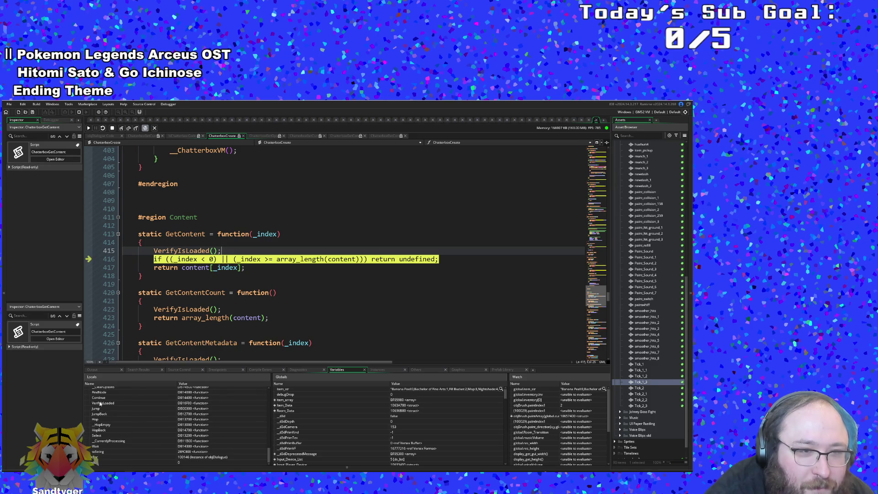
Advance GetContent to its return line and pass the content back to ChatterboxGetContent
click(121, 131)
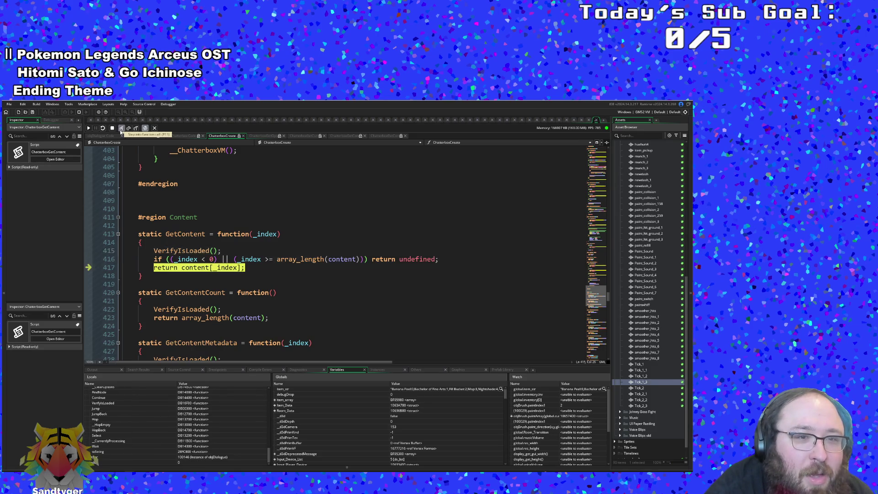
click(121, 131)
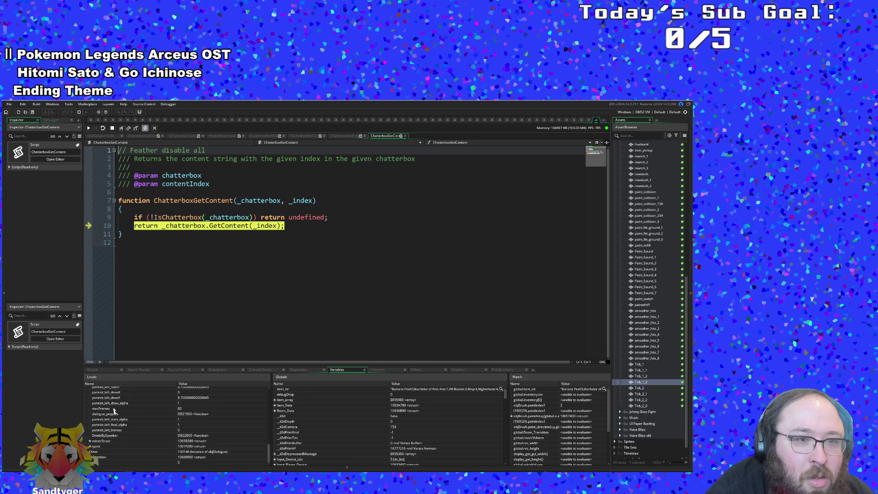
scroll(129, 434, up, 5)
scroll(129, 430, up, 5)
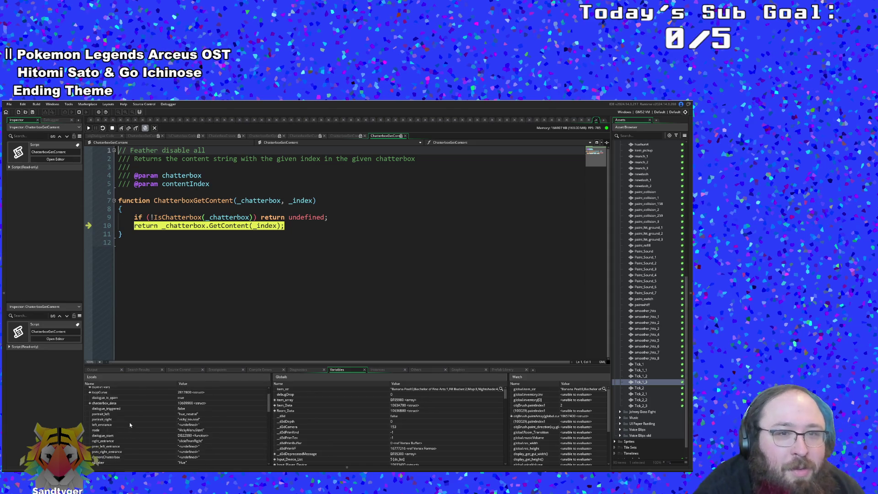
Step into __ChatterboxContentExtractSpeaker and through its colon and split position checks
click(120, 130)
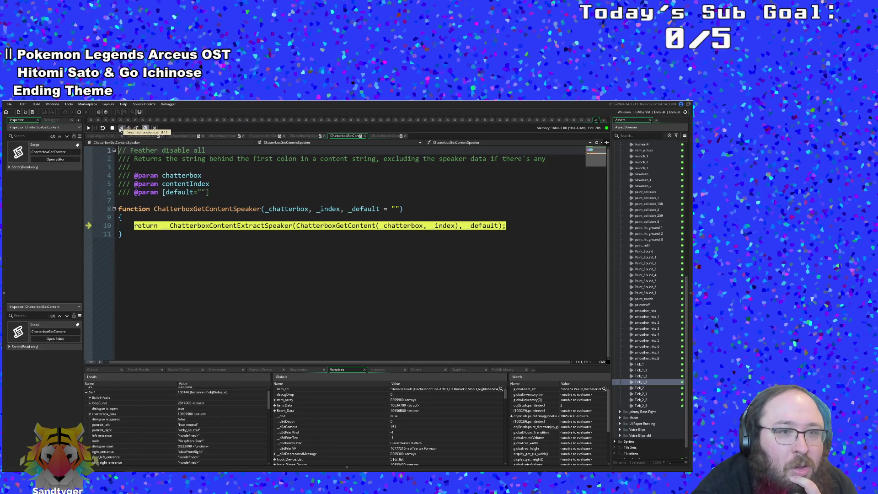
click(121, 130)
click(120, 130)
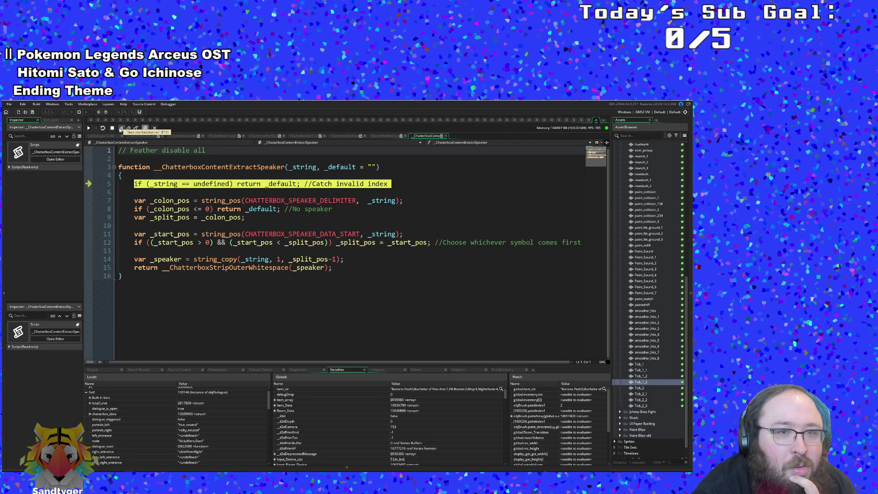
click(120, 130)
click(120, 130)
click(121, 130)
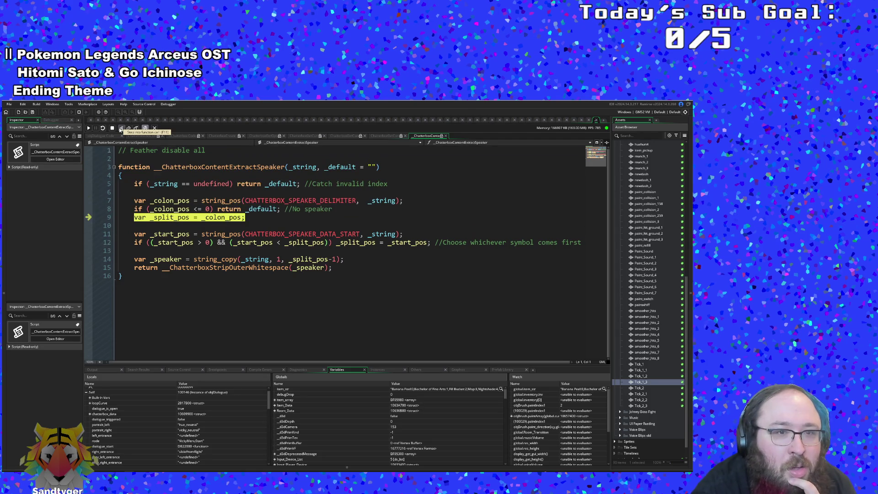
click(120, 130)
click(121, 130)
Step into the outer and trailing whitespace-stripping functions and through the trailing loop
click(121, 130)
click(120, 129)
click(120, 130)
click(120, 130)
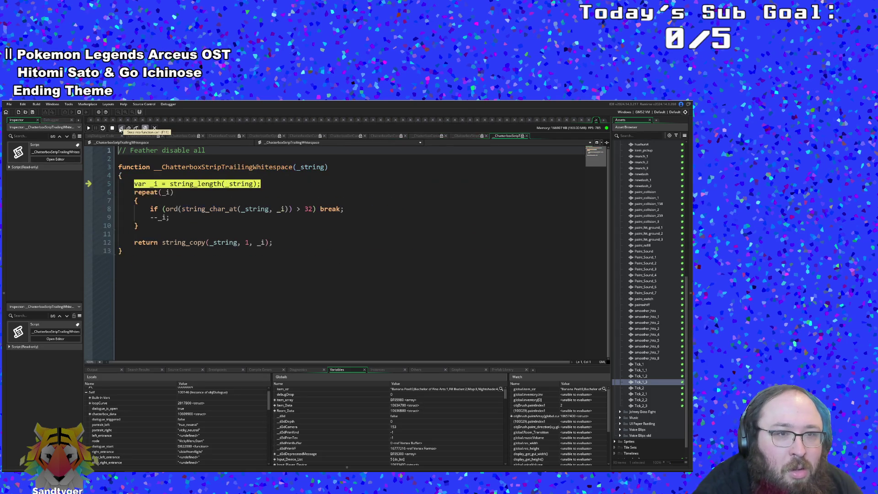
click(121, 130)
click(120, 130)
click(120, 129)
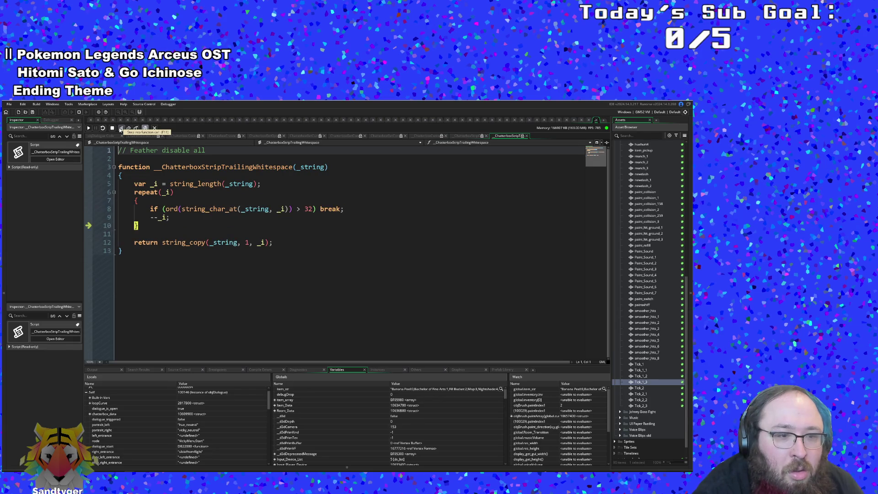
click(121, 130)
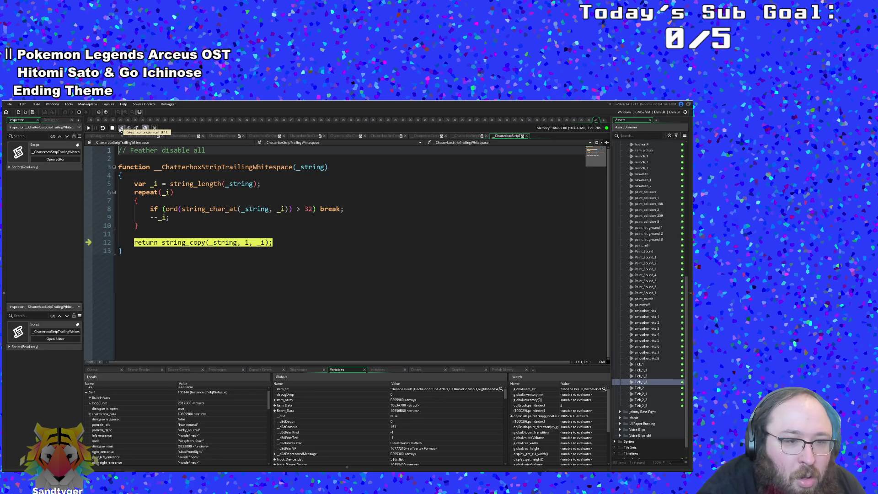
scroll(136, 408, down, 2)
scroll(134, 410, down, 3)
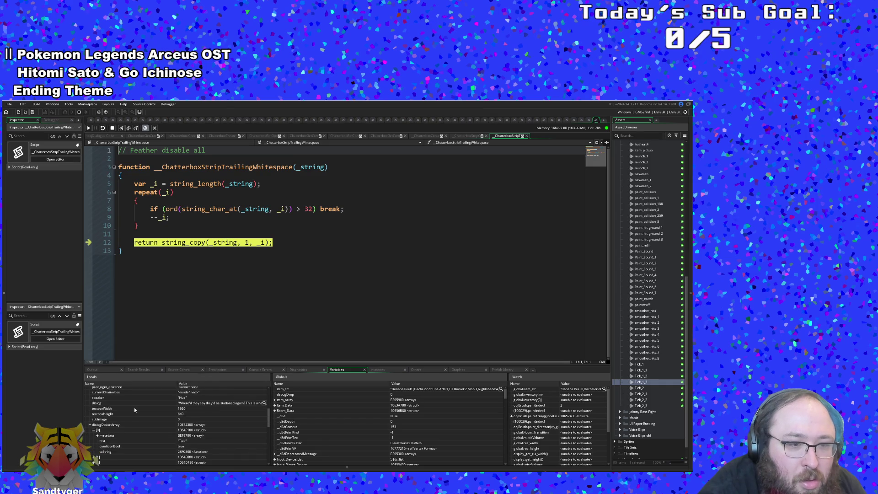
scroll(133, 405, down, 1)
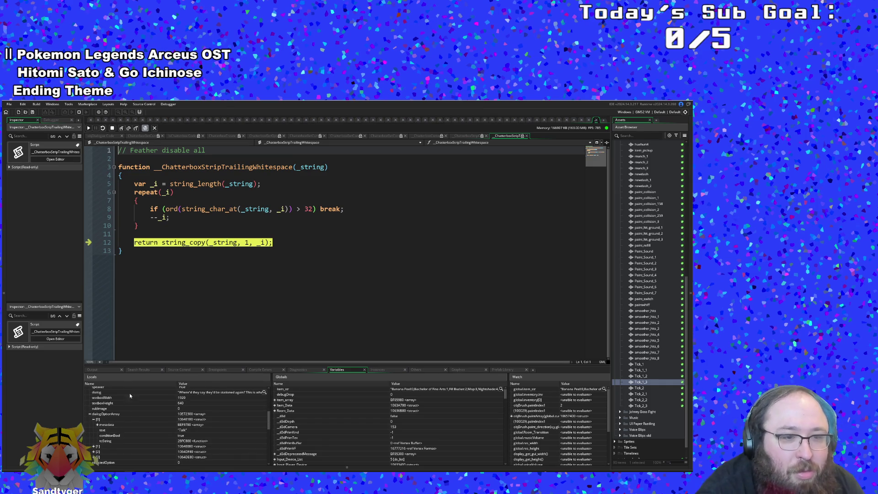
Step through the leading whitespace stripping and return out to User Event 0 line 22
click(121, 129)
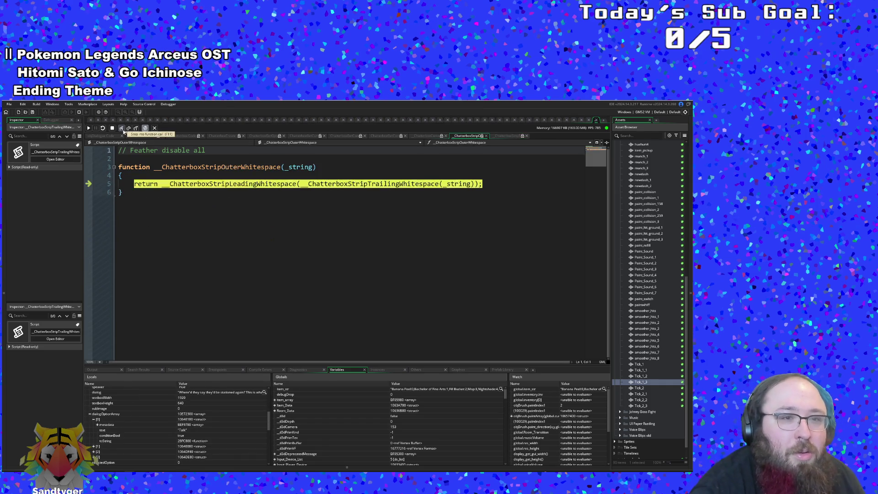
click(122, 130)
click(122, 129)
click(122, 129)
click(122, 129)
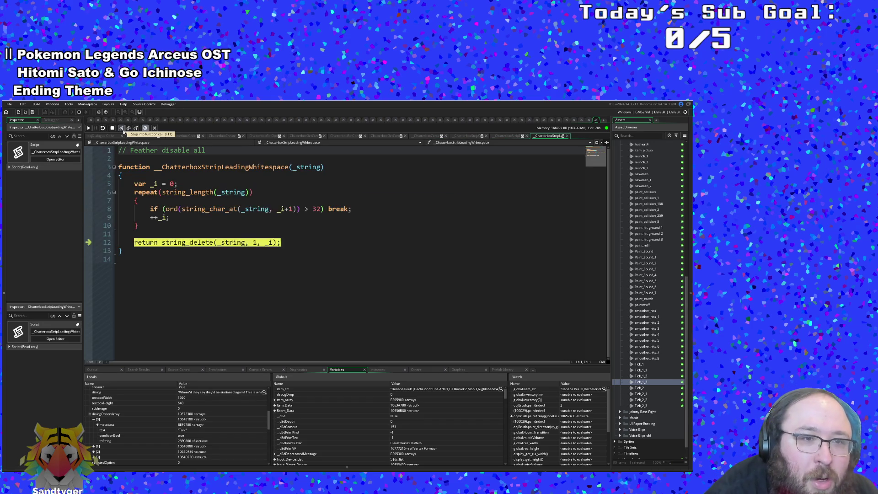
click(122, 129)
click(122, 129)
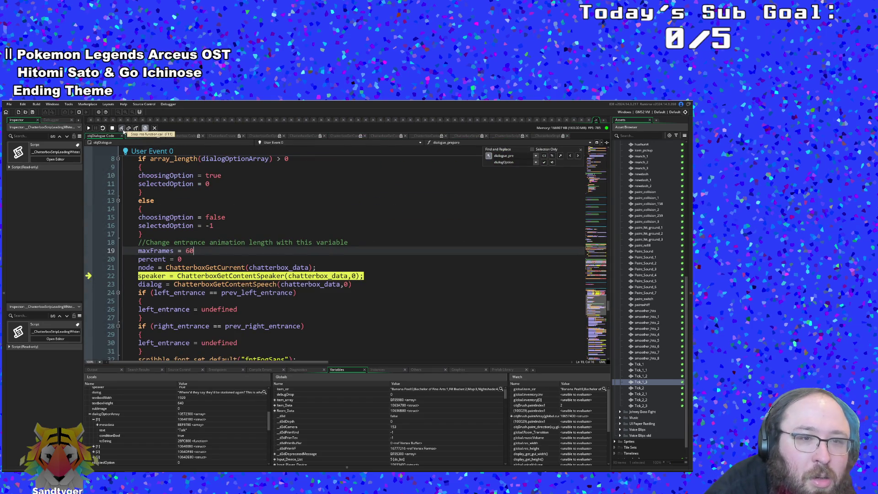
click(122, 129)
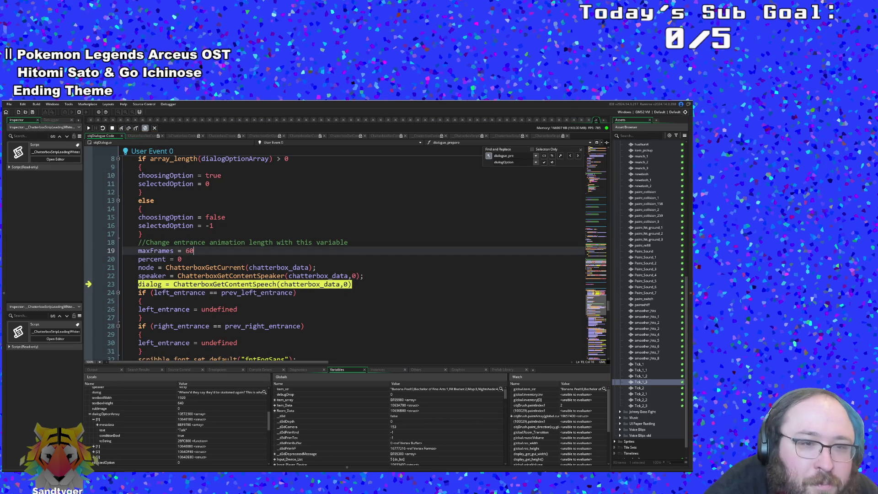
Expand dialogOptionArray [1] in the Locals panel to read its text "Shop"
mouse_move(151, 284)
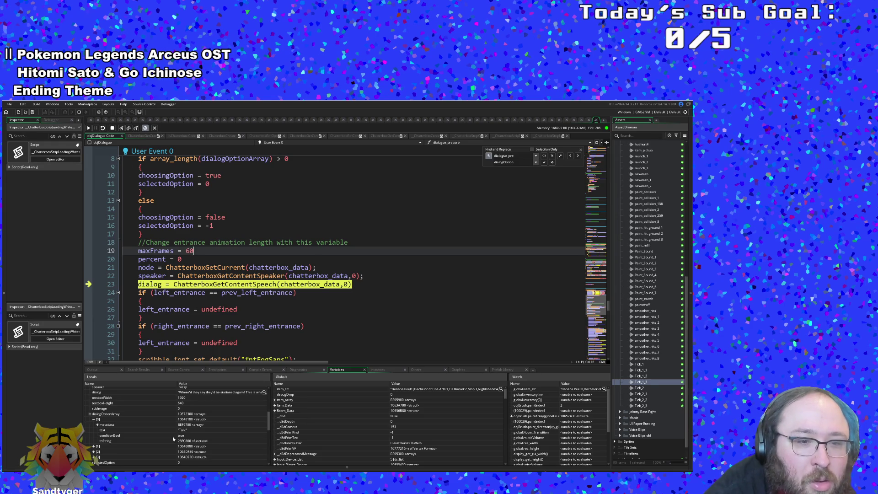
click(185, 431)
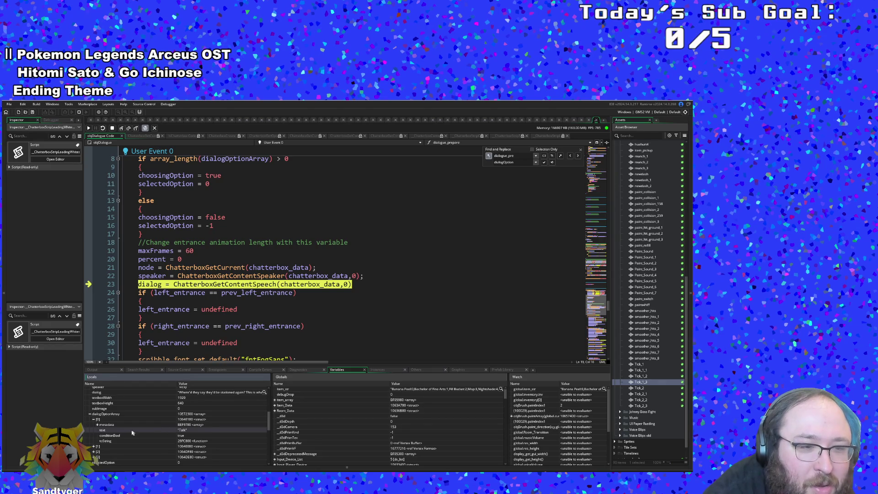
scroll(130, 433, down, 1)
click(94, 436)
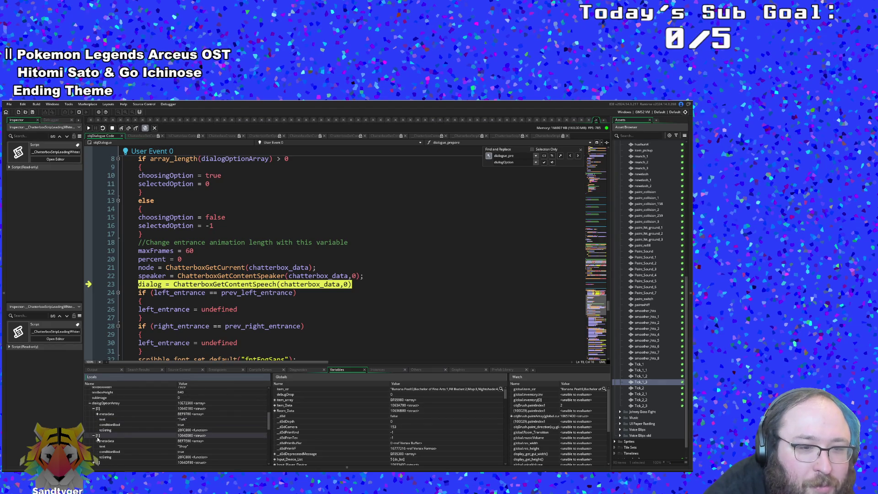
click(121, 447)
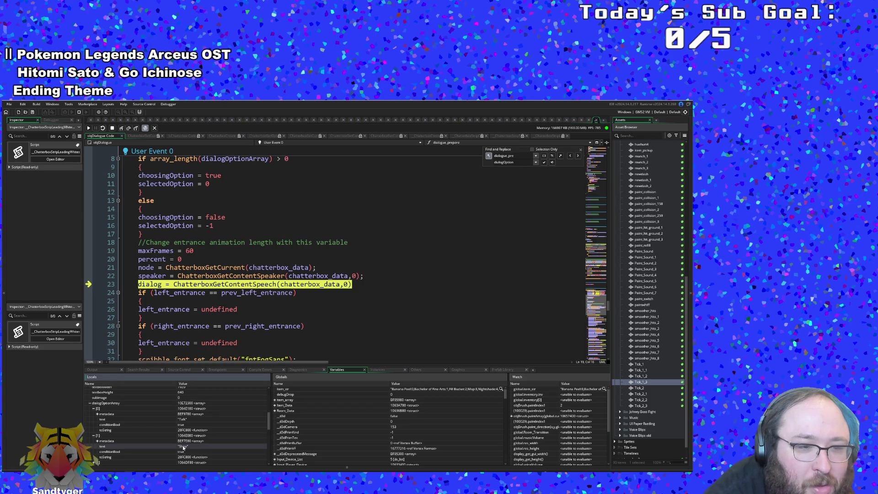
Select the third dialogOptionArray entry, then scroll the code editor back to the top
scroll(182, 443, down, 2)
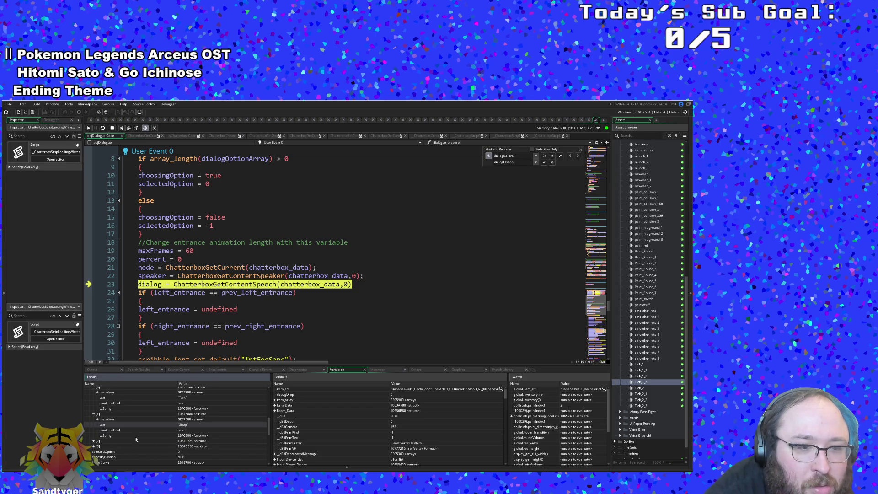
click(95, 440)
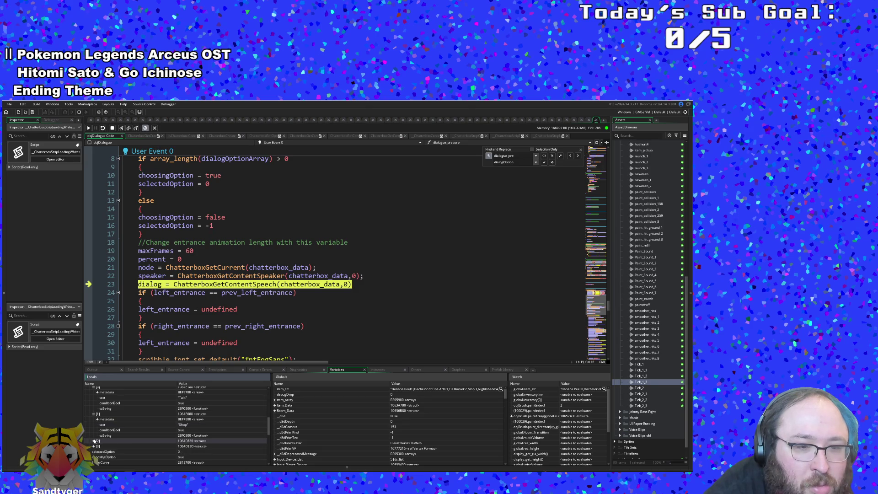
scroll(189, 292, down, 2)
click(190, 292)
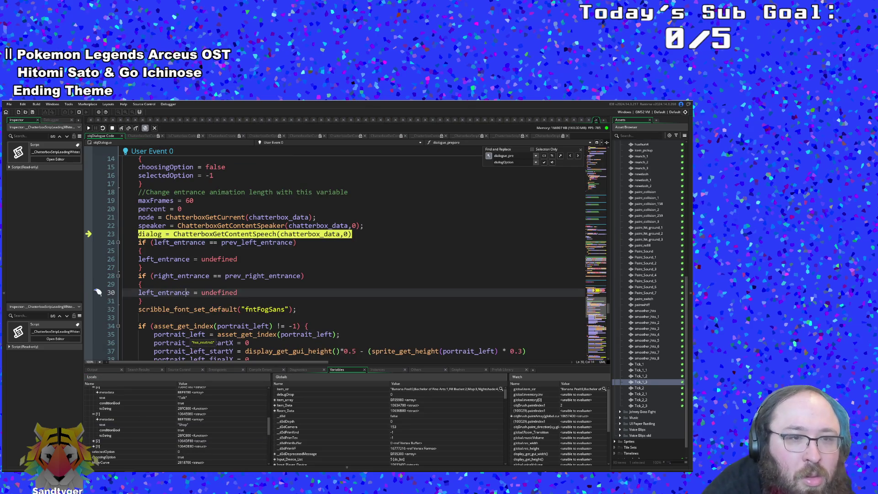
scroll(98, 292, up, 7)
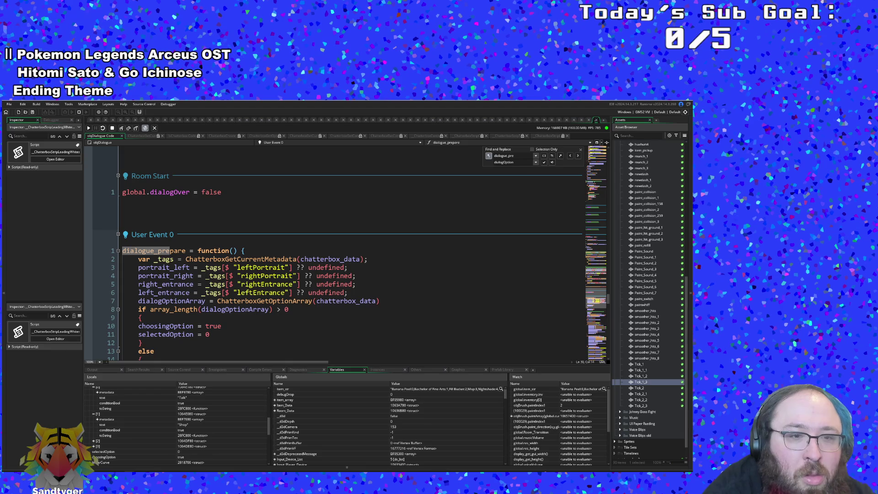
Inspect chatterbox_data's values on lines 7–8, then jump back to paused line 23 with F10
click(320, 301)
mouse_move(320, 302)
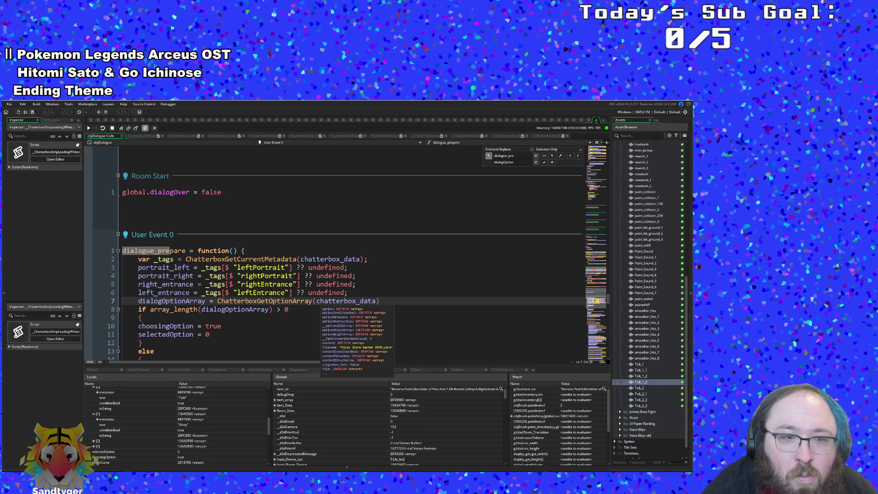
click(289, 309)
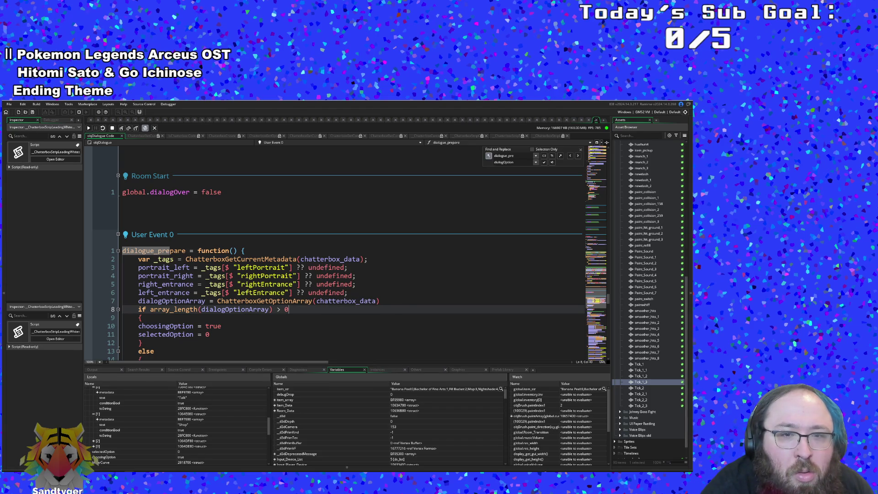
mouse_move(318, 261)
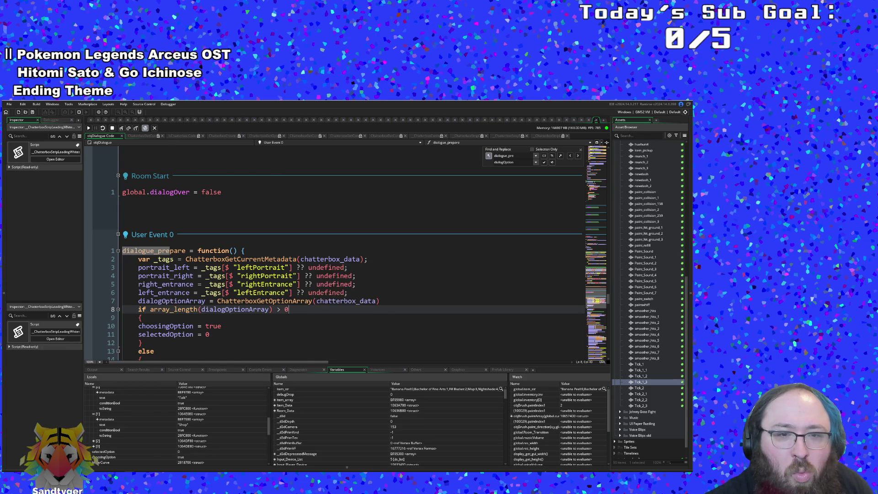
key(F10)
key(F10)
key(F10)
Resume the game until Vicky's greeting appears, hide the game window, and break again
click(89, 129)
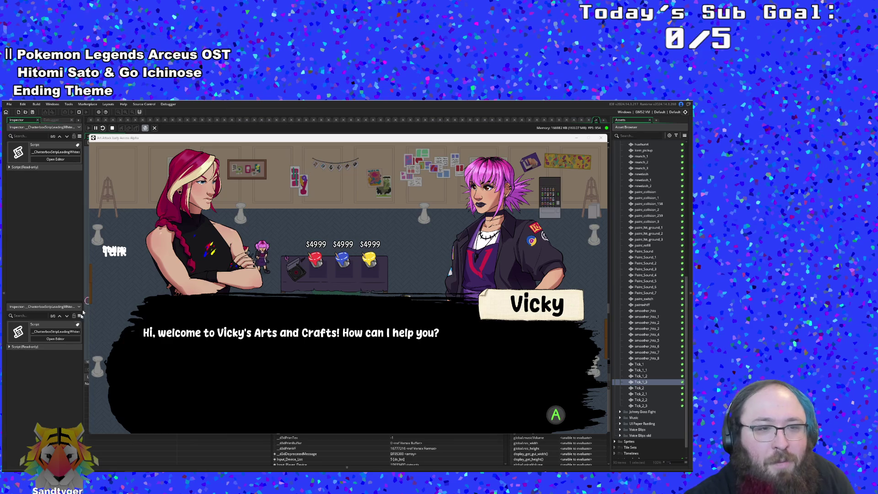
click(577, 137)
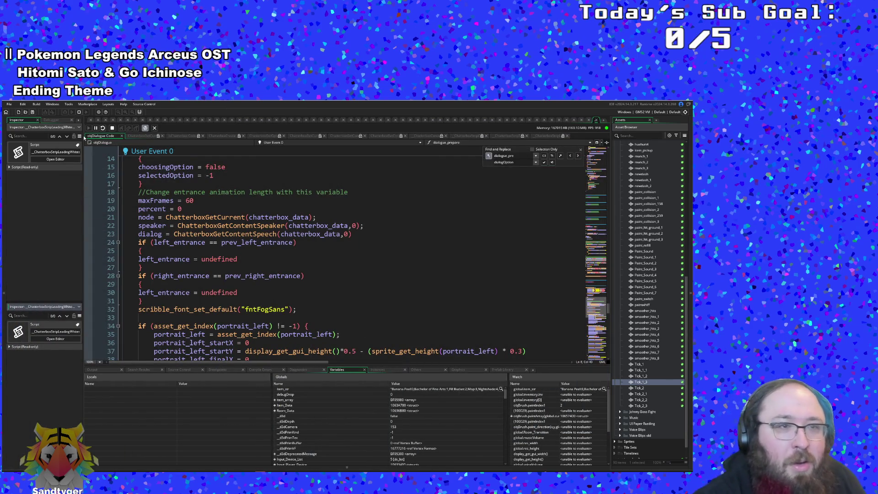
click(96, 128)
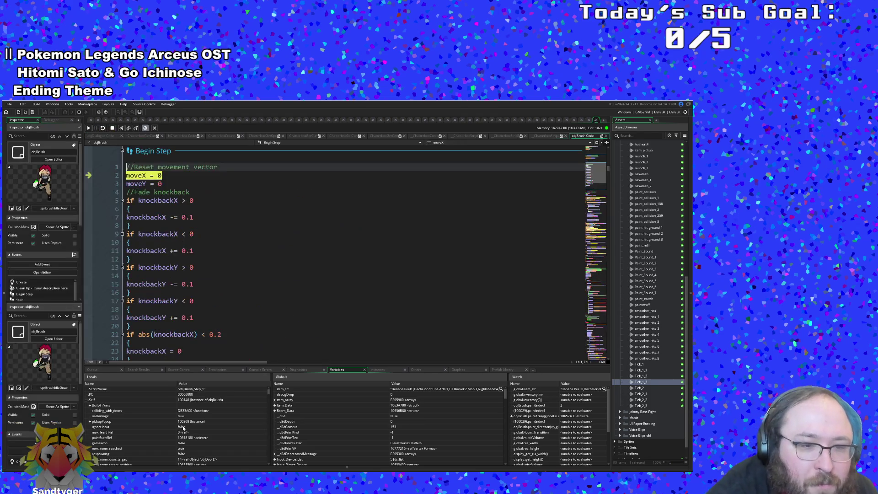
Scroll the paused code to line 13, then return to objDialogue's User Event 0 code
scroll(179, 430, down, 4)
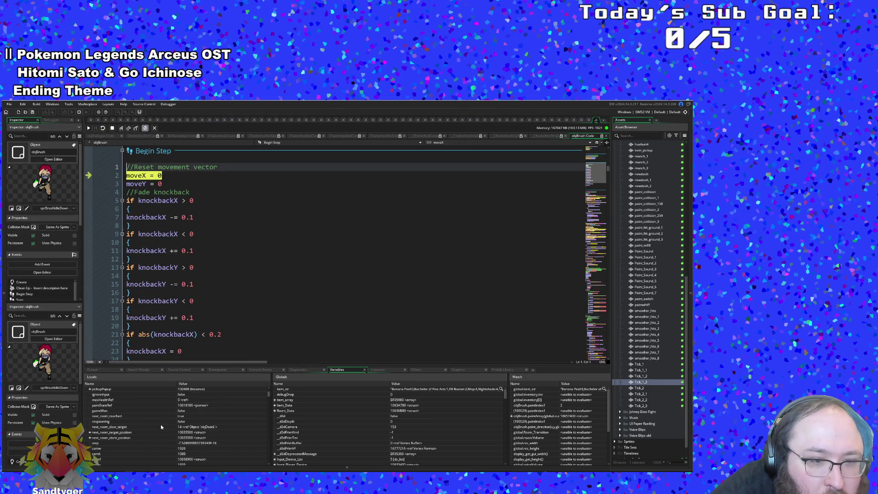
scroll(161, 427, down, 5)
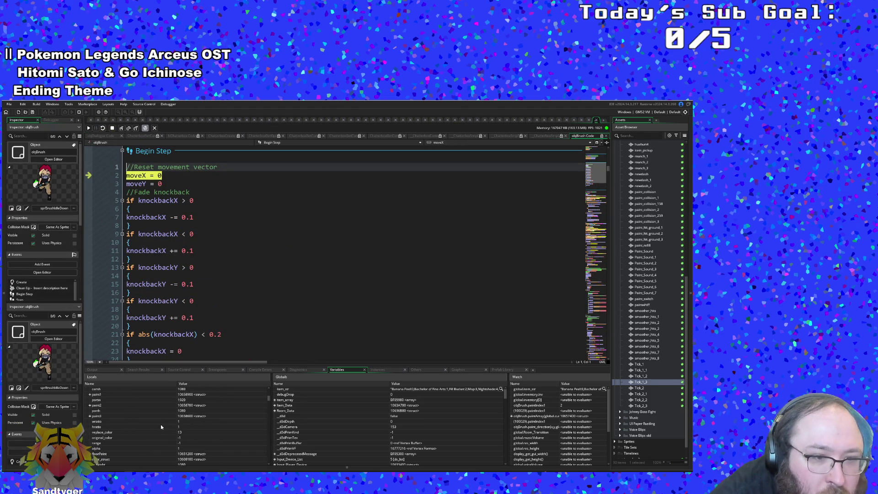
scroll(156, 423, down, 2)
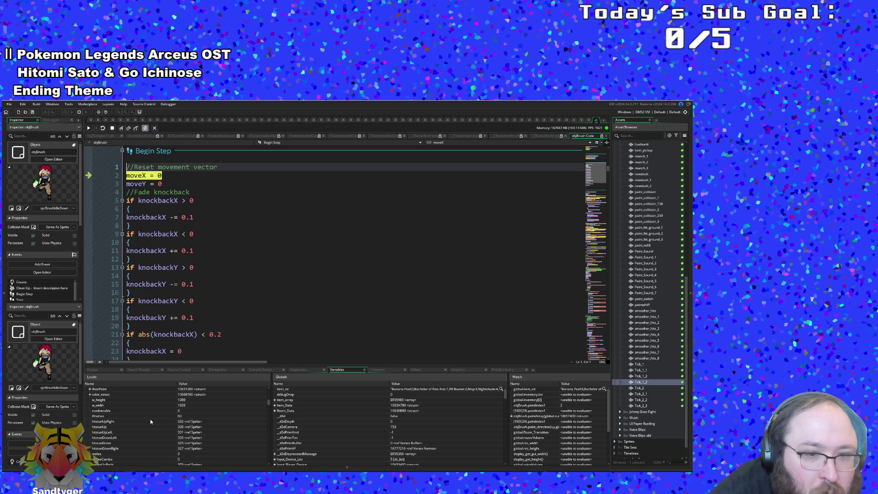
scroll(218, 419, up, 10)
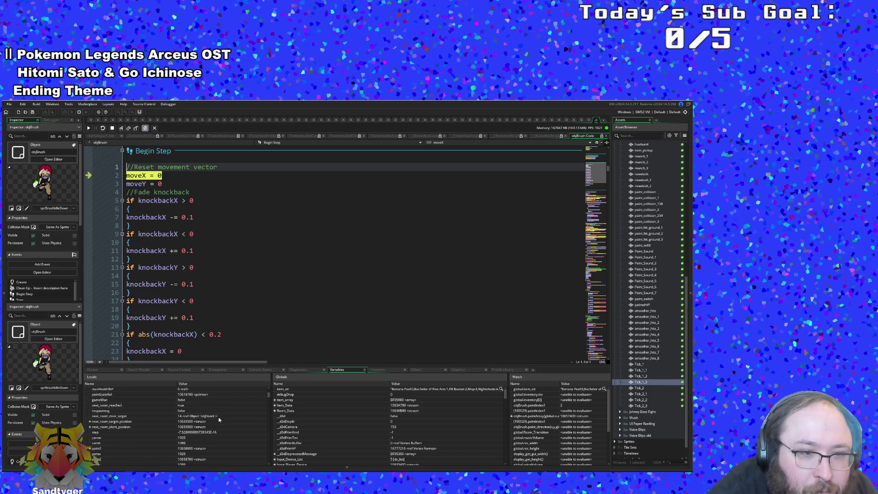
click(309, 267)
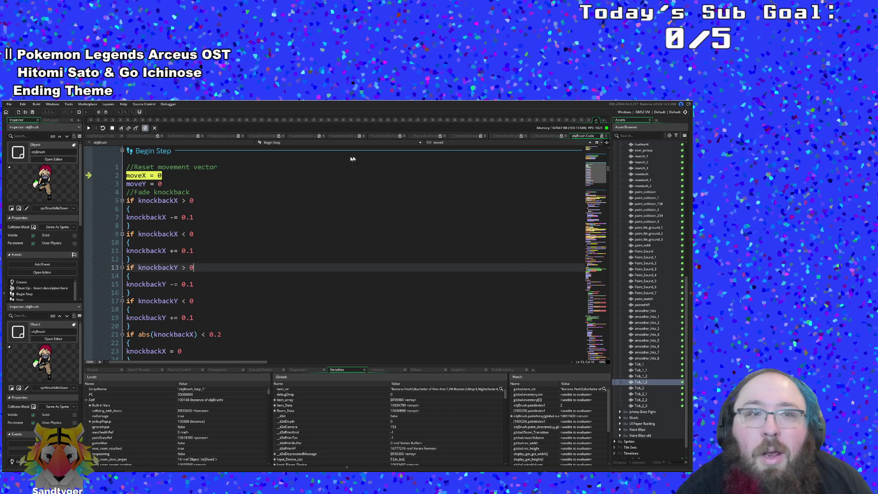
key(ctrl+Tab)
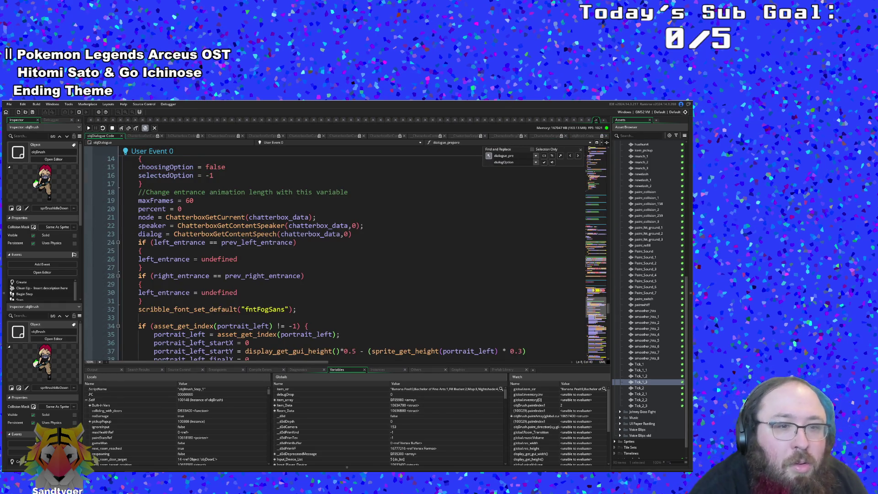
Scroll through dialogue_prepare and place the caret on line 10
scroll(334, 252, up, 5)
scroll(334, 252, down, 4)
scroll(334, 252, down, 18)
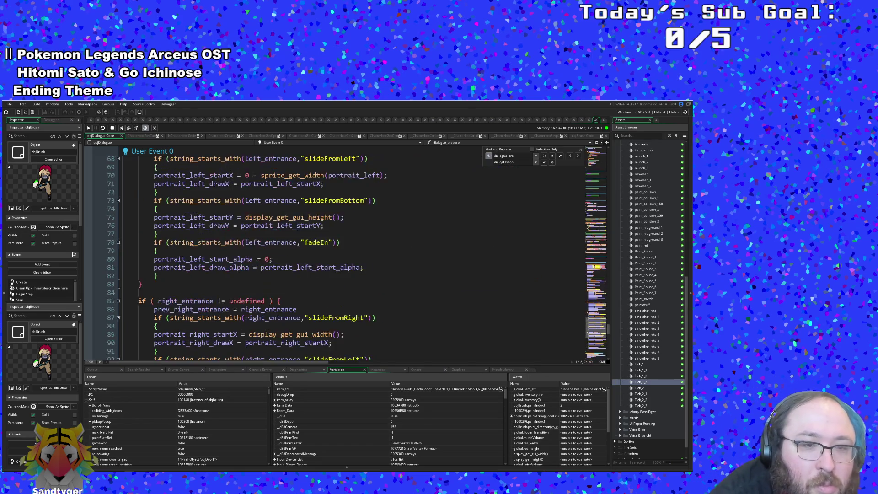
scroll(334, 252, up, 20)
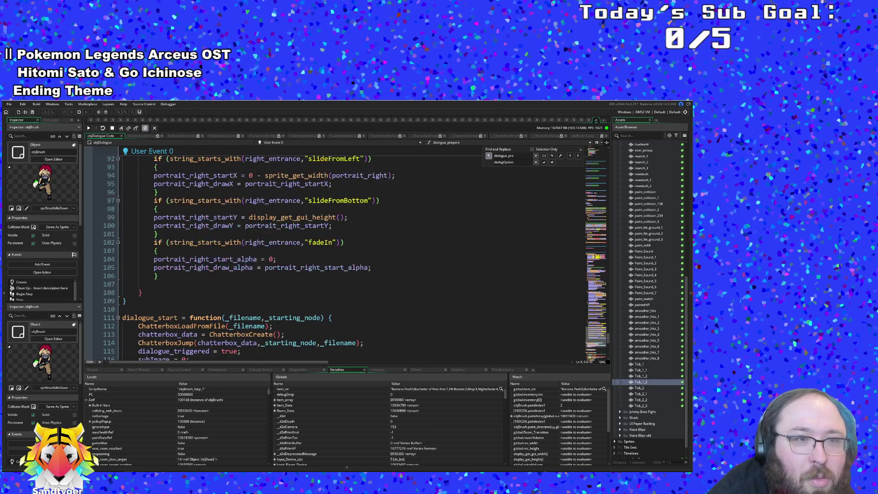
scroll(334, 251, up, 14)
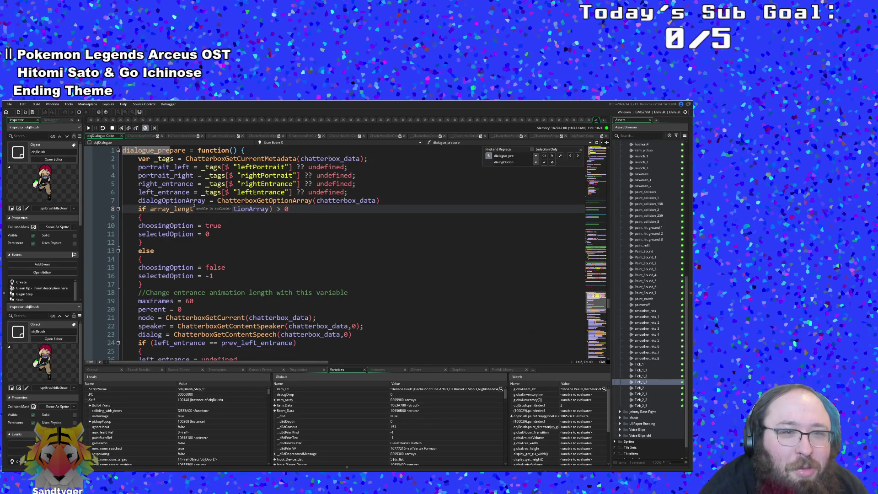
click(190, 226)
scroll(203, 234, up, 2)
scroll(224, 242, down, 4)
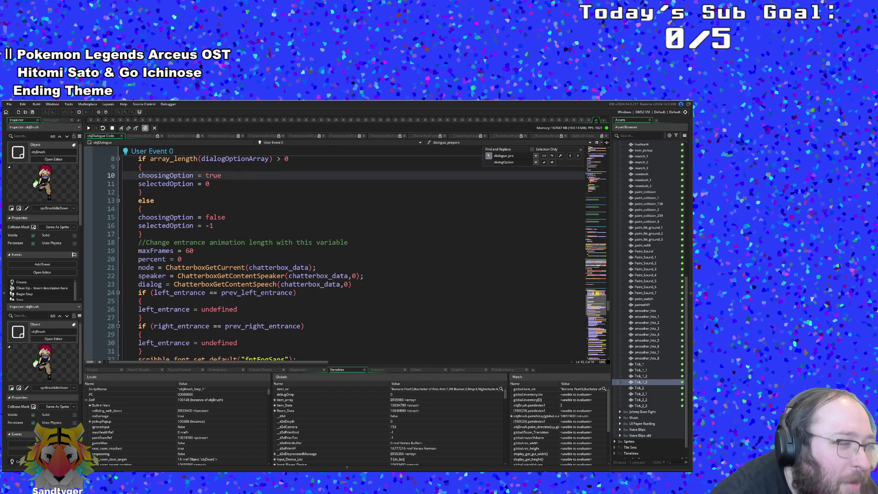
scroll(185, 286, up, 4)
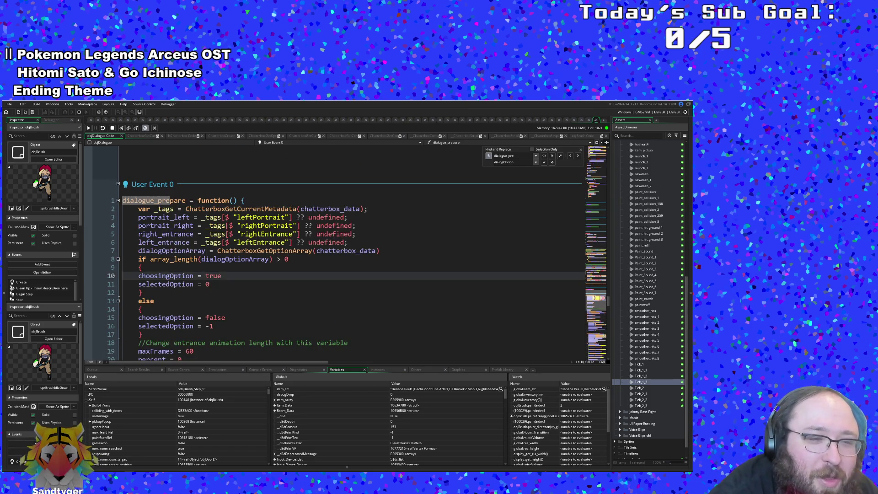
Review lines 15 and 11 and the left_entrance reference on line 6
click(98, 314)
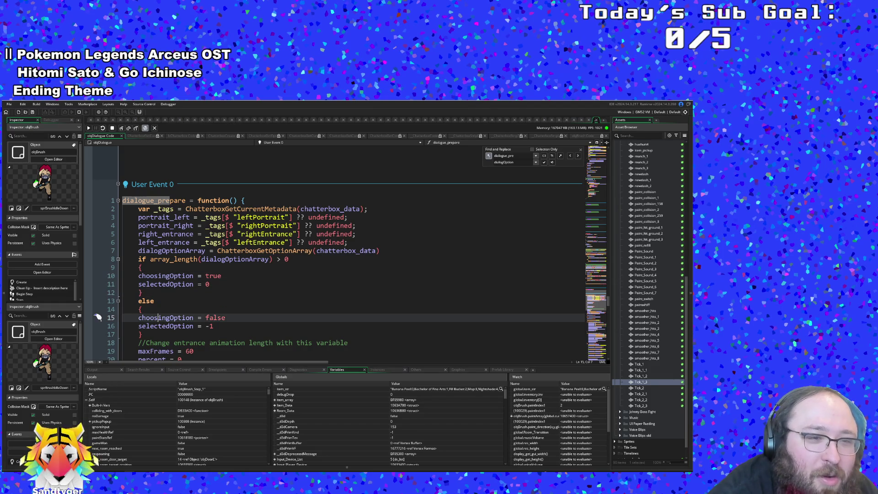
scroll(97, 274, down, 2)
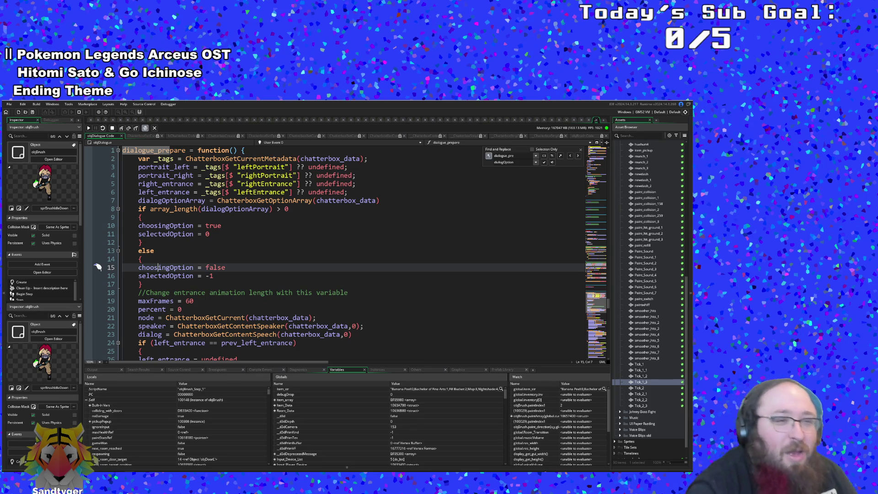
scroll(249, 234, down, 5)
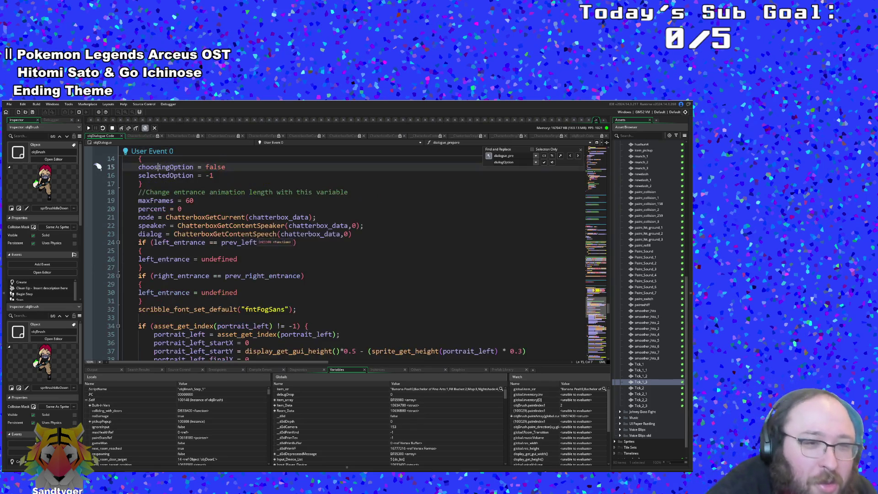
scroll(249, 234, up, 5)
click(249, 234)
scroll(249, 234, up, 2)
click(190, 242)
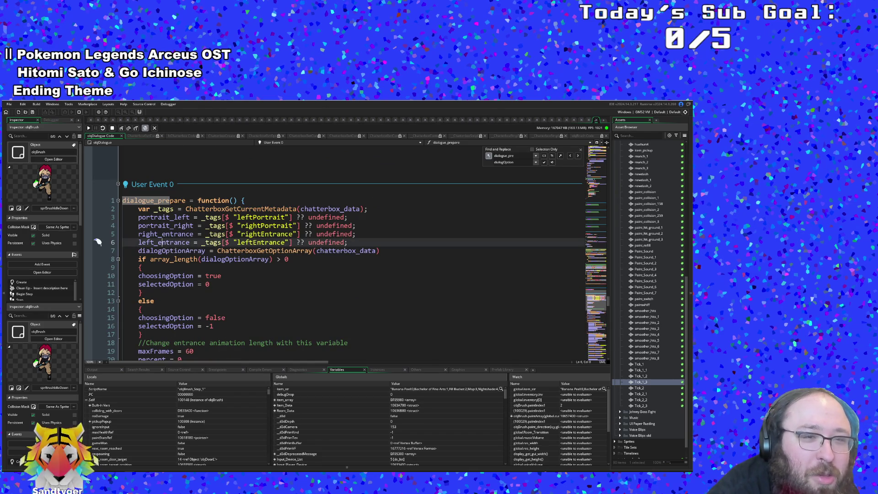
click(158, 243)
scroll(321, 251, down, 2)
scroll(98, 192, down, 2)
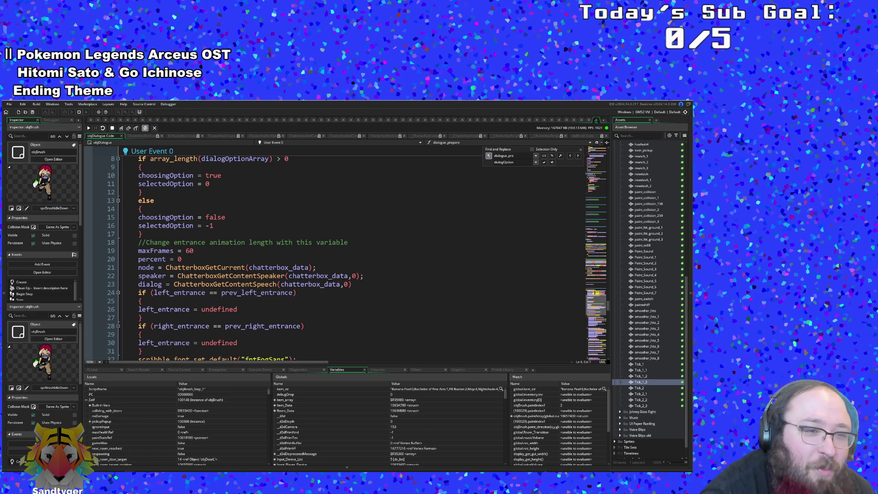
scroll(98, 192, up, 3)
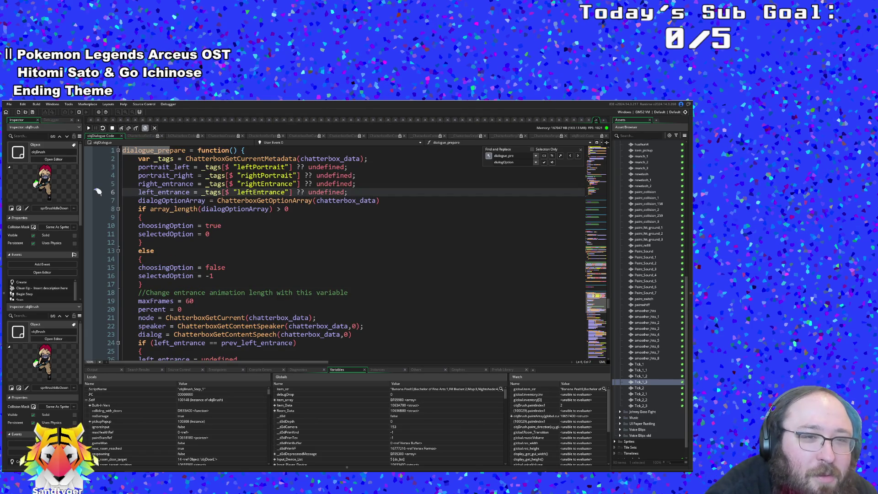
Step execution onto line 7's dialogOptionArray line and resume the game with F5
key(Down)
scroll(98, 198, up, 3)
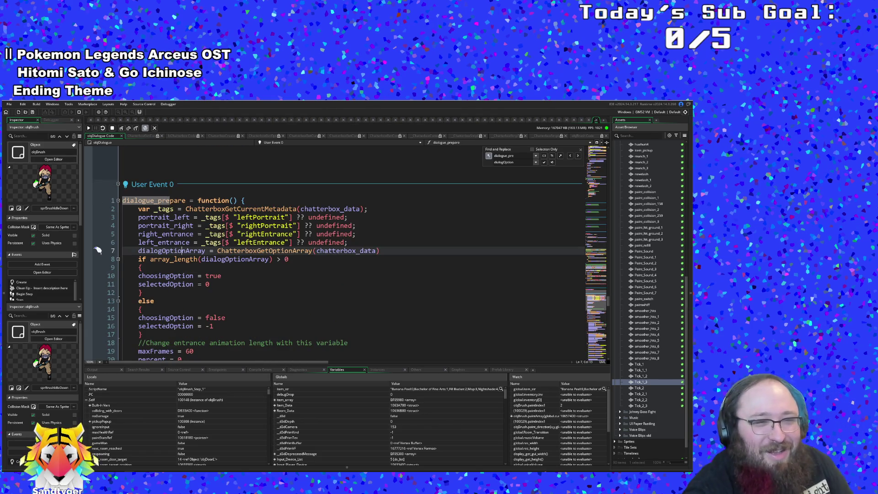
key(Right)
key(Right)
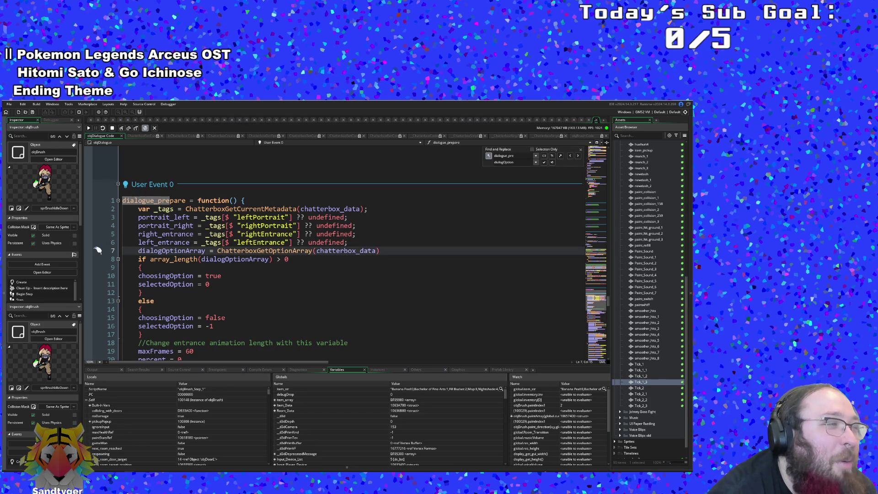
key(F5)
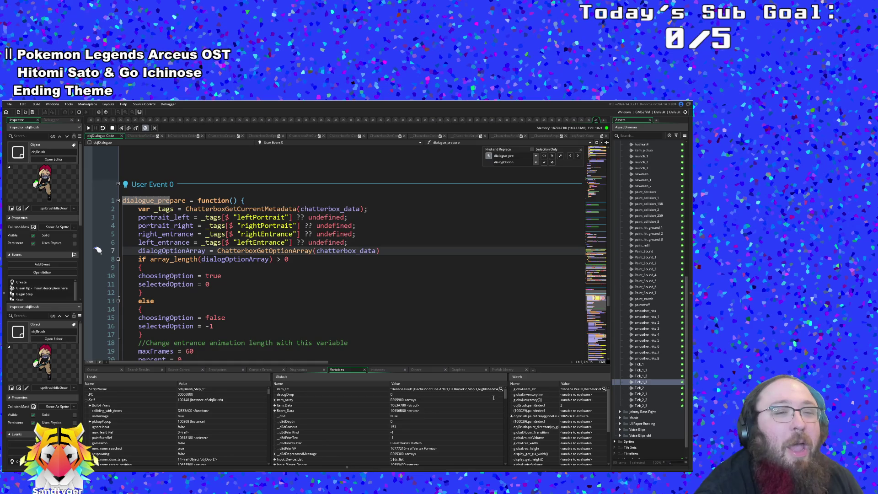
Check dialogOptionArray's debugger value on the array length check at line 8
click(225, 318)
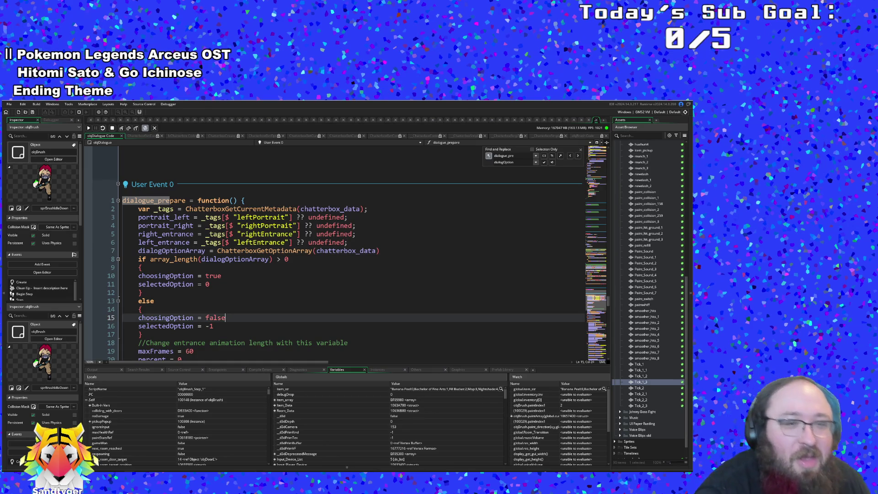
key(Left)
scroll(334, 256, down, 2)
scroll(333, 257, up, 2)
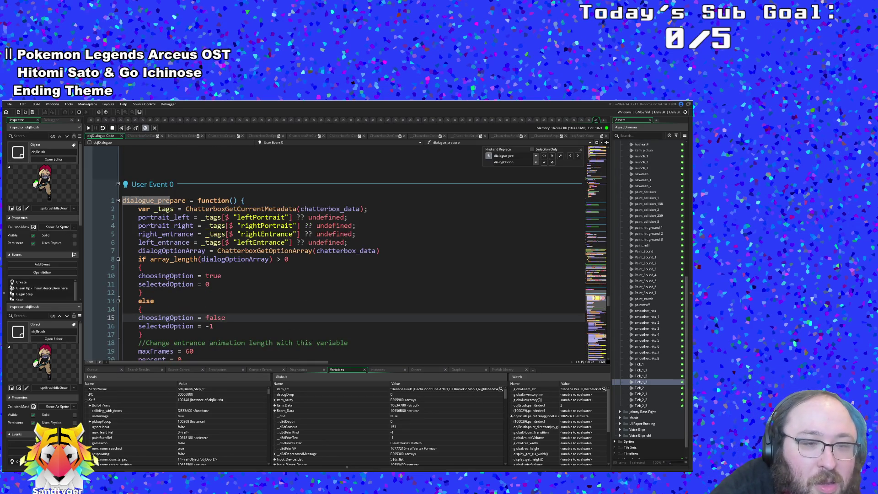
key(Up)
key(Up)
key(Up)
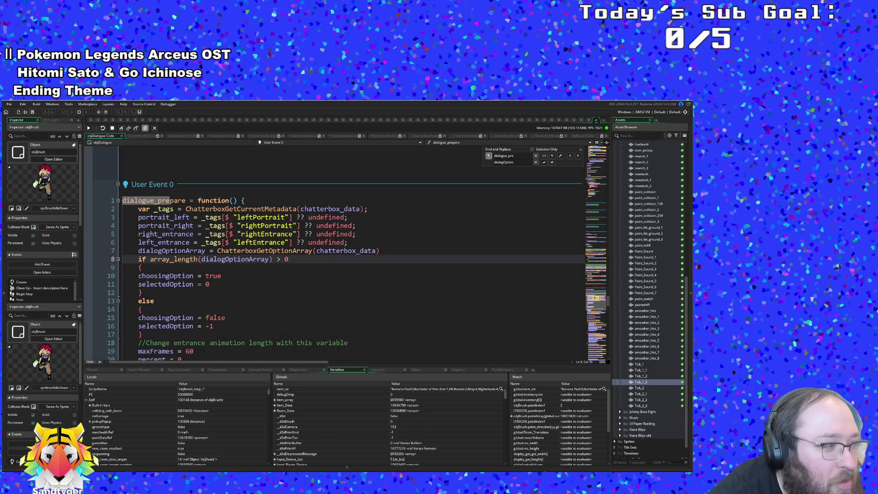
mouse_move(194, 257)
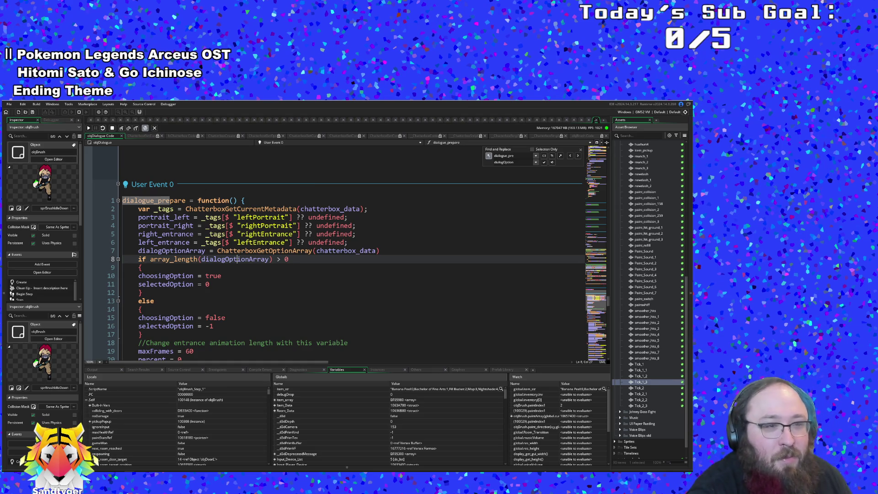
mouse_move(238, 259)
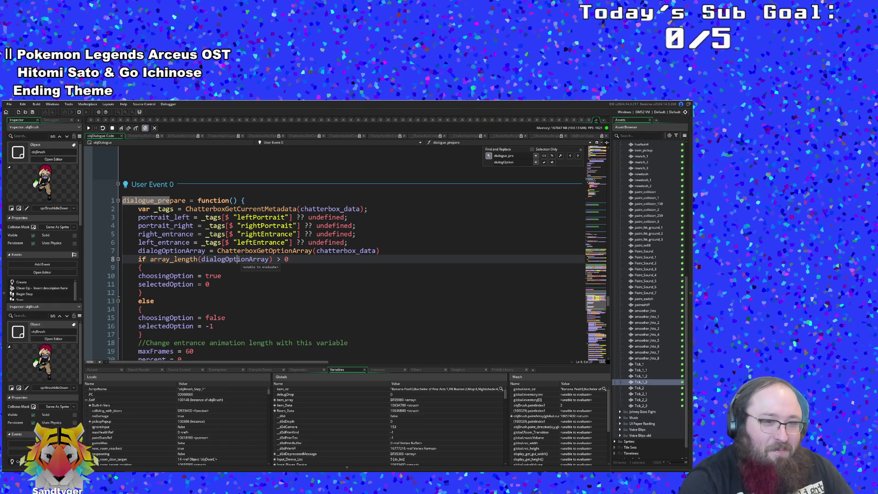
click(243, 259)
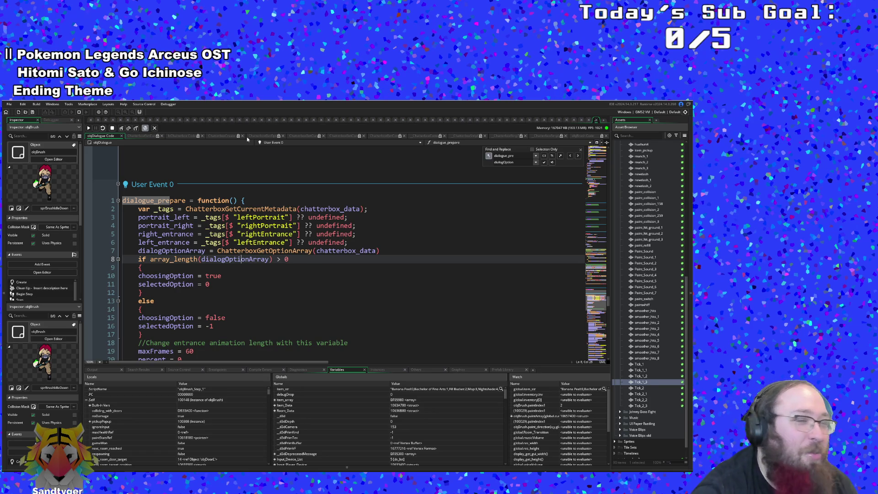
Review dialogue_prepare's lines 10–12 in the code editor
click(222, 276)
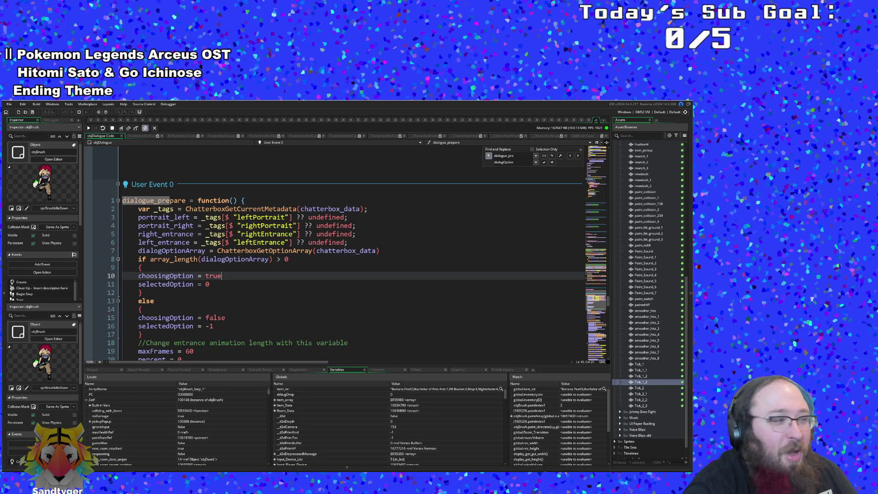
key(Up)
key(Up)
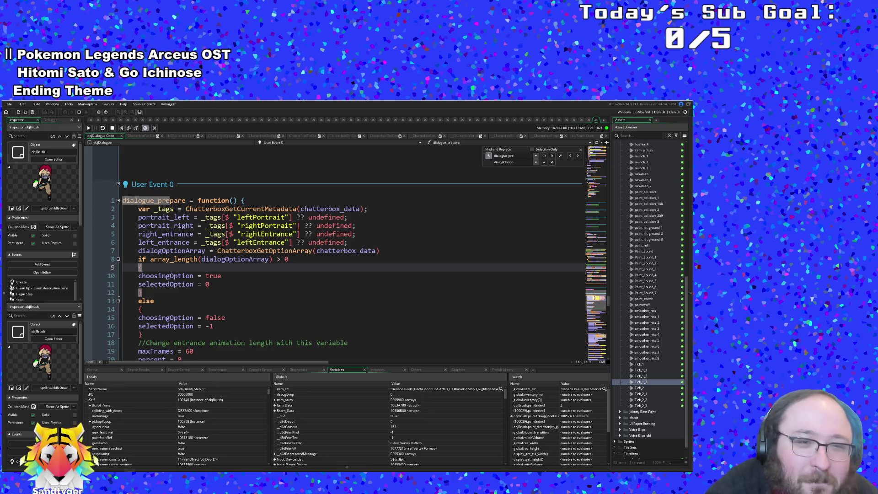
click(219, 276)
scroll(219, 277, up, 2)
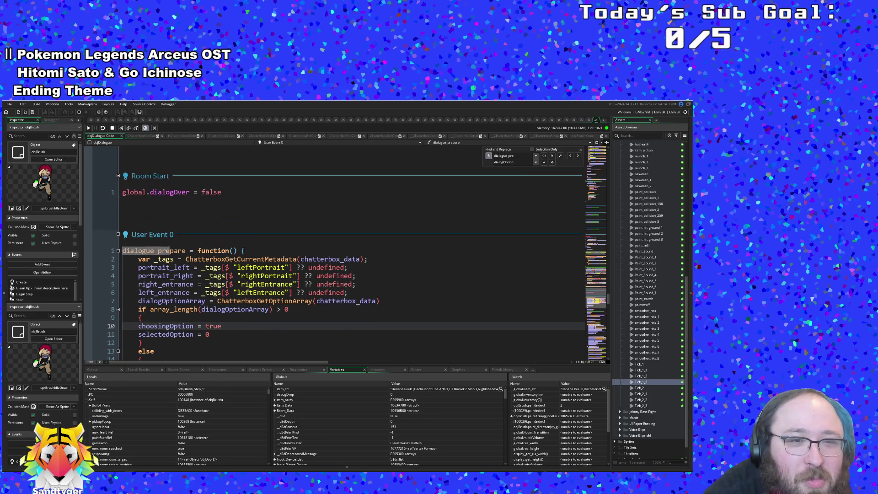
scroll(222, 284, down, 6)
scroll(344, 254, down, 2)
scroll(343, 254, up, 5)
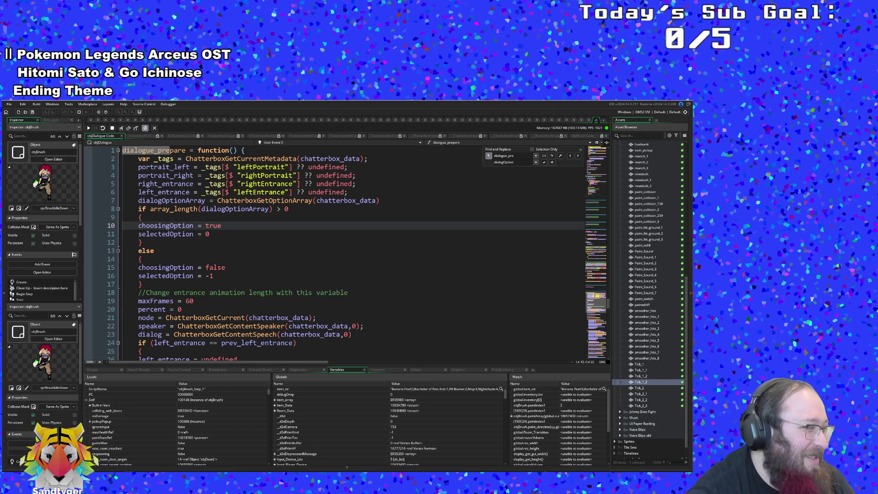
scroll(334, 251, up, 2)
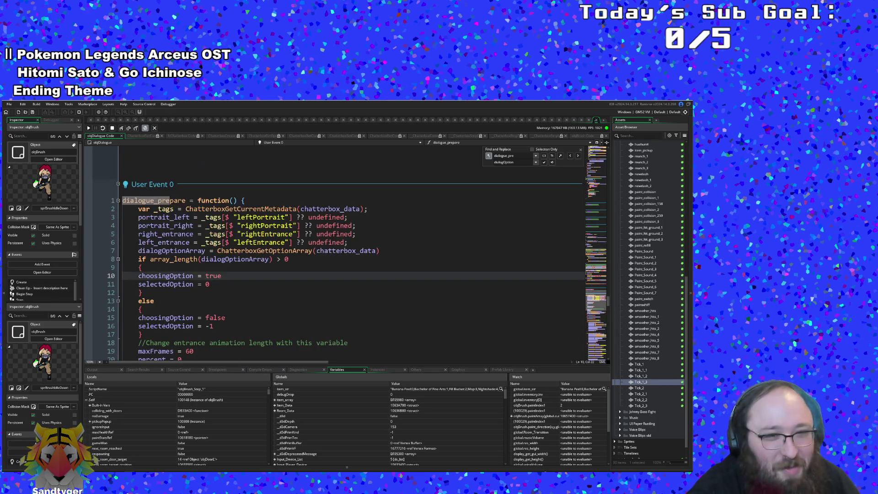
click(142, 293)
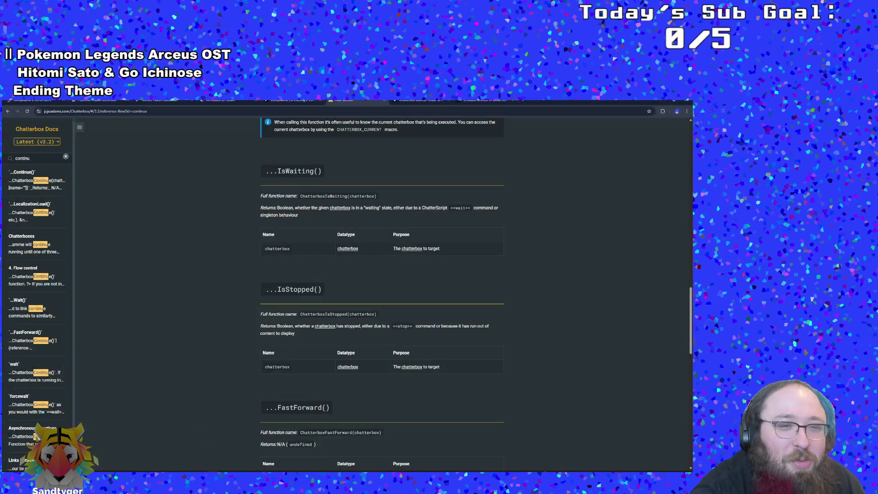
Switch to Chrome and load youtube.com in the Medium clickable-choices article's tab
key(alt+Tab)
click(457, 103)
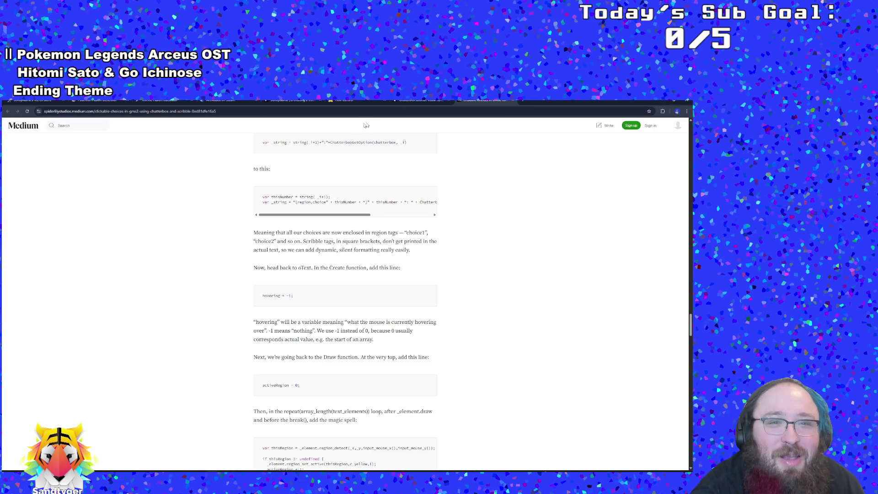
click(234, 112)
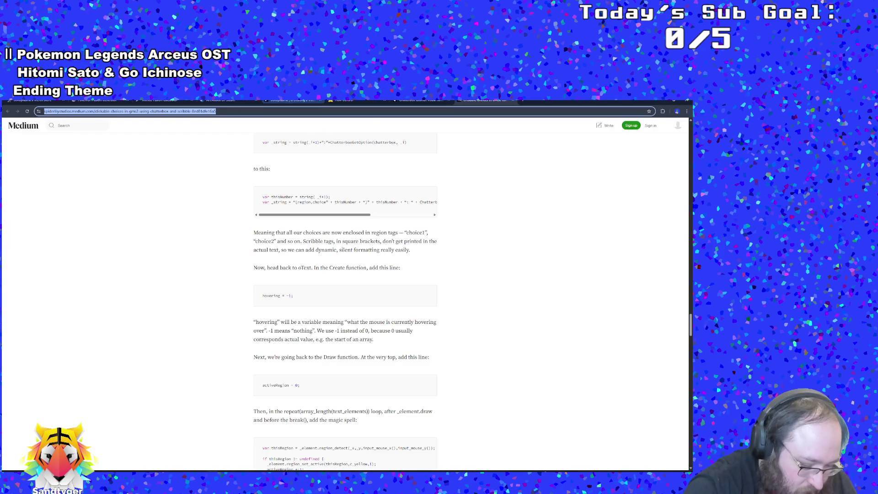
text(youtube.com)
key(Return)
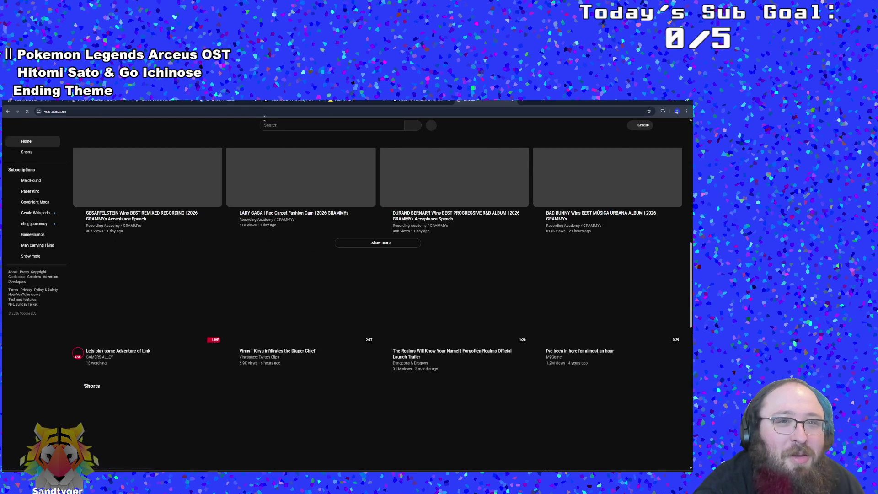
Search YouTube for 'skinner serves poop and chalmers thinks its a joke' and play the first result
text(sk)
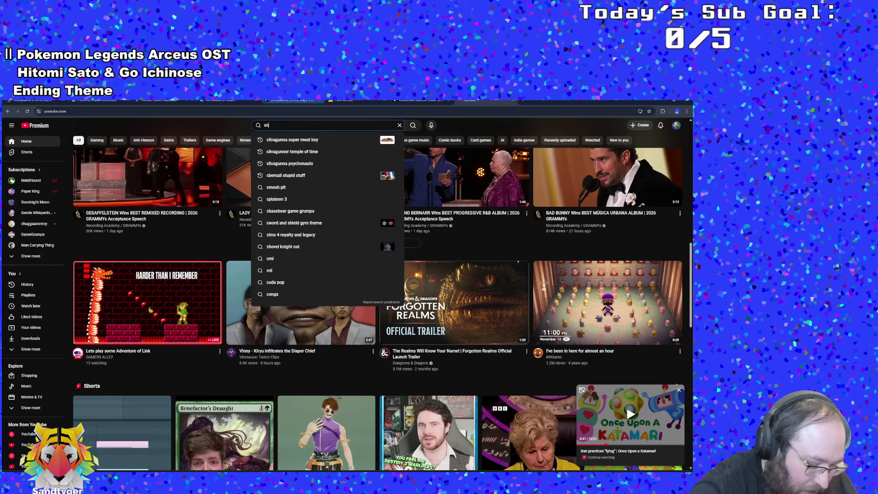
text(inner serve)
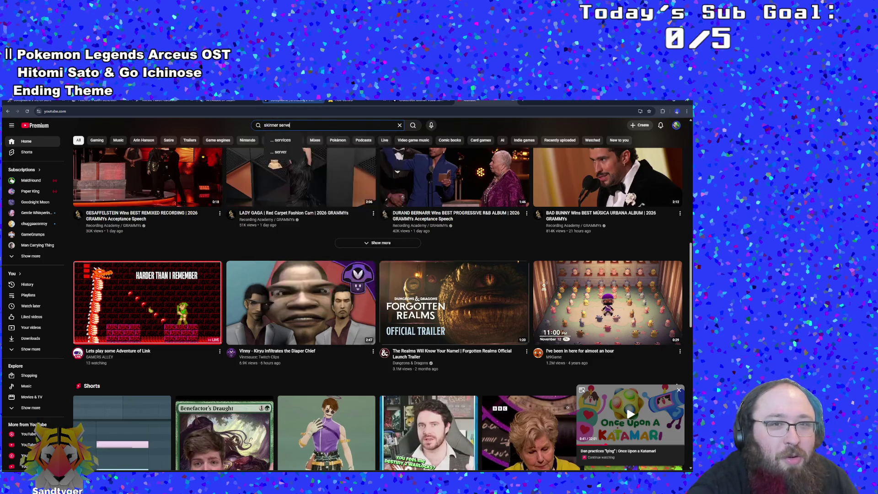
text(s poop and)
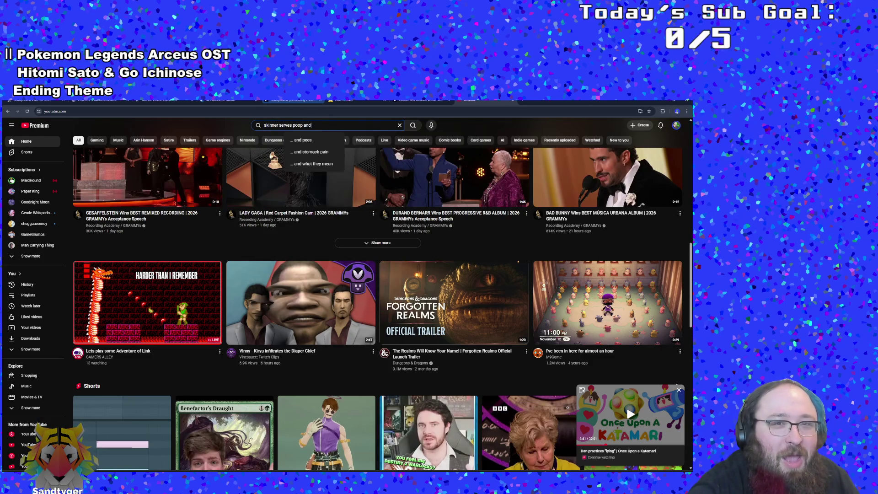
text( chalmers )
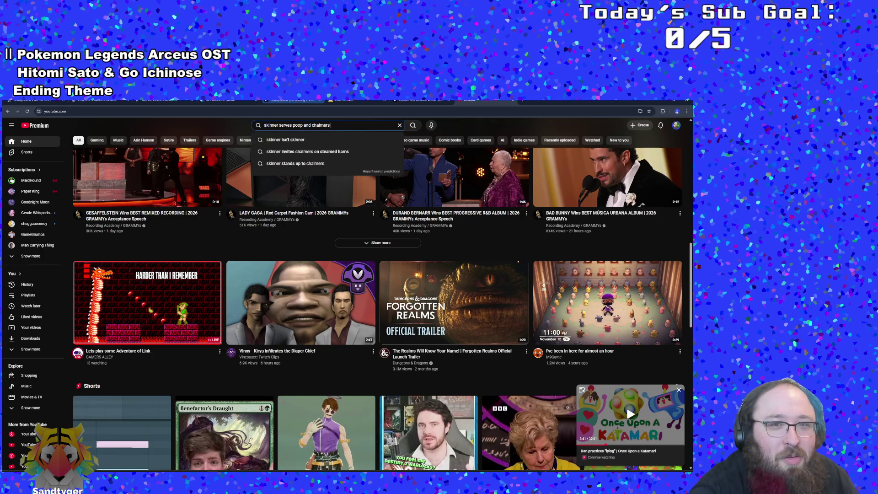
text(thin)
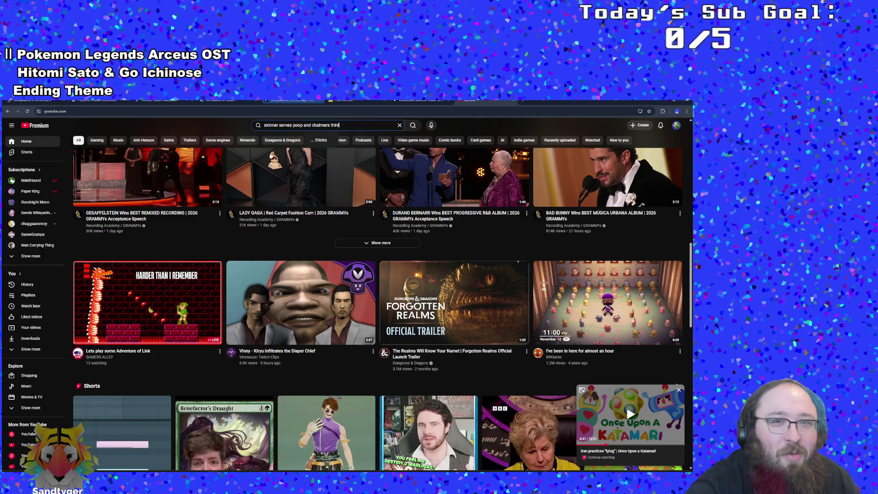
text(ks its)
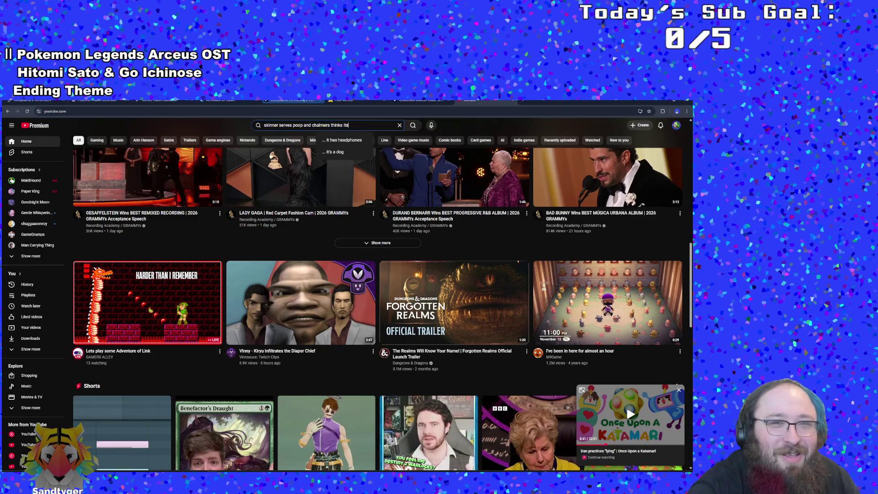
text( a joke)
key(Return)
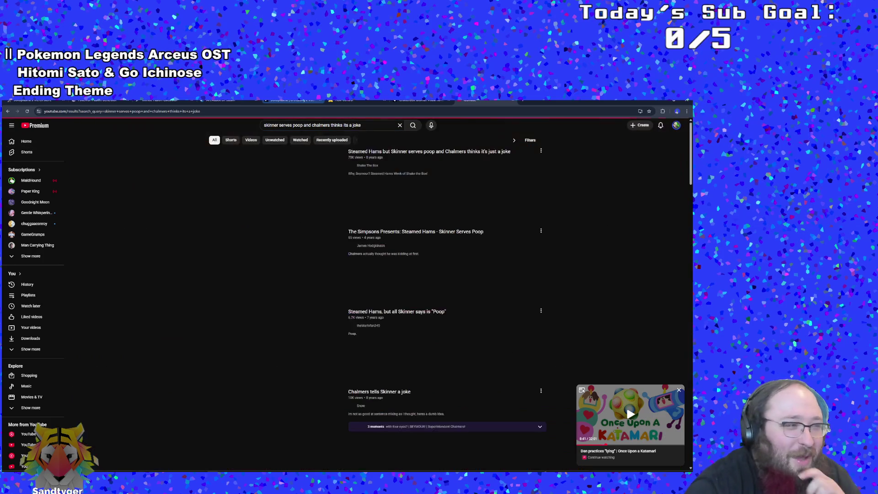
mouse_move(274, 167)
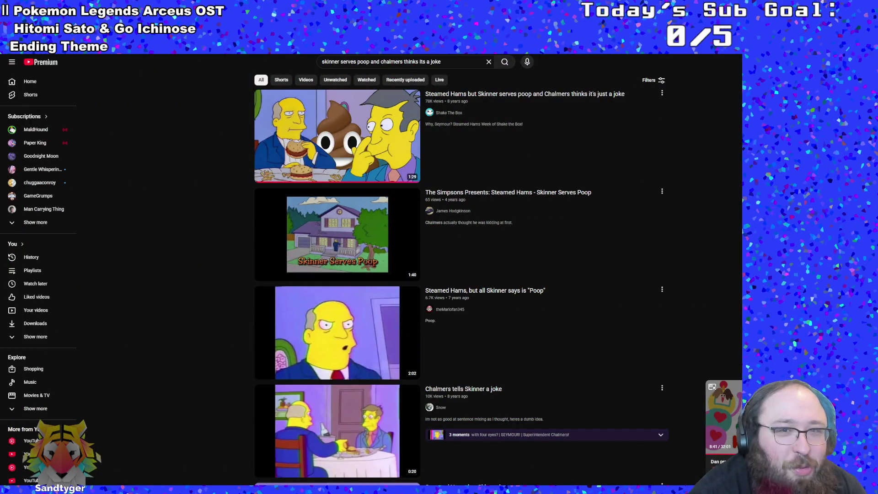
click(318, 149)
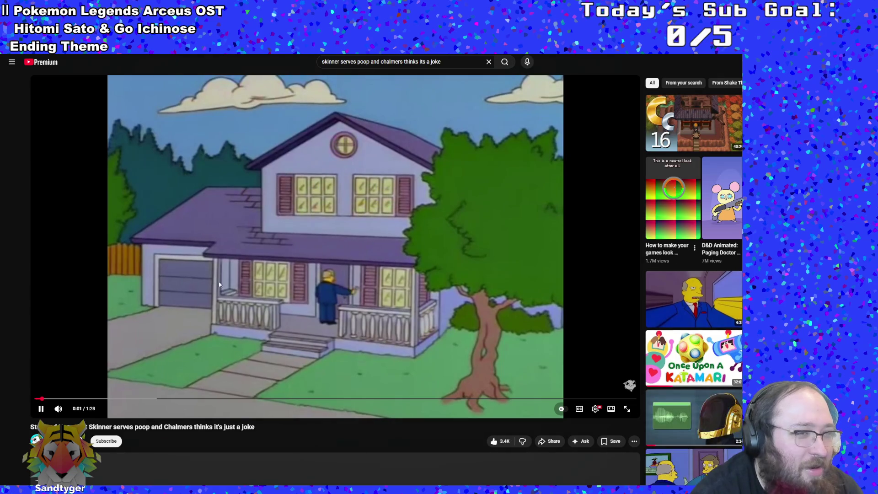
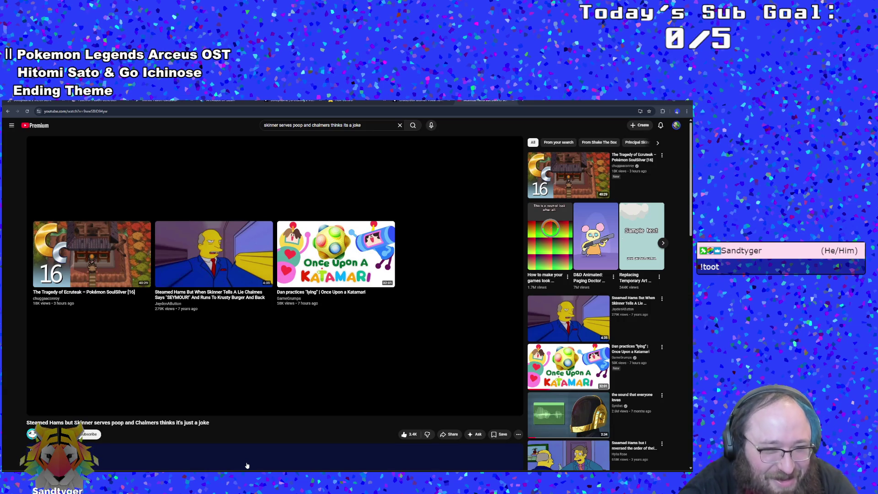
Switch from the YouTube stream to the GameMaker code editor with Alt+Tab
mouse_move(165, 471)
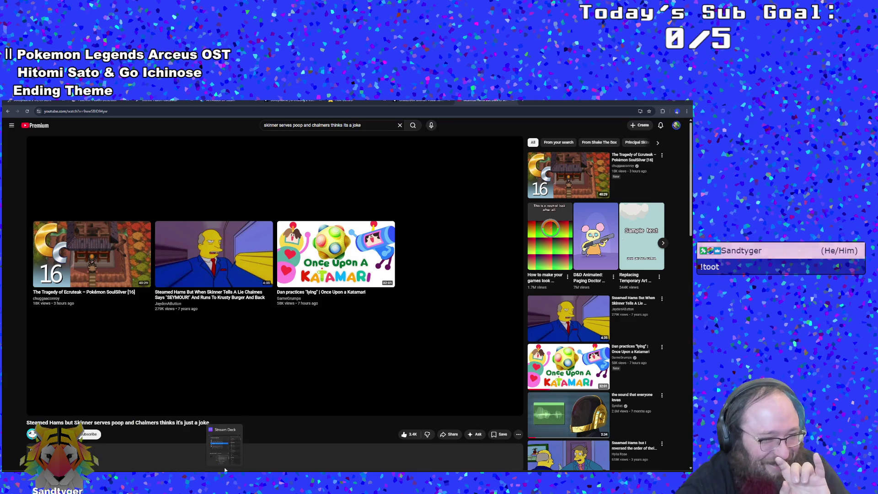
key(alt+Tab)
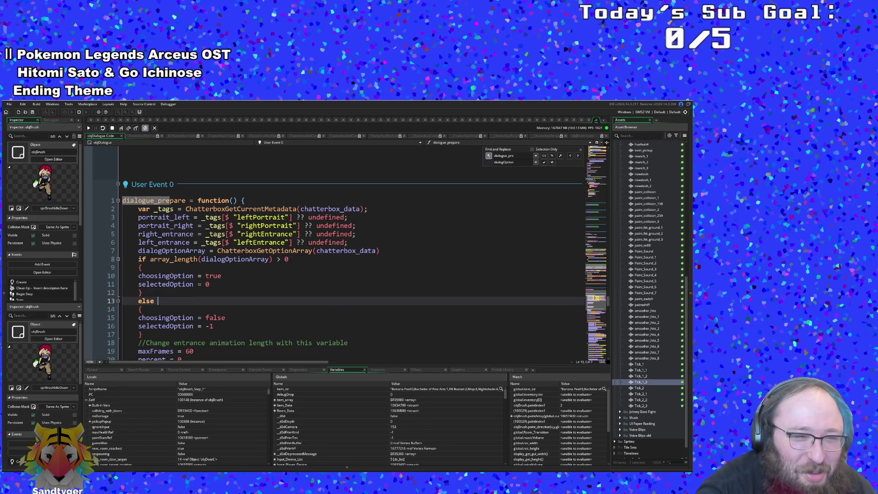
key(ctrl+z)
key(ctrl+y)
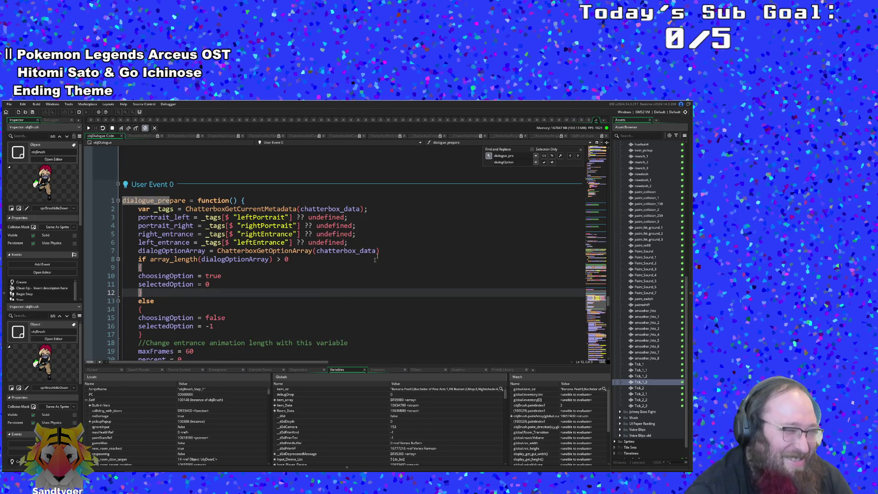
key(ctrl+z)
key(ctrl+y)
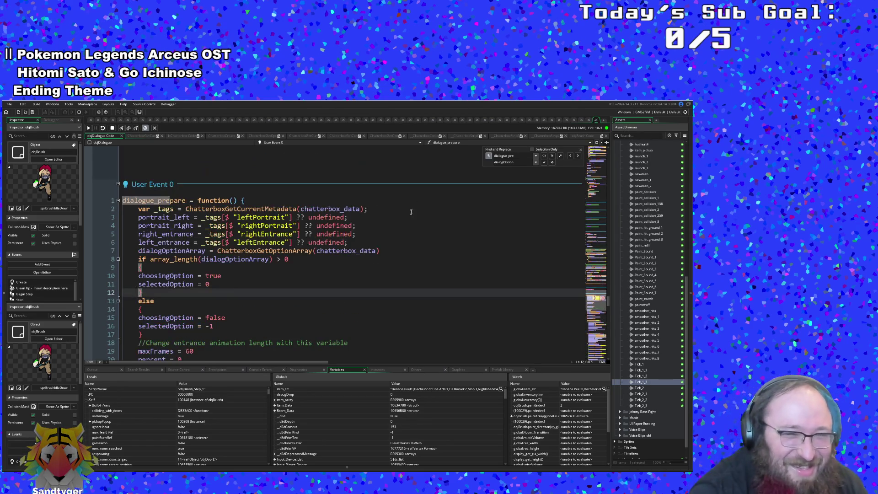
click(400, 235)
scroll(401, 239, down, 2)
key(ctrl+z)
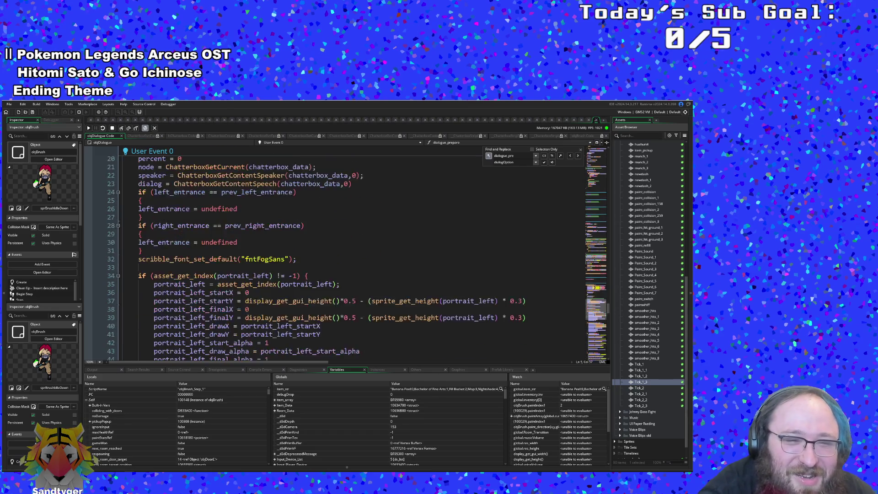
key(ctrl+y)
scroll(348, 257, up, 3)
click(346, 268)
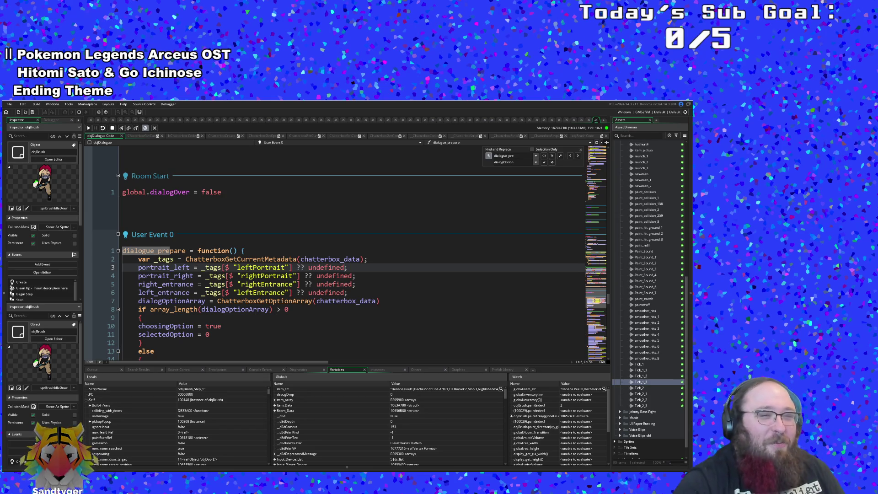
click(210, 335)
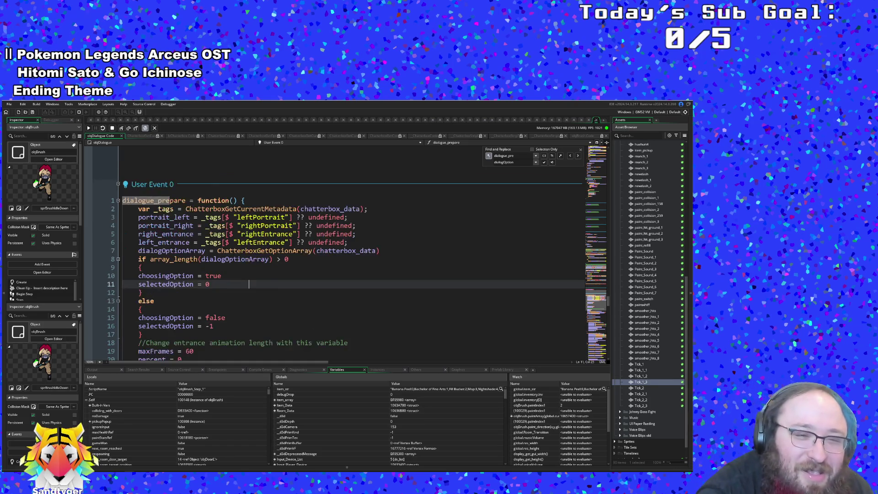
mouse_move(343, 276)
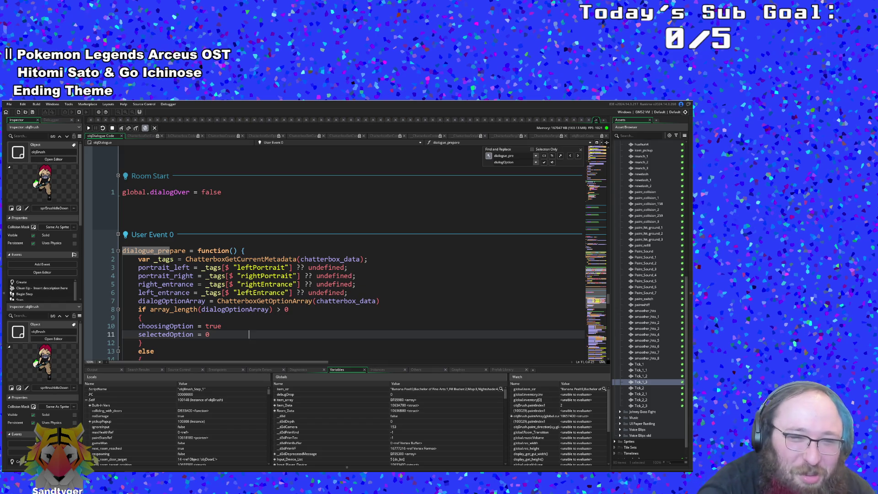
click(253, 293)
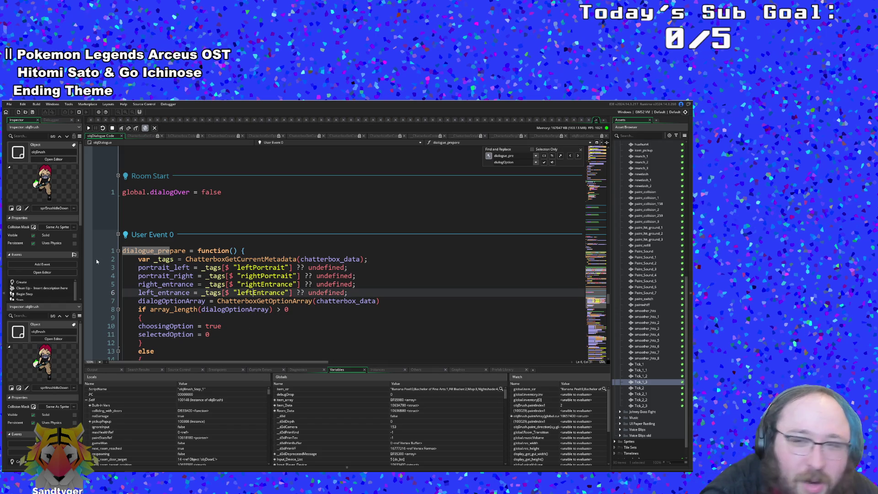
scroll(200, 412, down, 2)
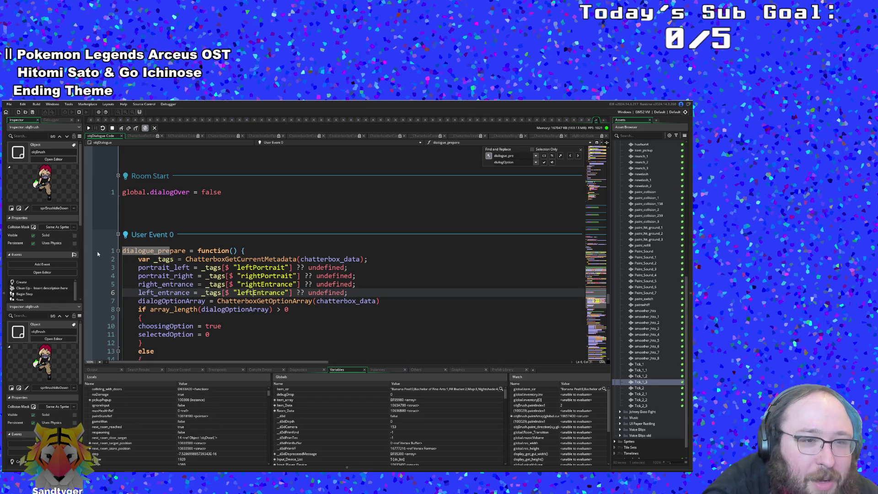
scroll(106, 254, up, 15)
Set a breakpoint on line 2 of the dialogue's Draw GUI End event
scroll(131, 235, up, 10)
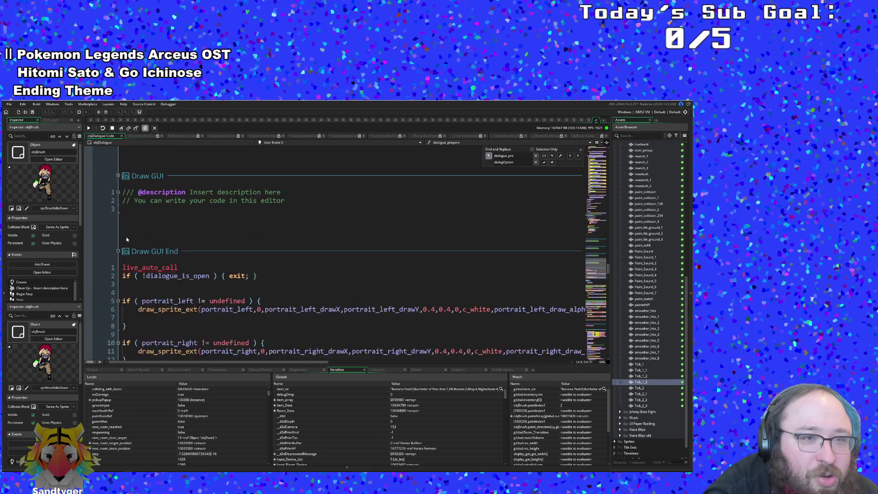
scroll(131, 236, down, 2)
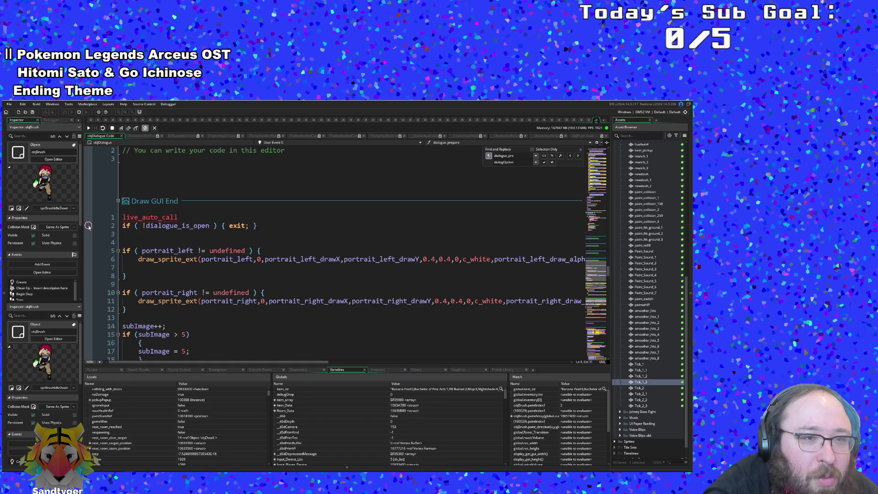
click(99, 233)
click(88, 225)
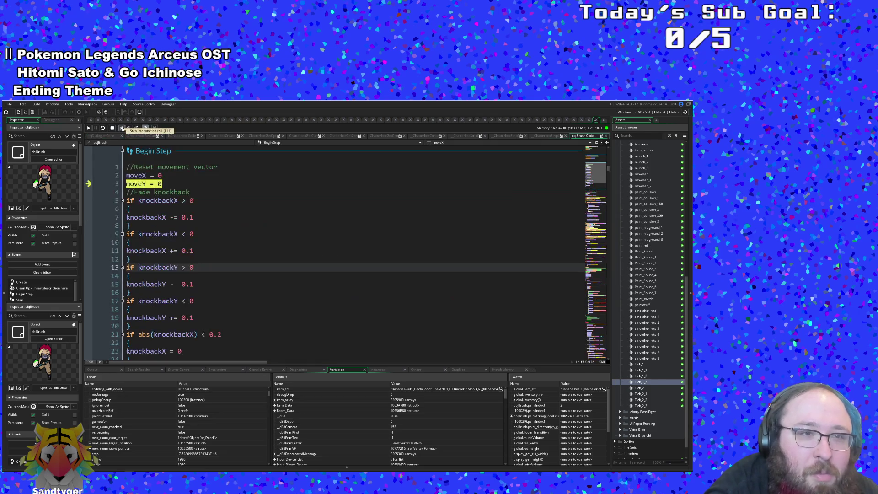
Resume the game to the breakpoint and inspect dialogOptionArray in Locals
click(111, 136)
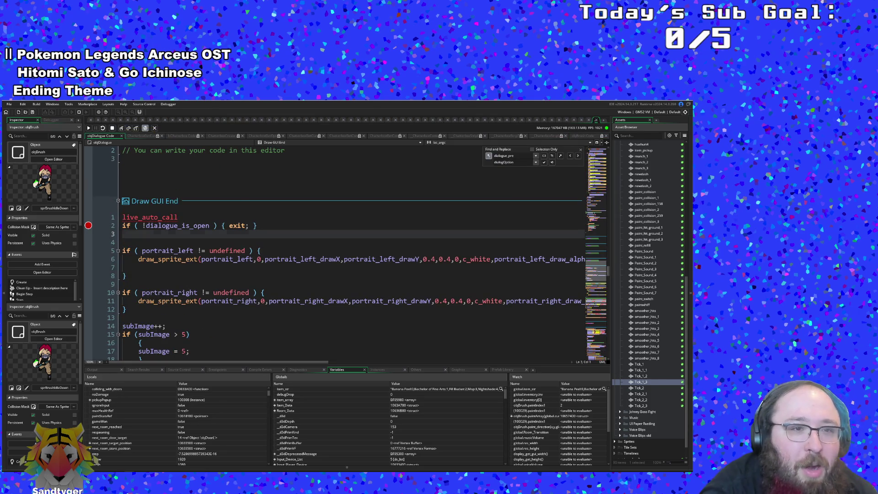
scroll(334, 251, down, 6)
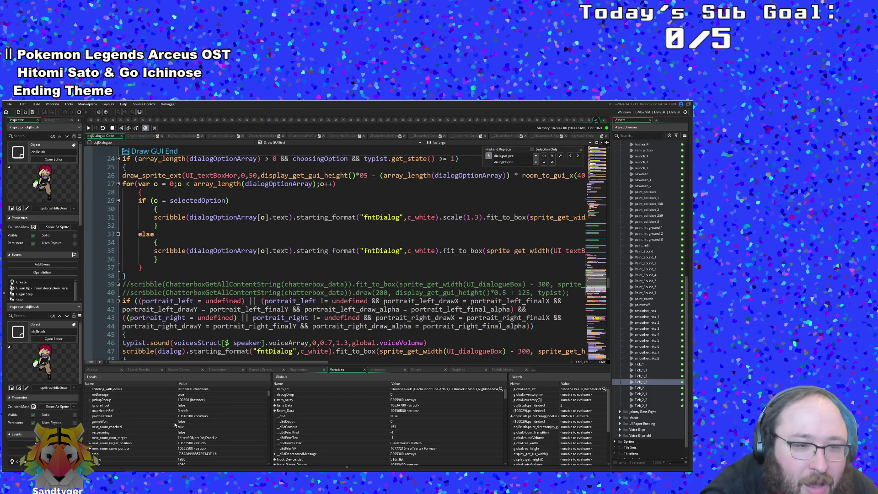
scroll(181, 417, up, 2)
scroll(334, 252, up, 4)
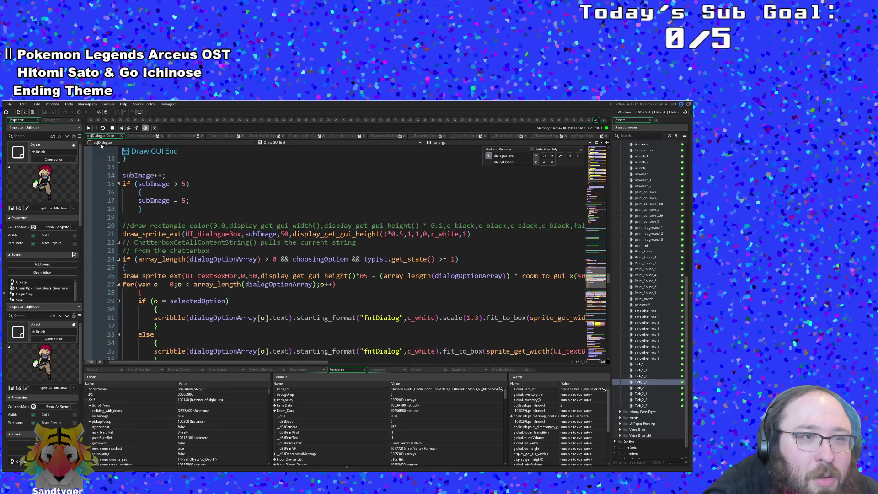
click(89, 128)
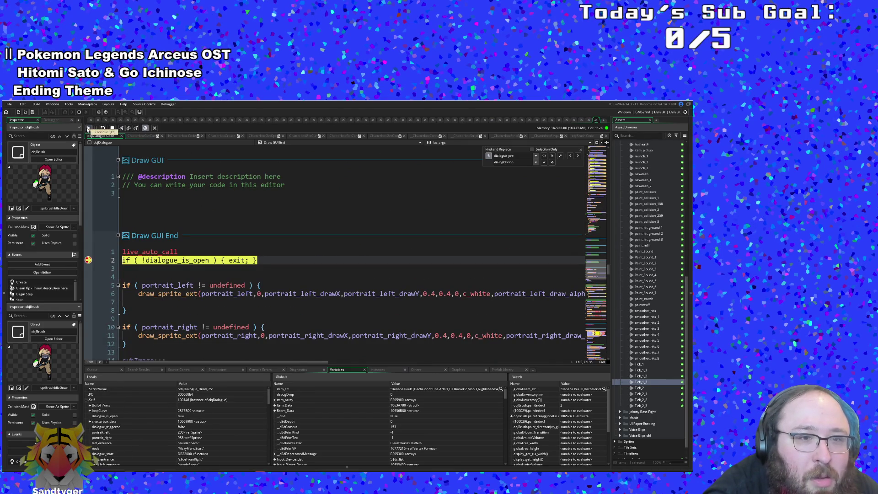
scroll(320, 251, down, 4)
scroll(172, 413, down, 2)
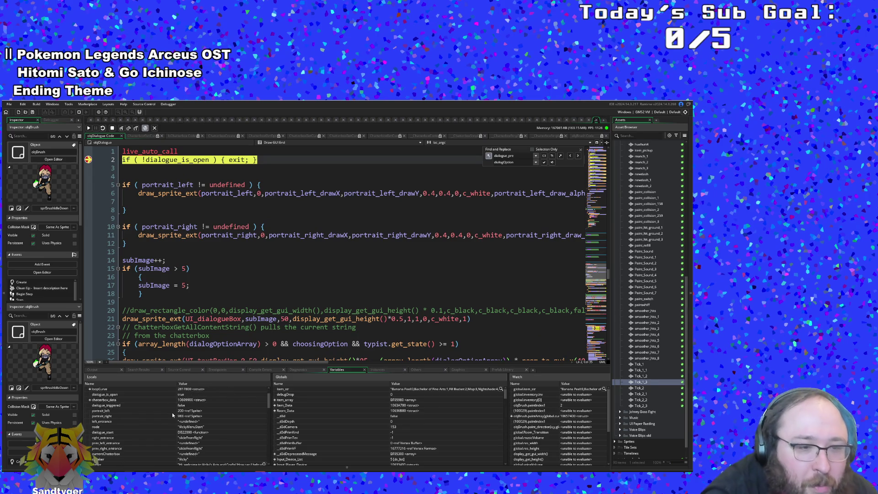
scroll(172, 413, down, 5)
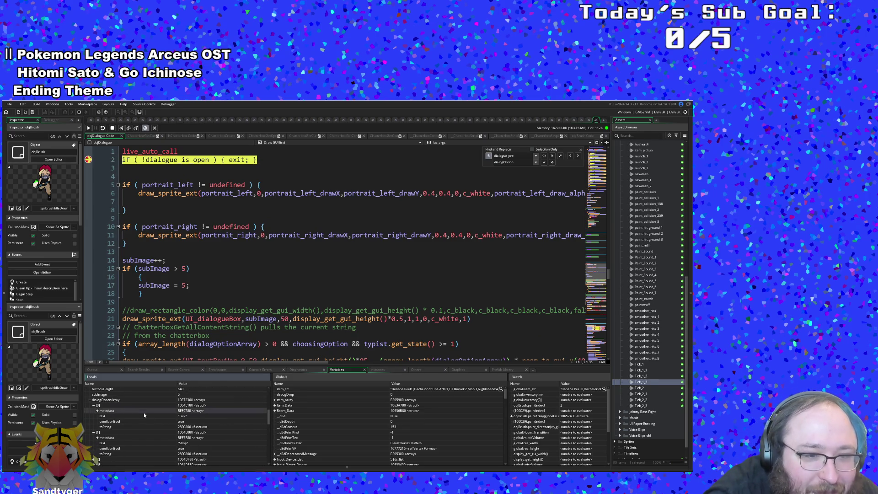
scroll(136, 414, down, 3)
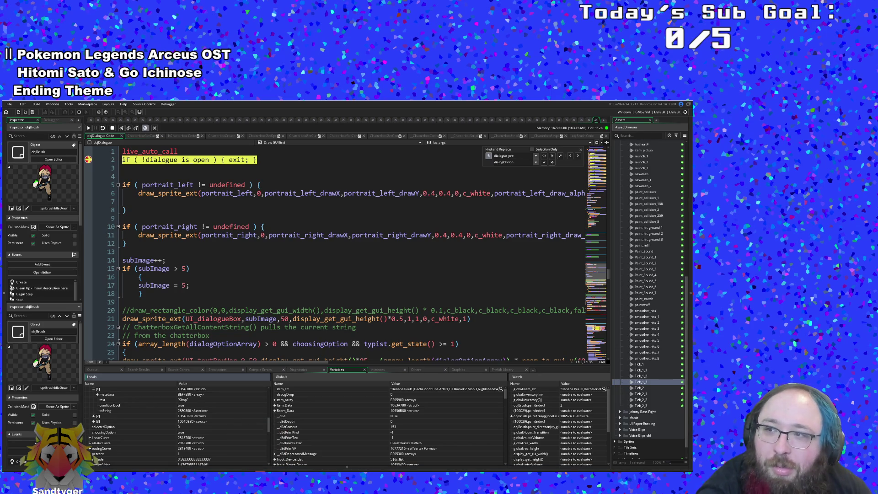
Bring the running game window forward and move it down and to the right
key(F5)
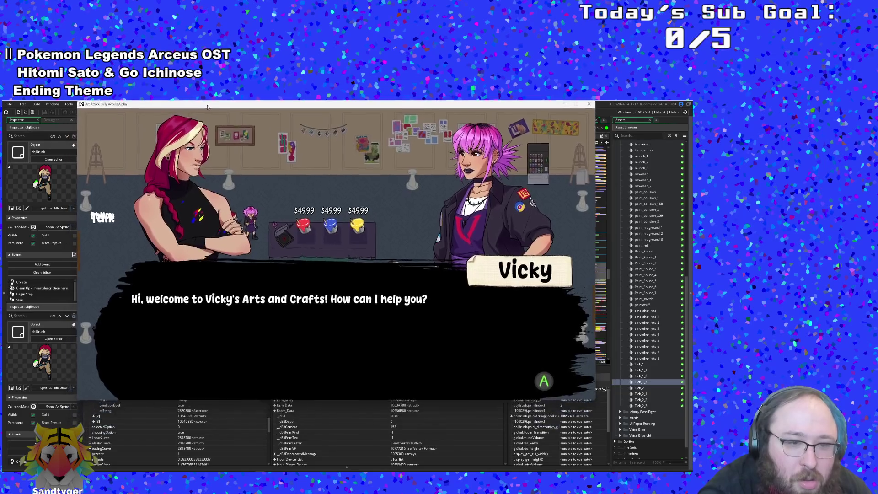
drag(207, 106, 233, 122)
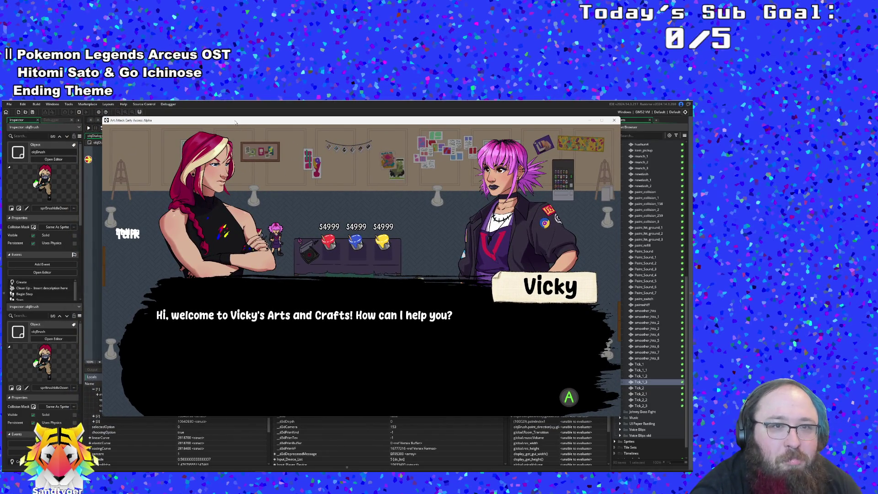
drag(235, 122, 231, 140)
Review VickyMenuStart's Shop and Sell option lines in Yarn, close the node, return to GameMaker
key(alt+Tab)
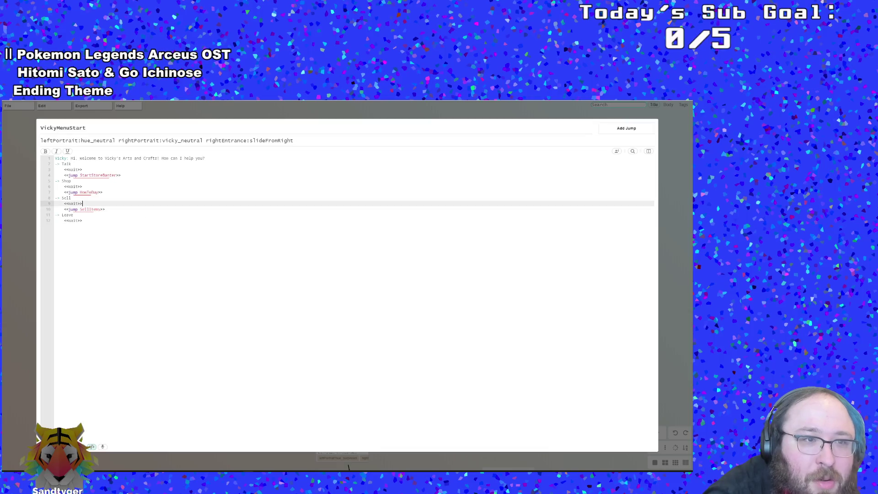
key(Up)
key(Up)
key(Up)
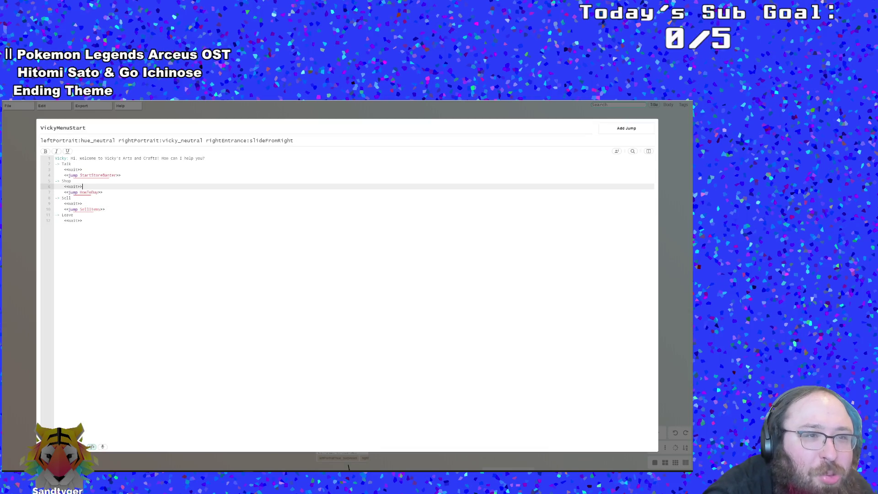
key(Up)
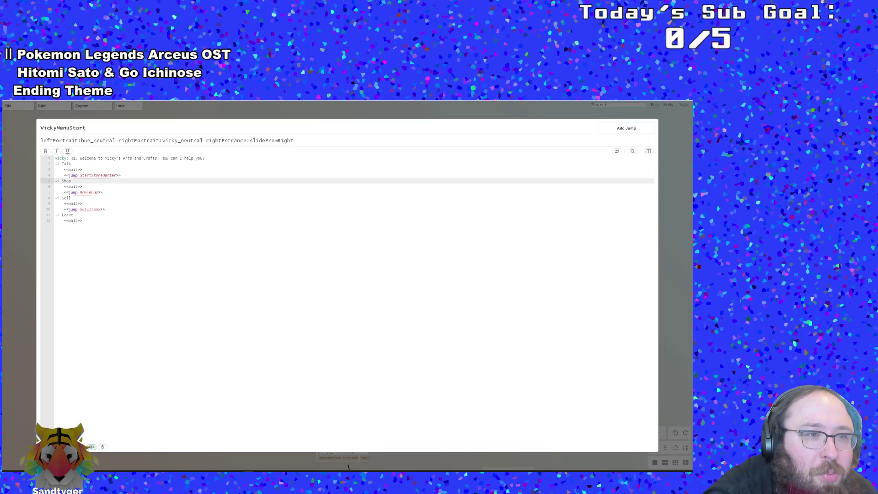
key(Down)
key(Down)
key(Down)
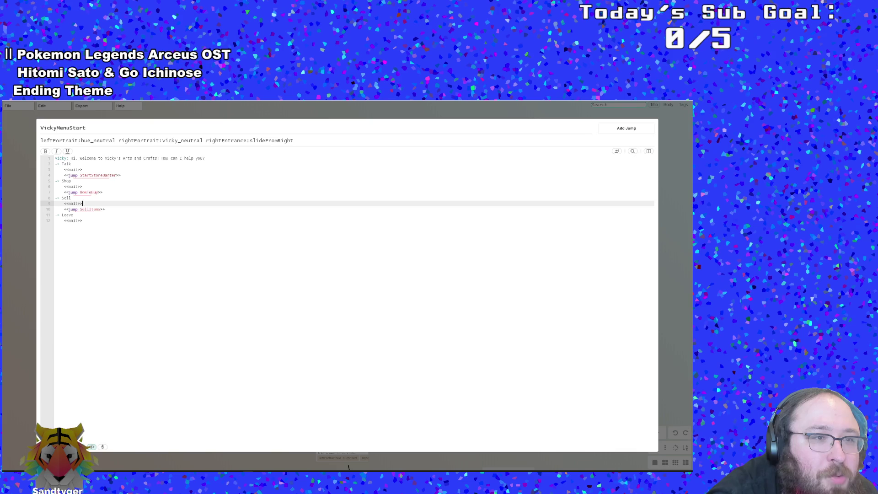
click(36, 219)
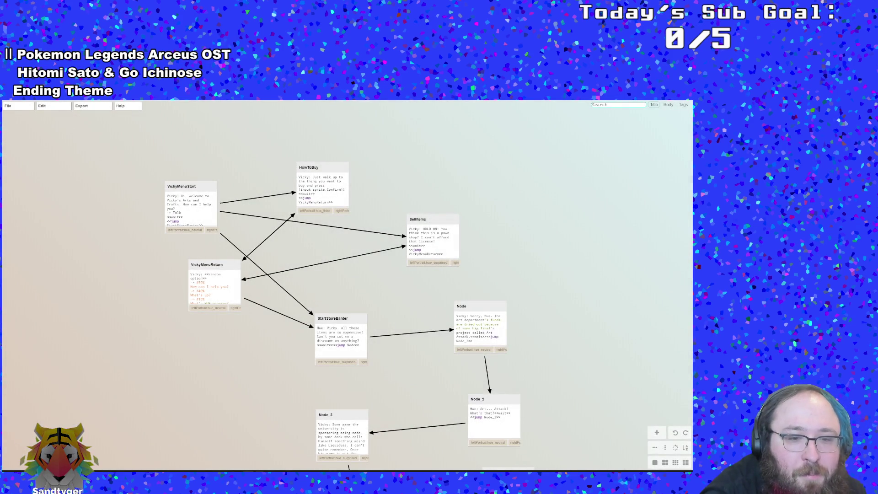
key(alt+Tab)
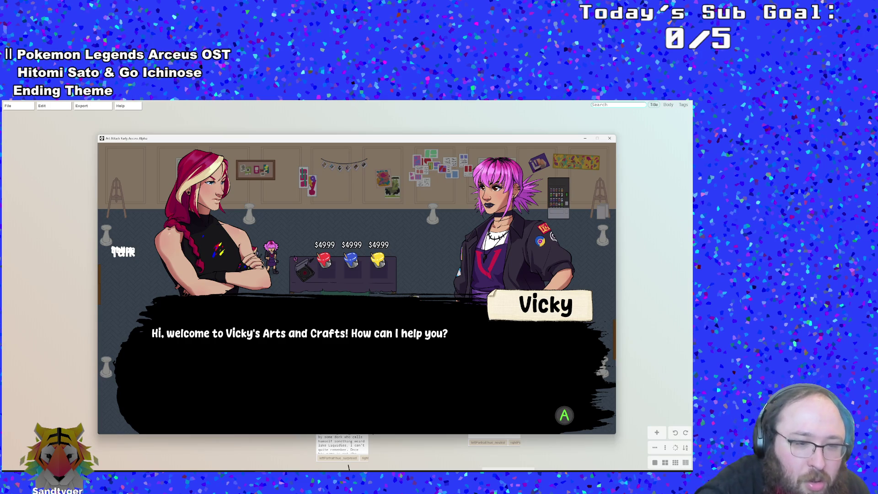
key(alt+Tab)
Go to the Step event's choice-handling code, then switch to the running game to hit the breakpoint
scroll(200, 232, up, 15)
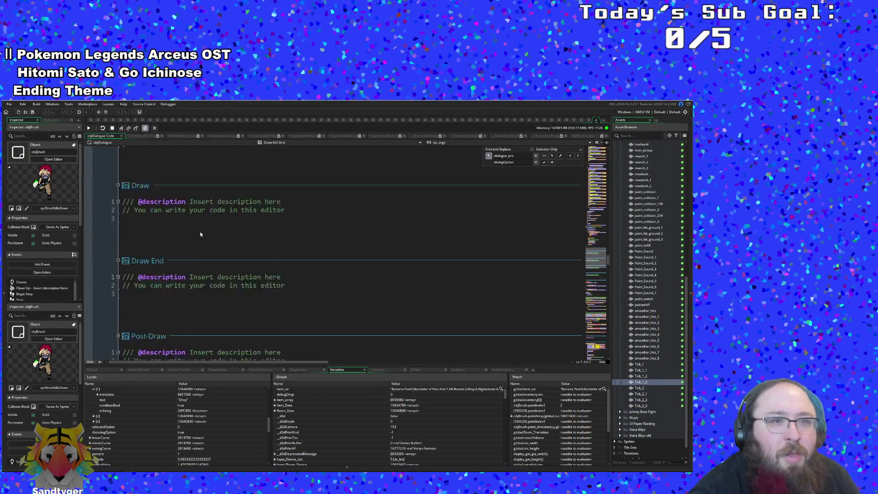
scroll(334, 256, up, 20)
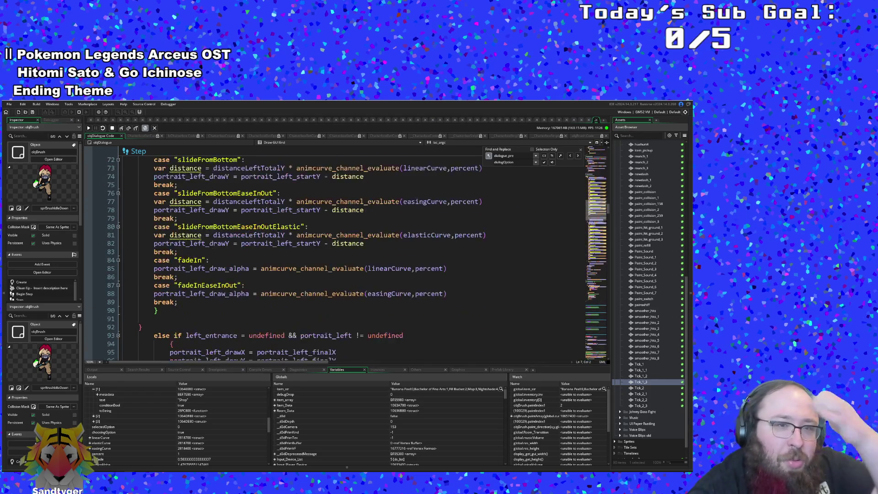
scroll(334, 256, up, 6)
scroll(334, 256, down, 4)
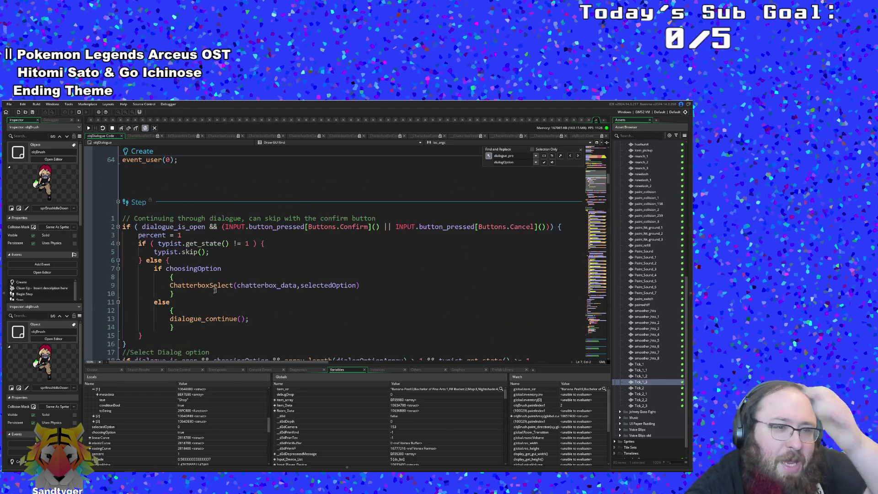
click(174, 294)
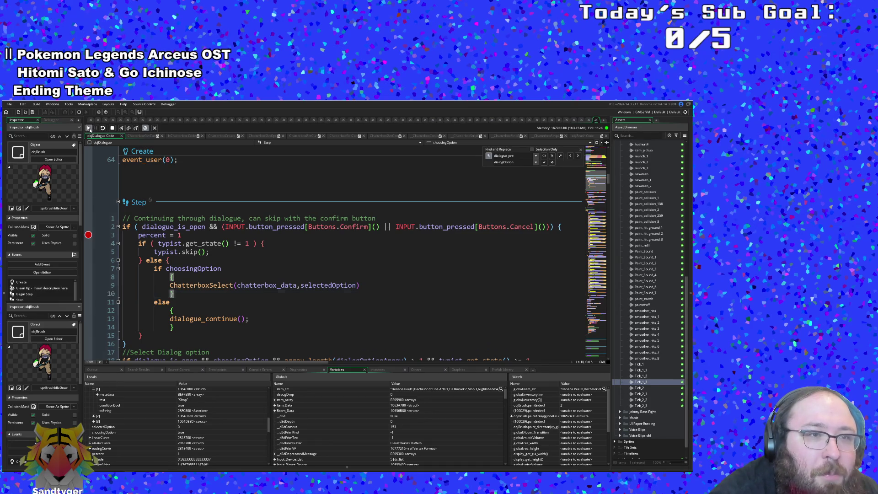
key(alt+Tab)
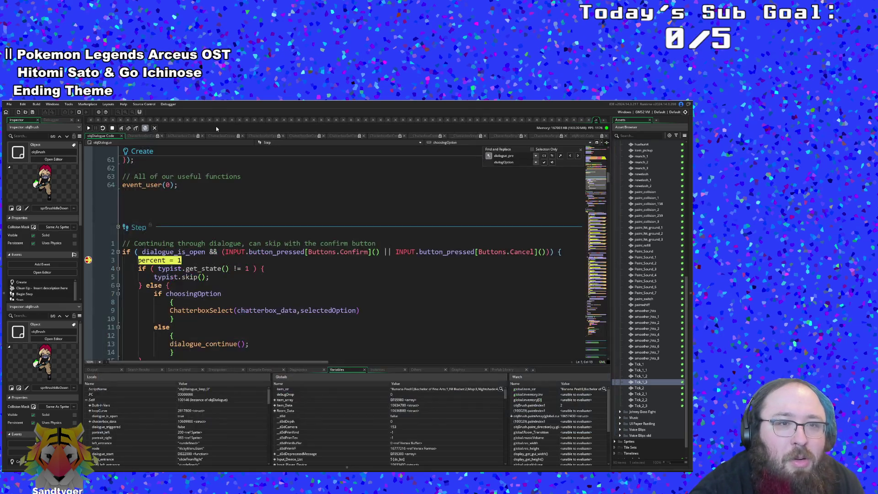
Step through the Step event from line 3 to the dialogue_continue() call on line 13
click(121, 128)
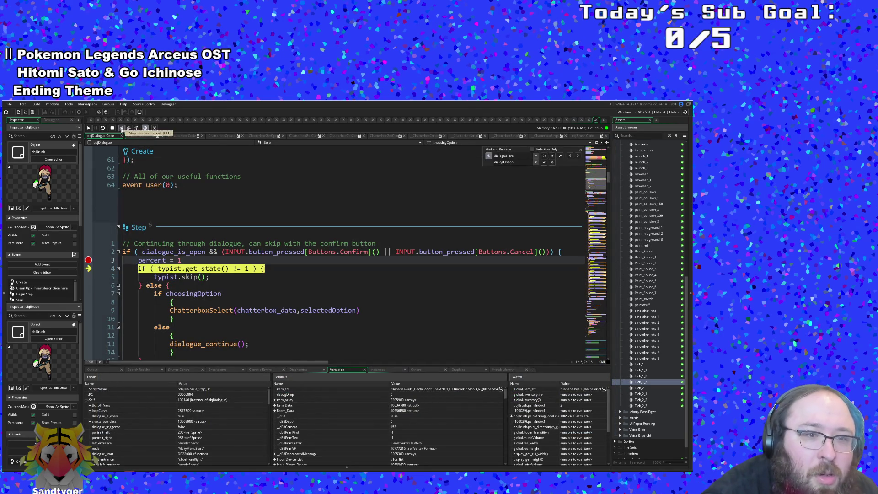
click(122, 130)
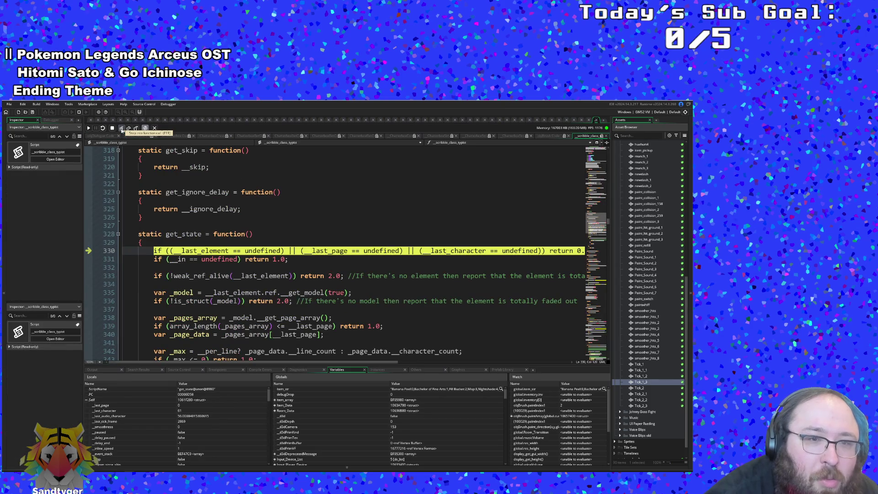
click(136, 130)
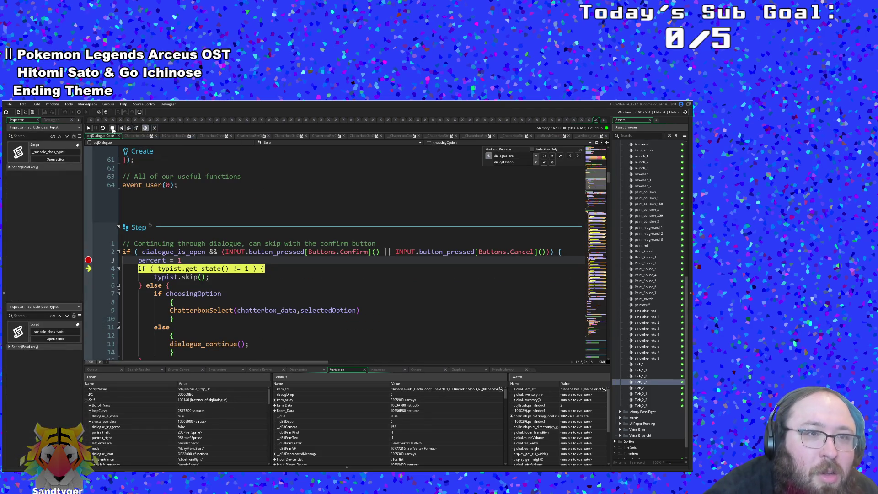
click(121, 129)
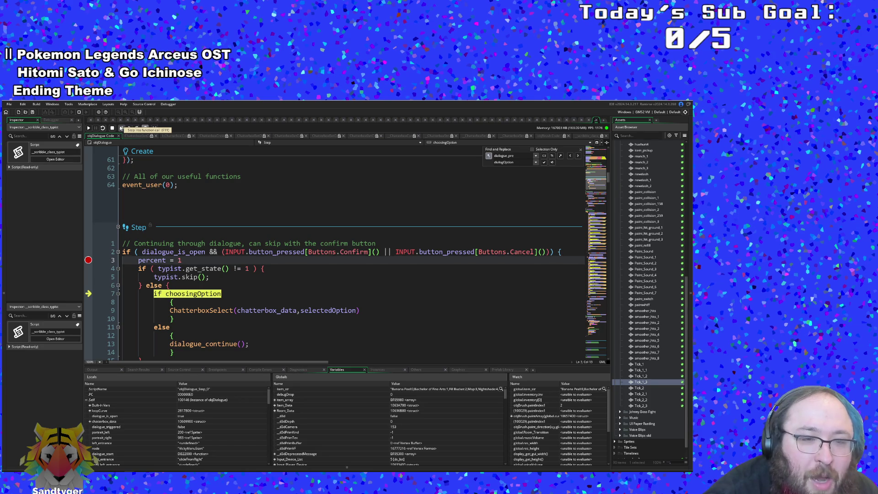
click(121, 129)
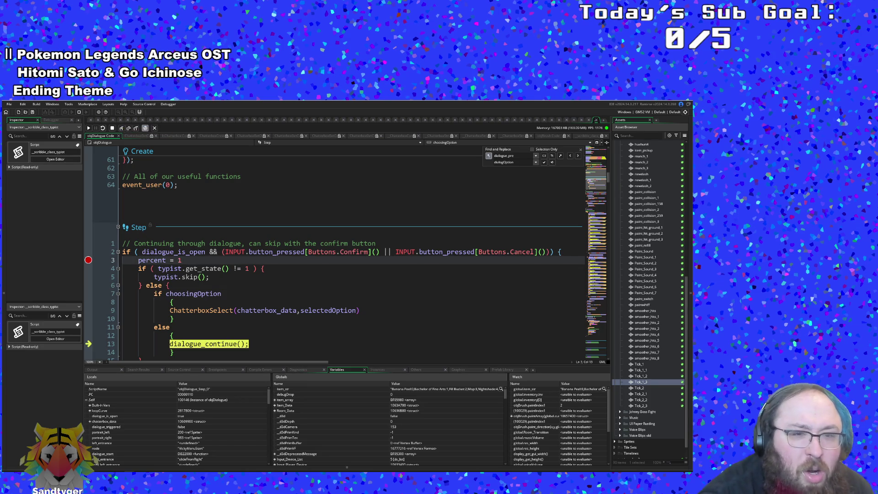
Search the code for 'choo' and review choosingOption's uses in the up-input block
click(194, 293)
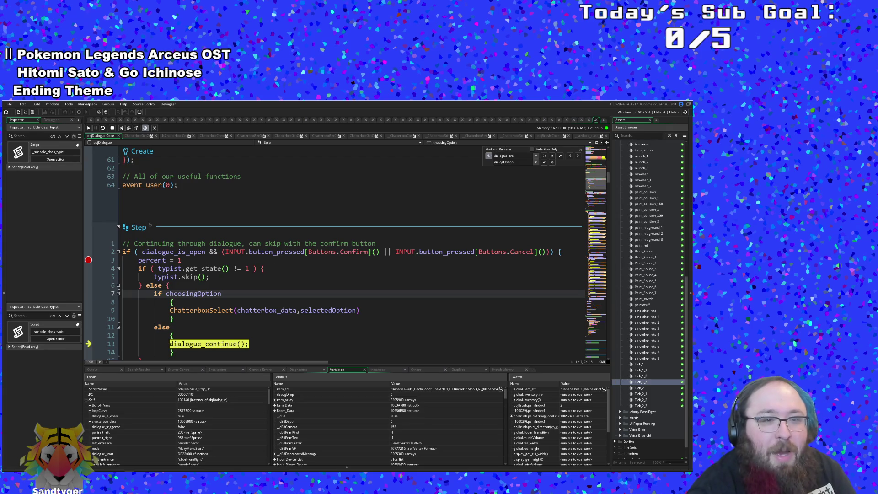
scroll(194, 294, down, 4)
click(517, 156)
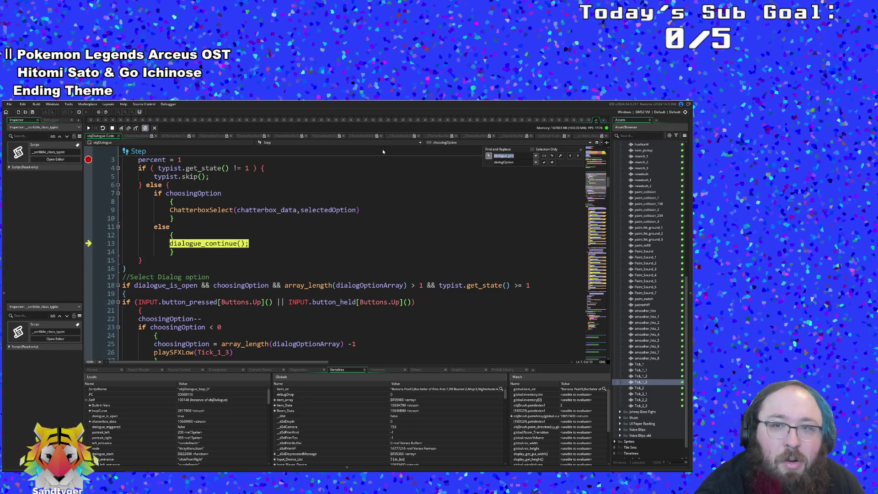
text(choo)
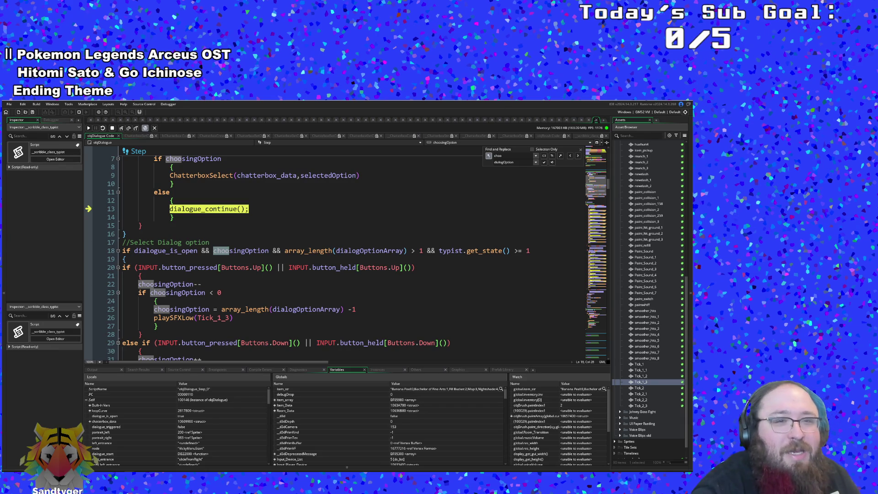
click(239, 284)
scroll(239, 284, down, 2)
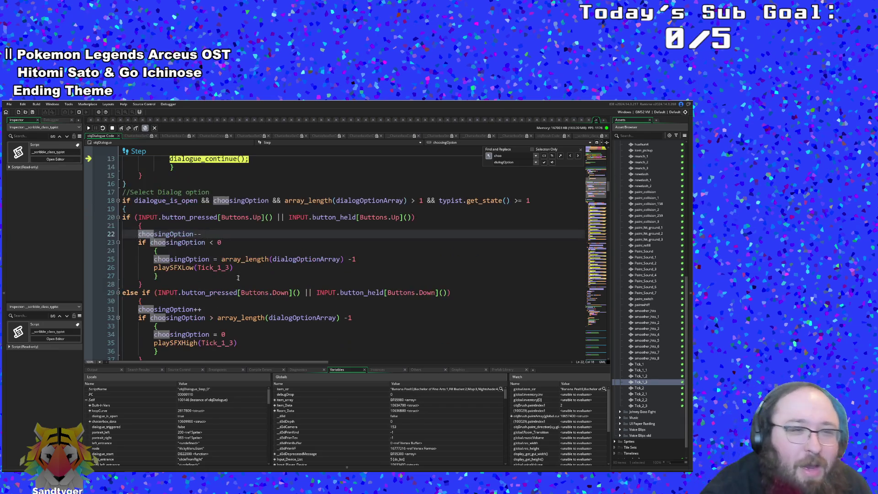
click(156, 251)
click(182, 242)
scroll(207, 278, up, 8)
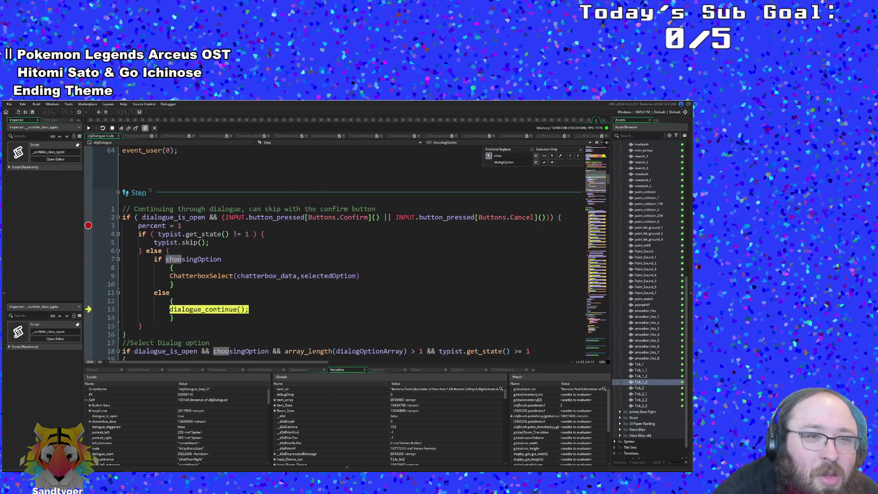
scroll(207, 278, down, 2)
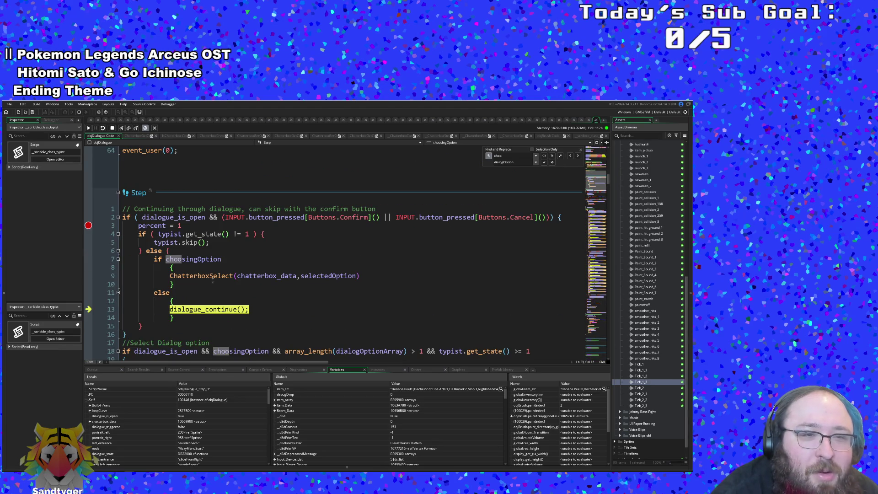
click(222, 259)
Stop the debug session and put the caret on line 22's choosingOption-- statement
scroll(347, 253, down, 4)
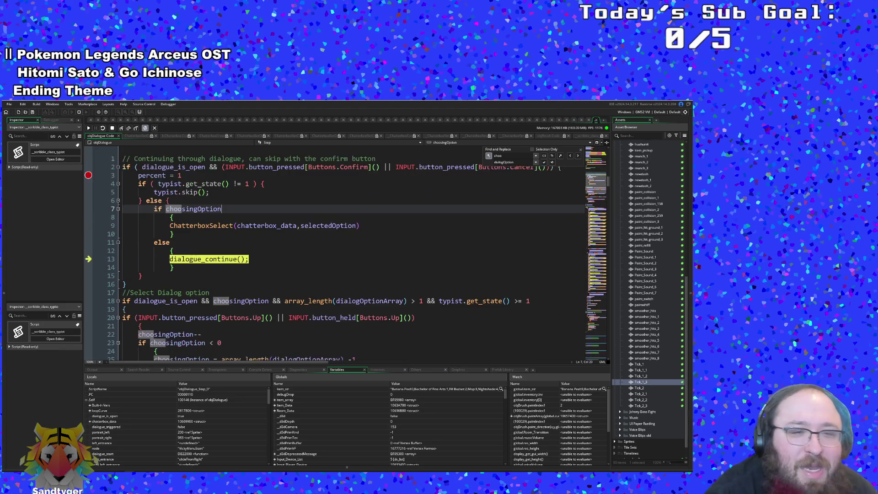
click(201, 284)
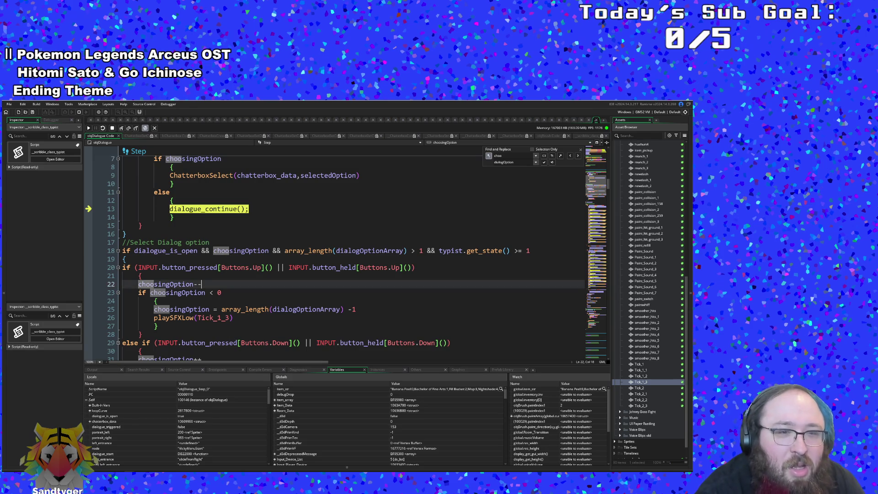
click(112, 128)
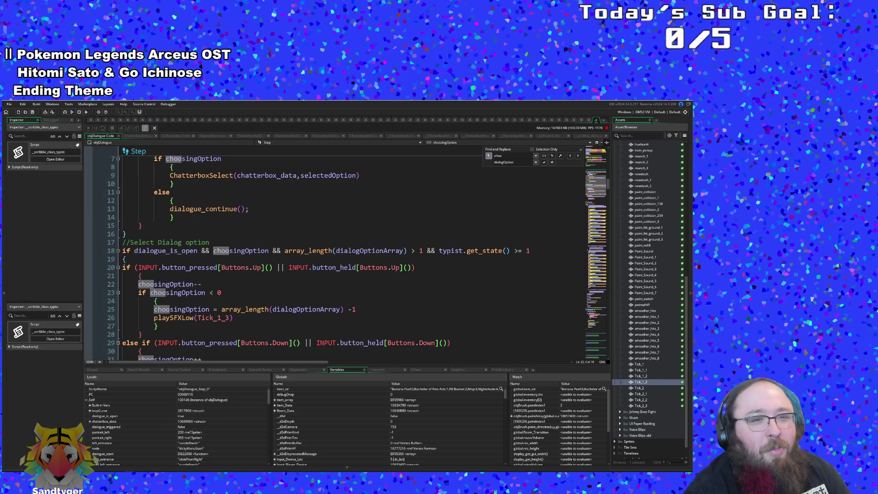
click(218, 292)
click(202, 284)
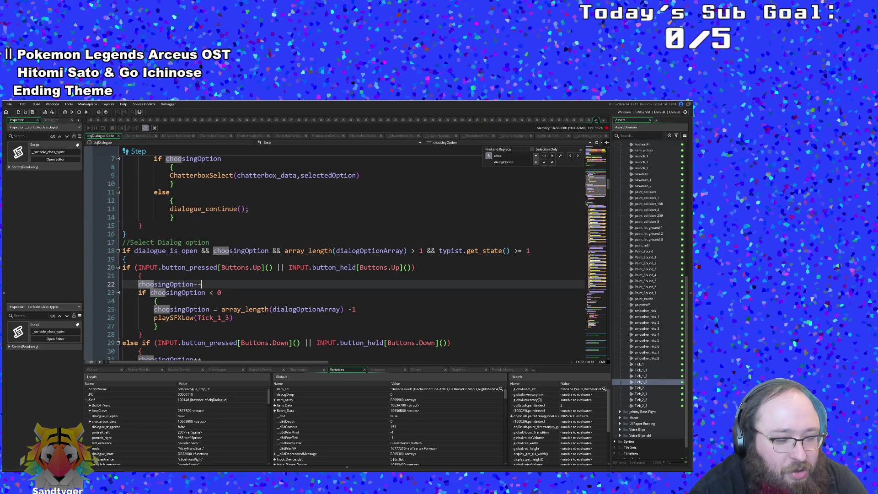
key(Down)
key(Down)
key(Up)
key(Up)
key(Up)
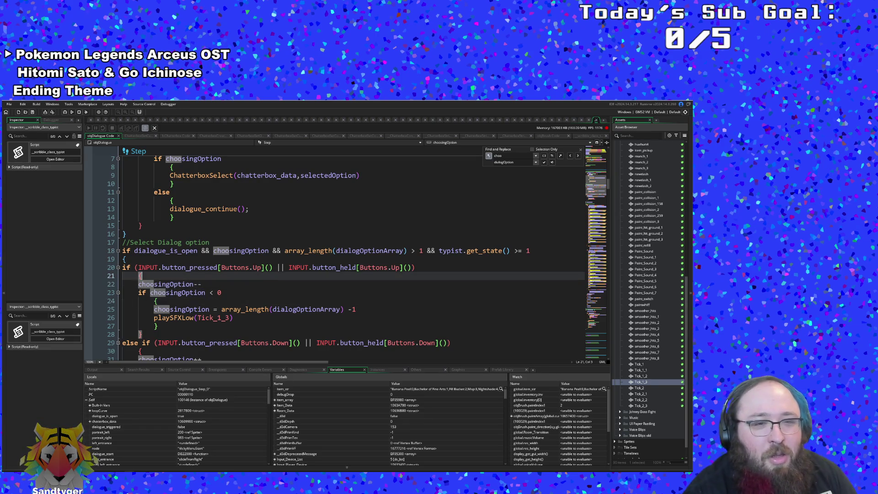
key(Down)
key(Up)
key(Up)
key(Up)
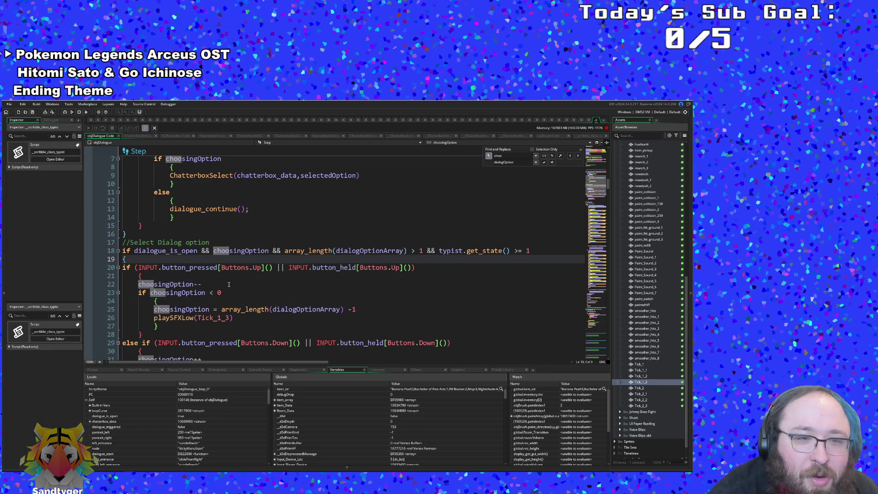
key(Down)
key(Down)
key(Down)
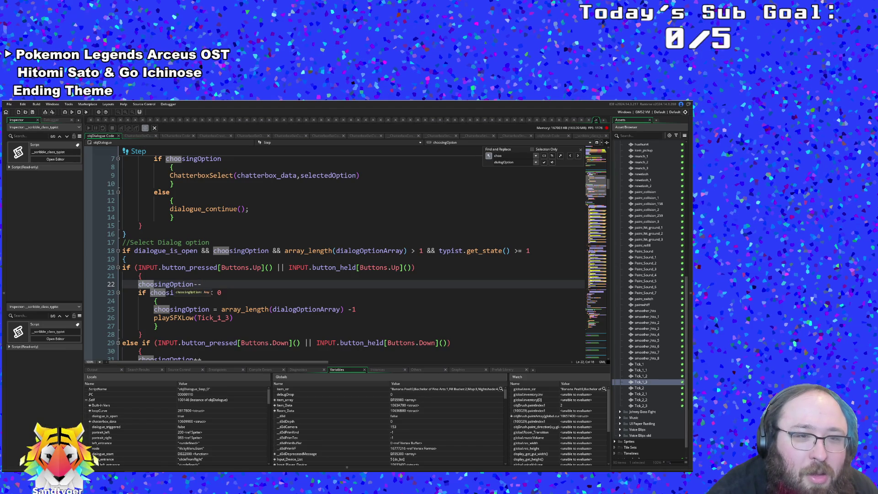
Rename choosingOption to selectedOption on lines 22 and 23
drag(170, 284, 135, 284)
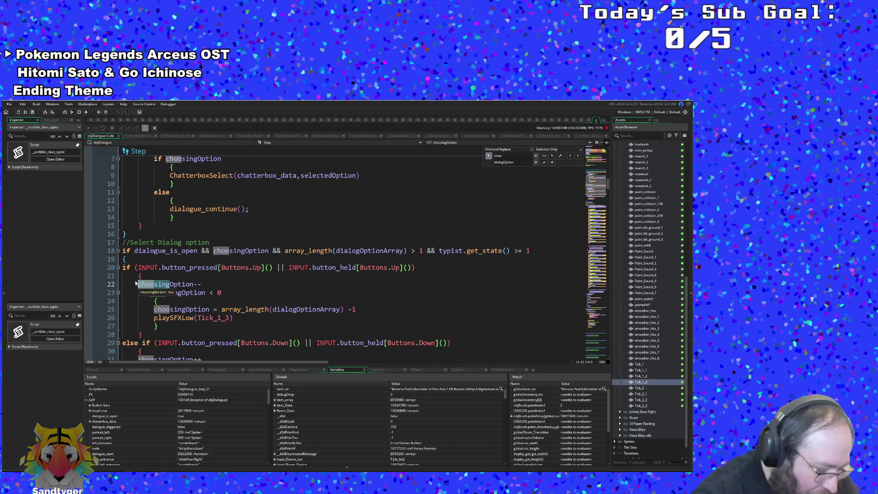
text(selected)
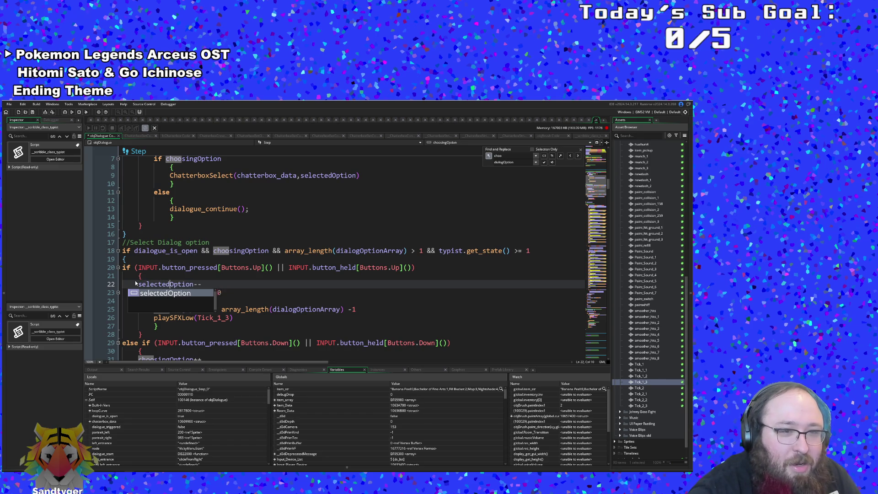
key(Escape)
key(Down)
key(End)
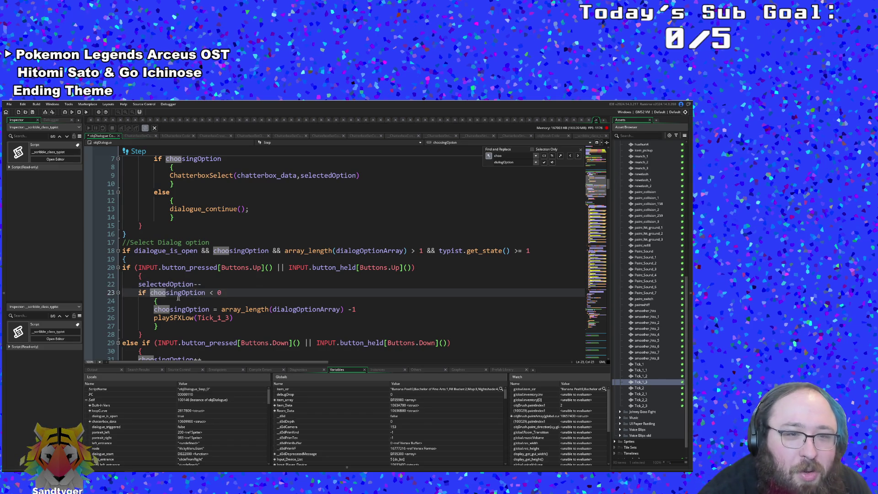
drag(182, 293, 150, 293)
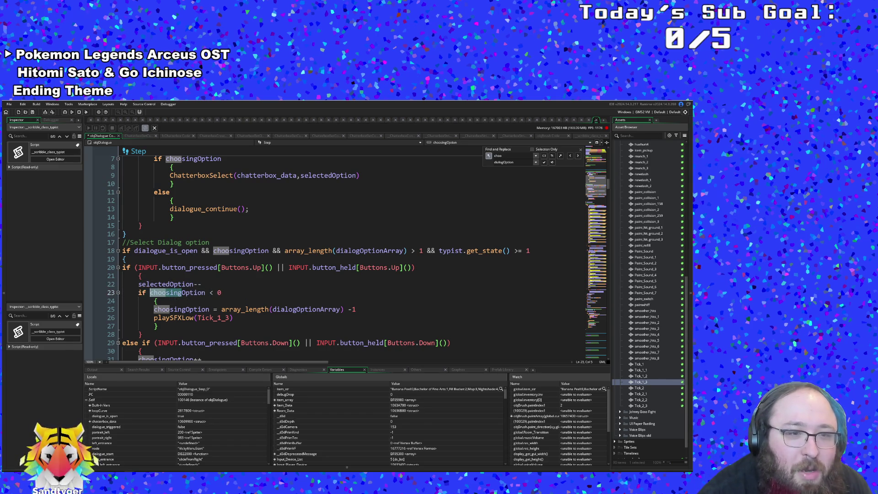
text(sel)
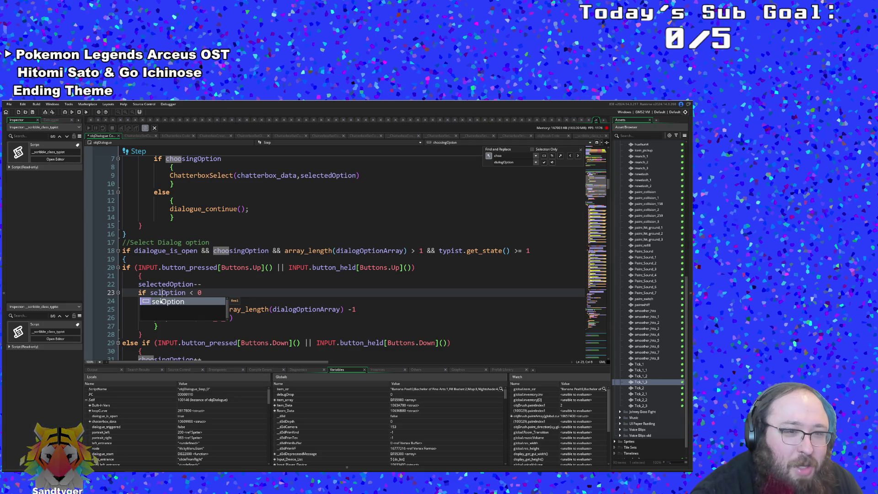
text(e)
text(cting)
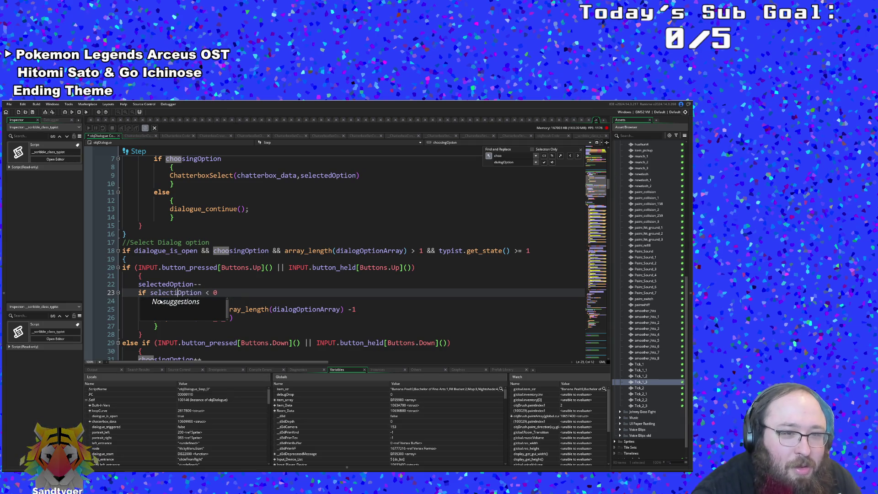
key(BackSpace)
key(BackSpace)
key(BackSpace)
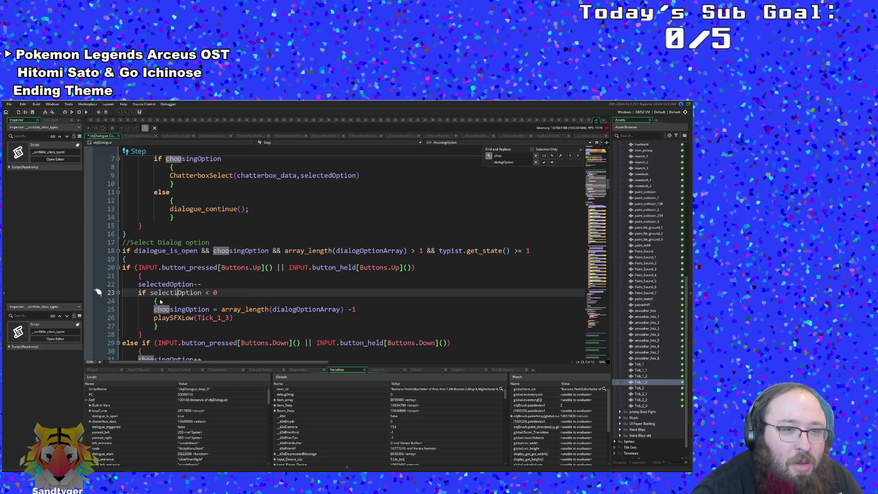
text(ed)
key(Escape)
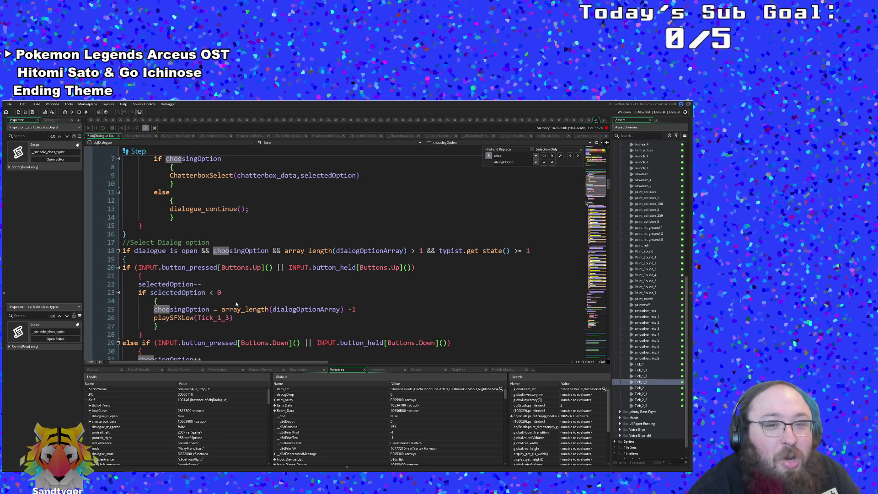
scroll(320, 252, down, 2)
Replace choosingOption with selectedOption in the line 31 increment and line 32 comparison
click(201, 309)
key(Down)
key(Down)
key(Up)
key(Up)
key(Up)
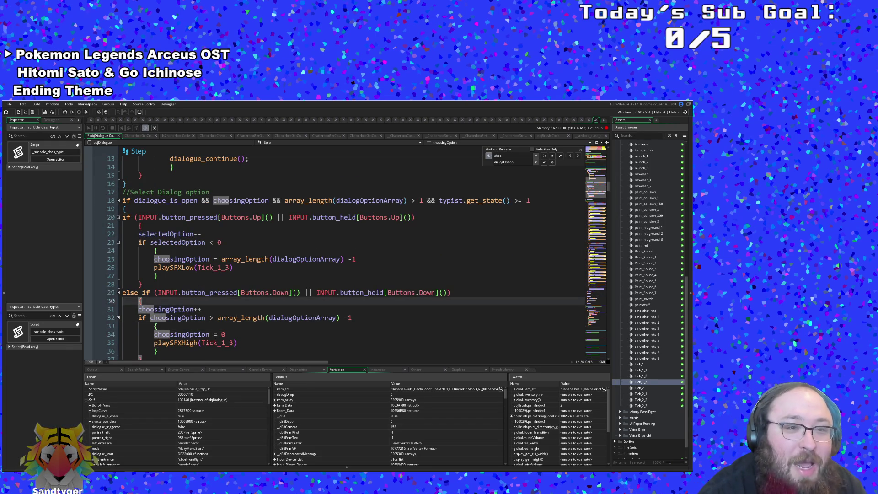
click(182, 309)
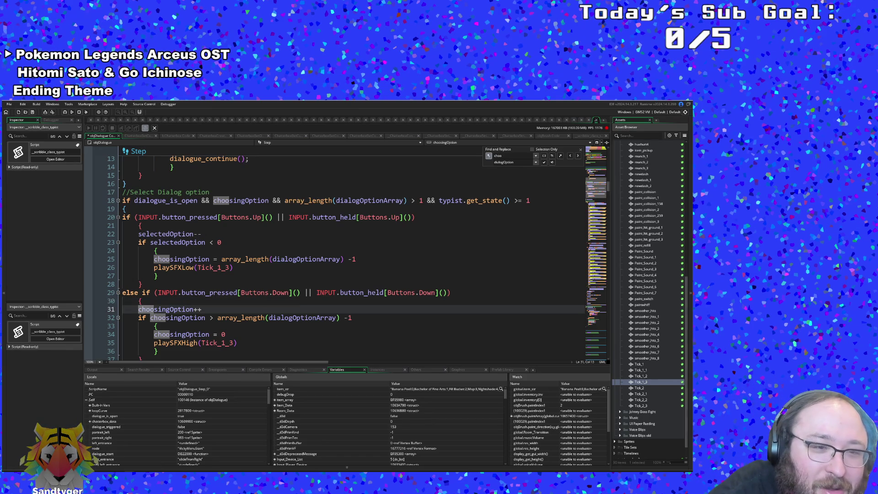
key(shift+Home)
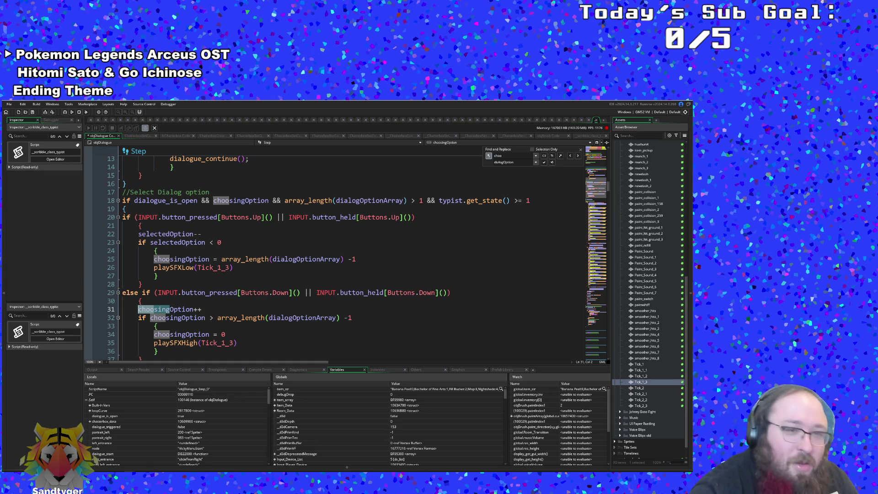
text(selected)
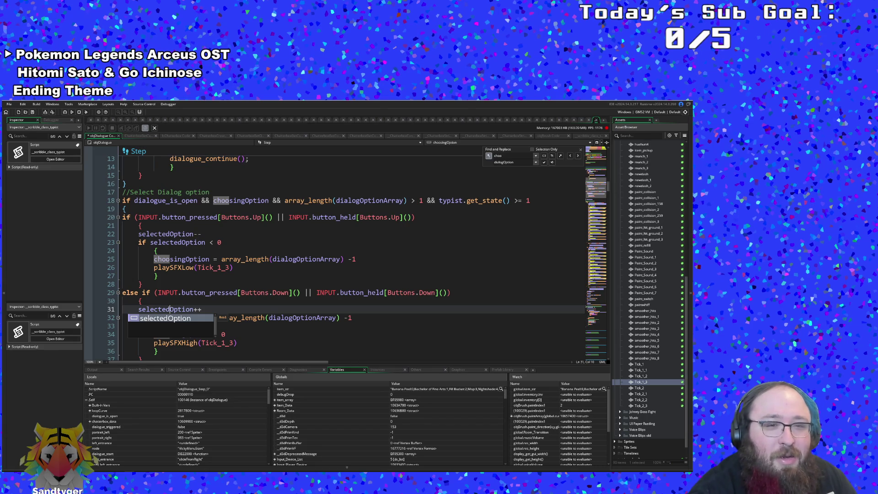
click(225, 334)
click(158, 317)
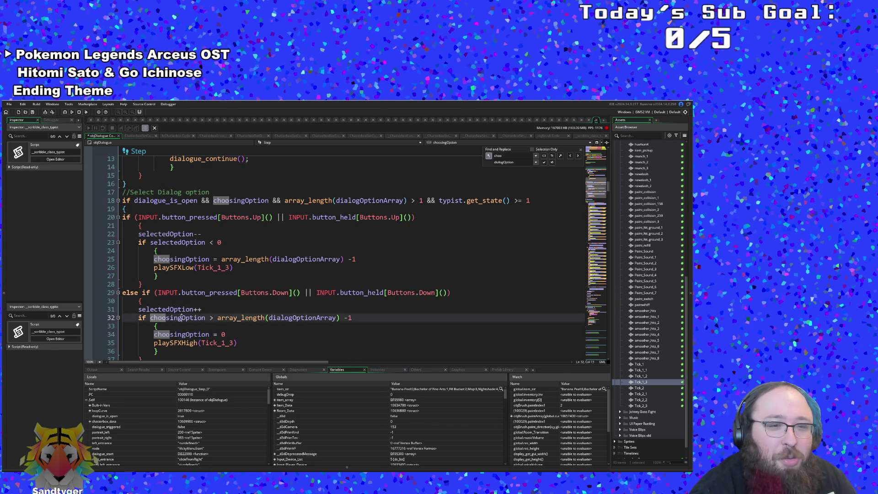
text(selecte)
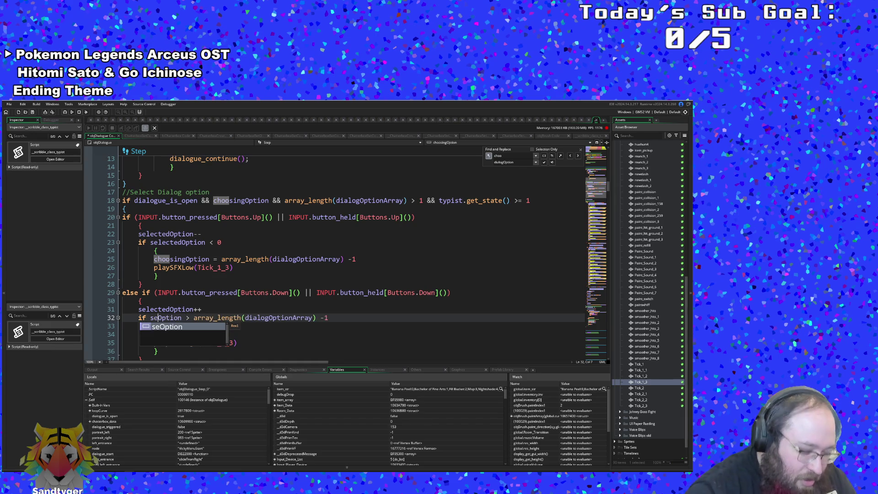
text(d)
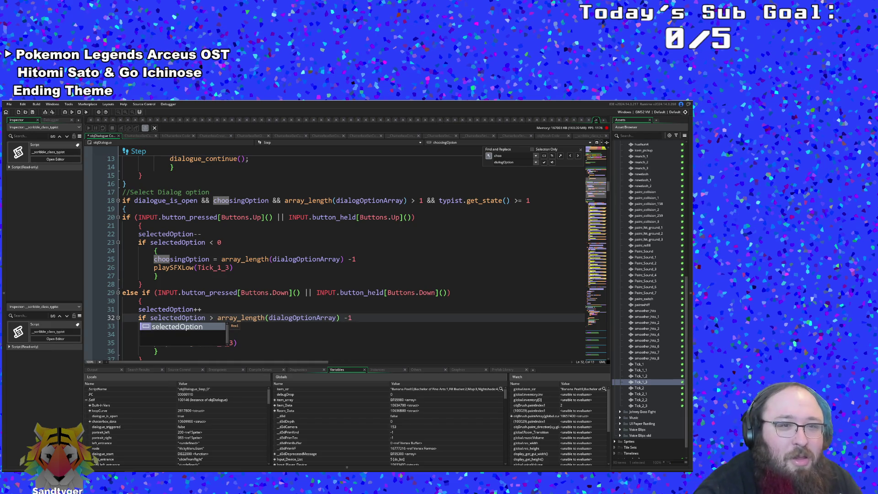
Change the line 25 wrap-around assignment to selectedOption, fixing the 'seelcted' typo
click(154, 251)
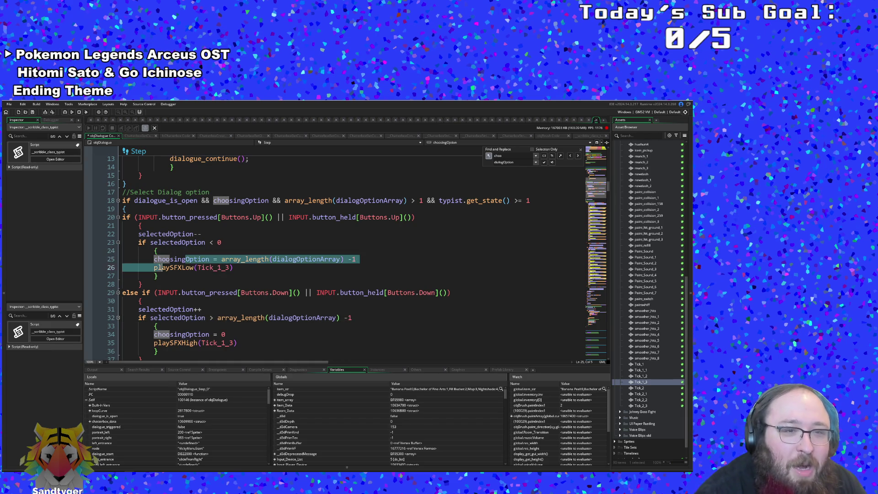
drag(154, 259, 186, 259)
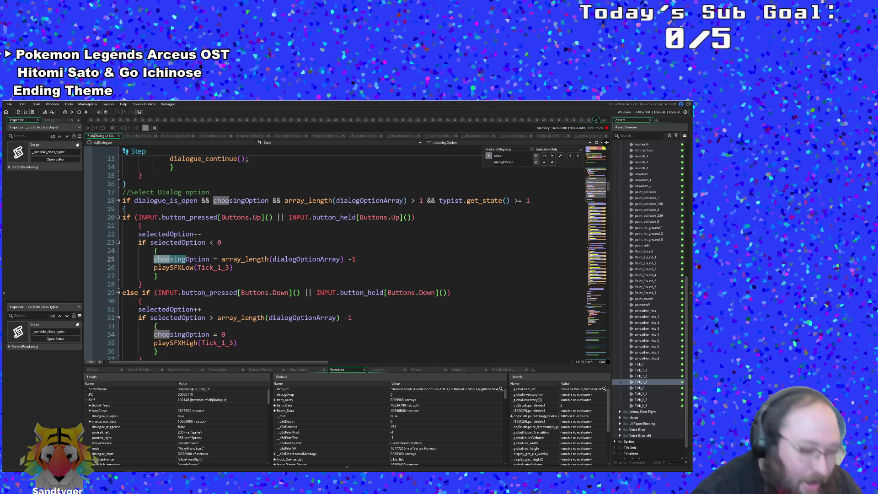
text(seelcted)
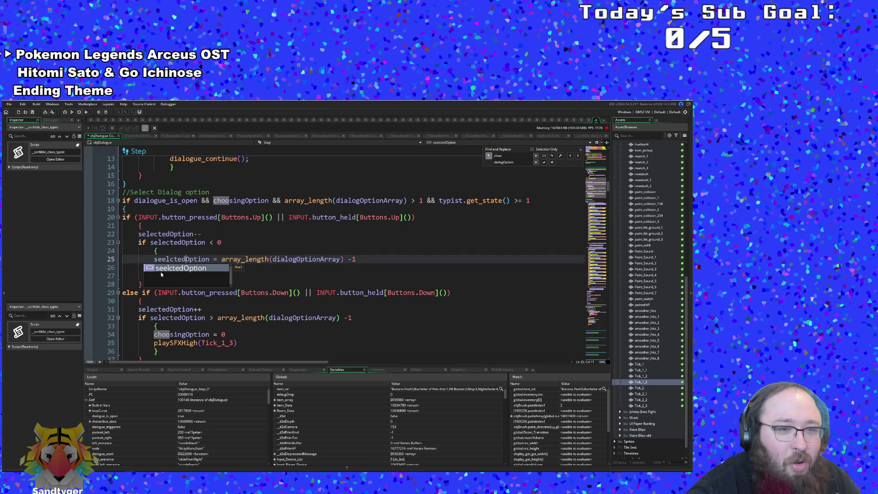
key(BackSpace)
key(Left)
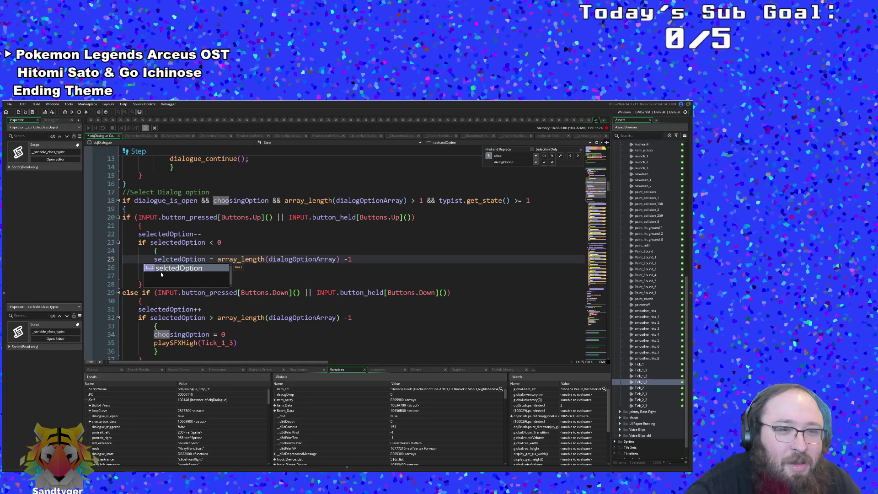
text(e)
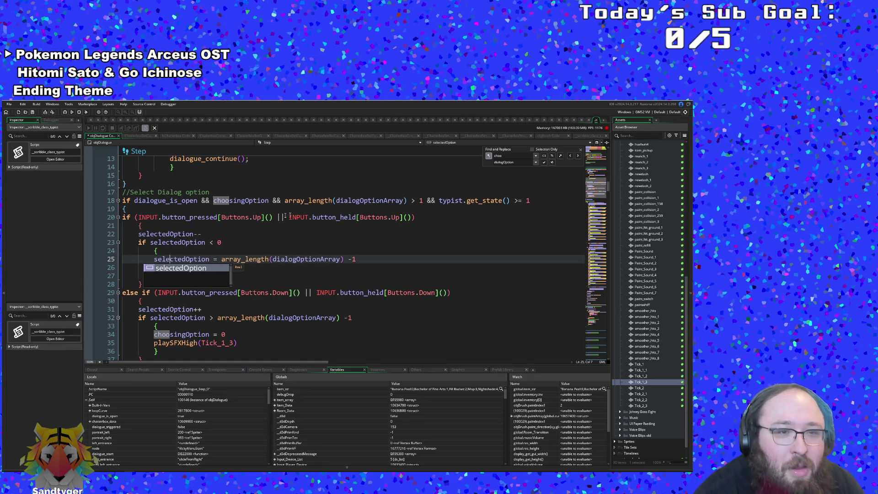
key(Escape)
Change the line 34 reset to selectedOption, removing a stray 'g', and review the block
click(155, 326)
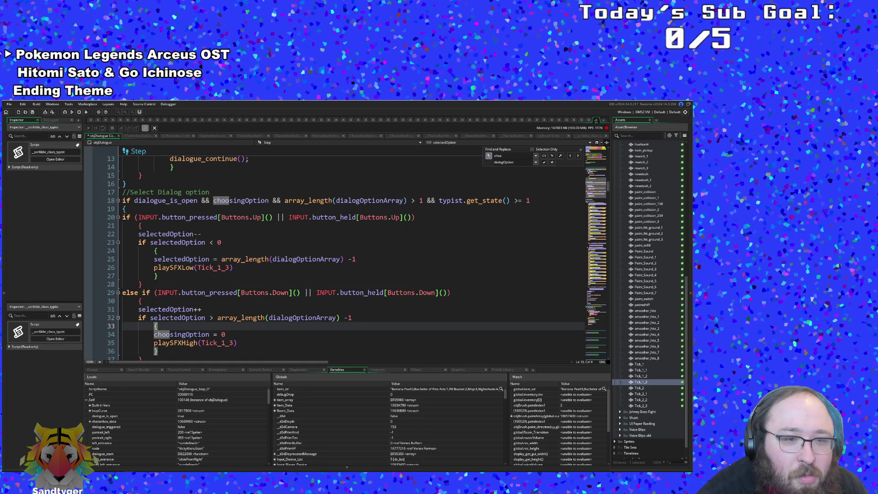
click(158, 335)
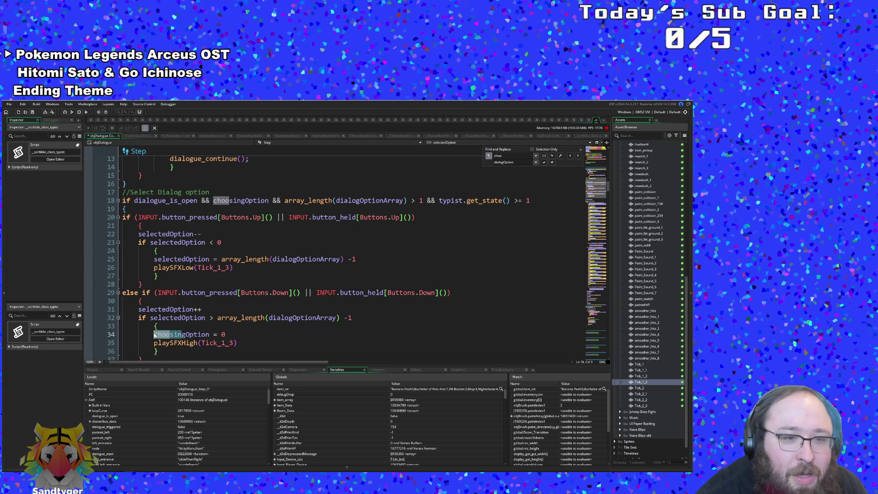
text(selected)
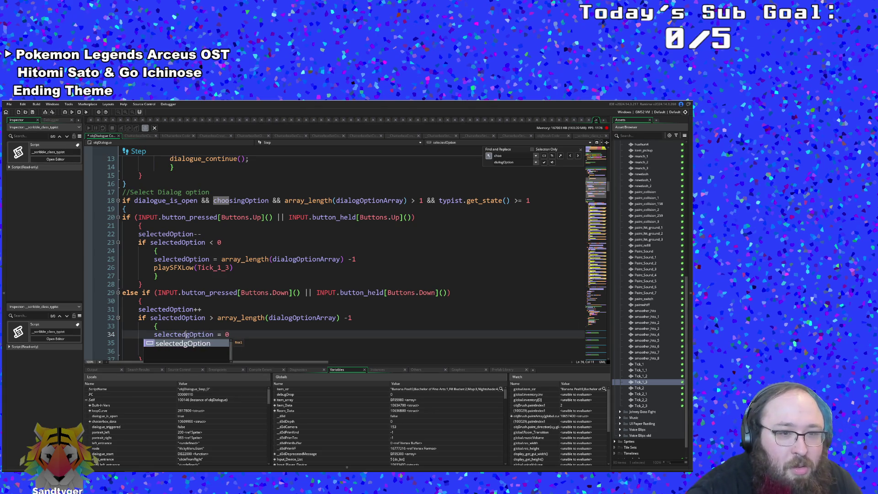
key(Delete)
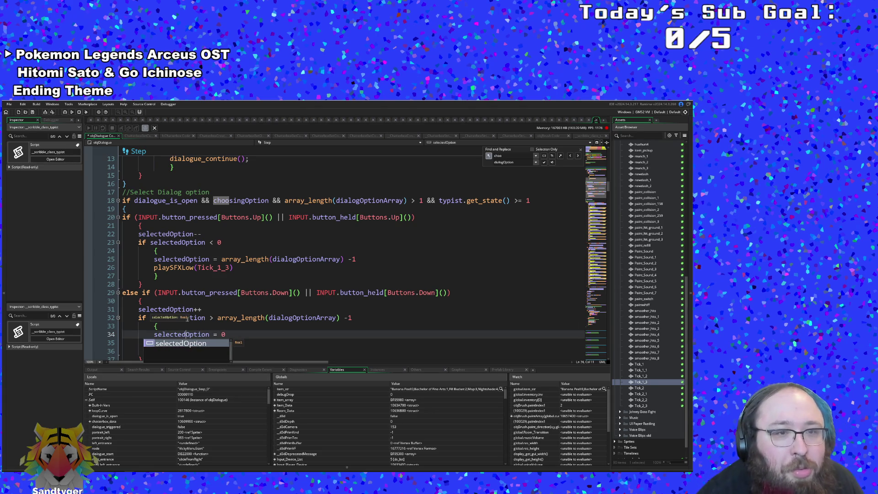
click(210, 318)
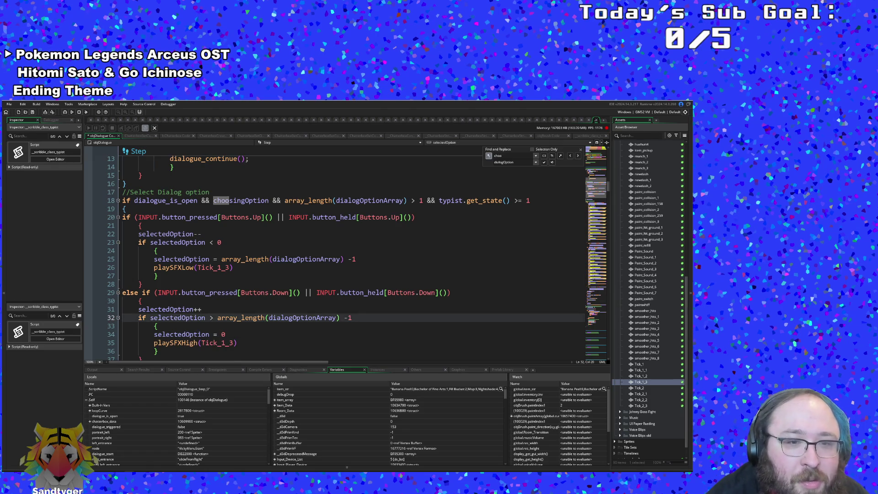
key(Down)
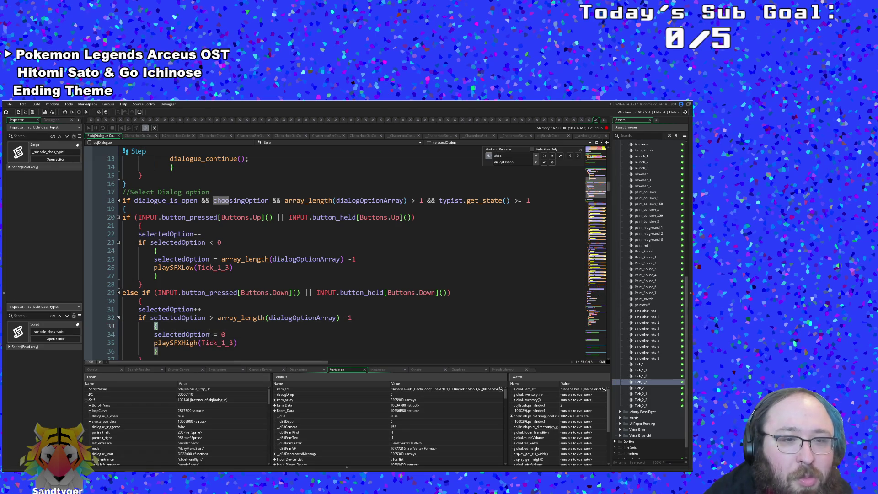
key(Down)
scroll(352, 251, down, 4)
scroll(352, 251, up, 8)
Scroll to Draw GUI End and inspect the option-drawing loop and line 26's UI_textBoxHor call
click(130, 326)
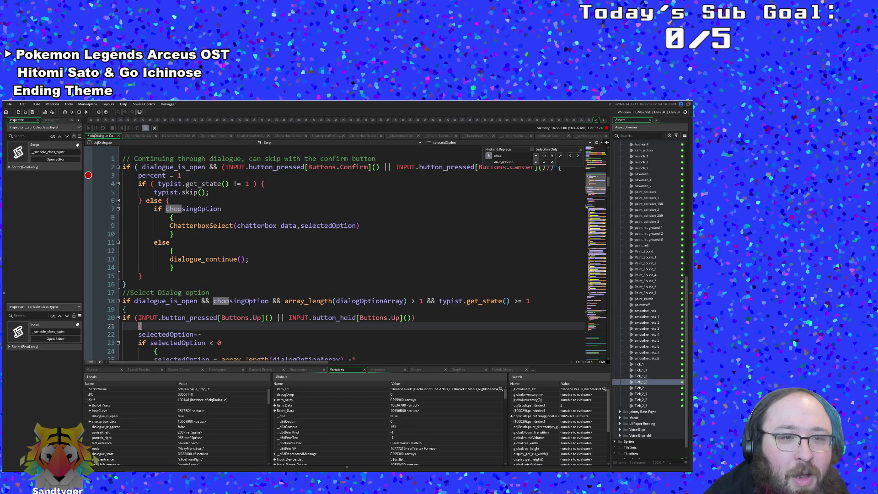
scroll(352, 251, down, 4)
scroll(353, 252, up, 6)
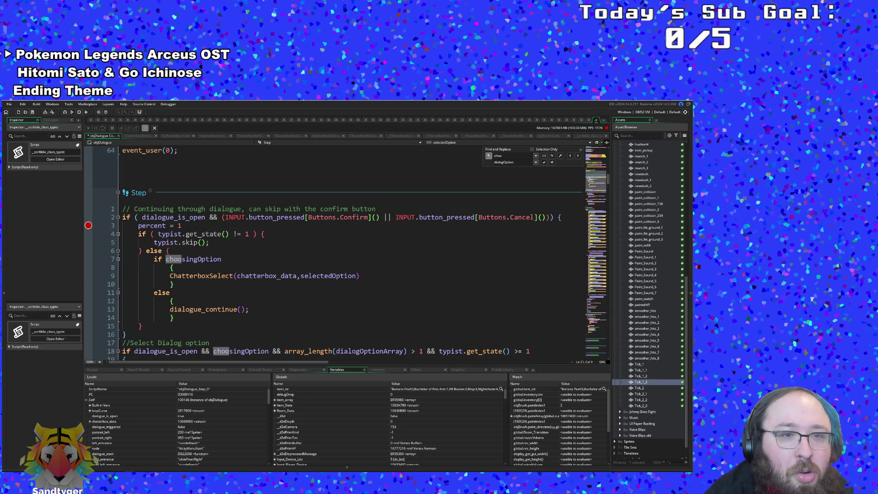
scroll(212, 327, down, 20)
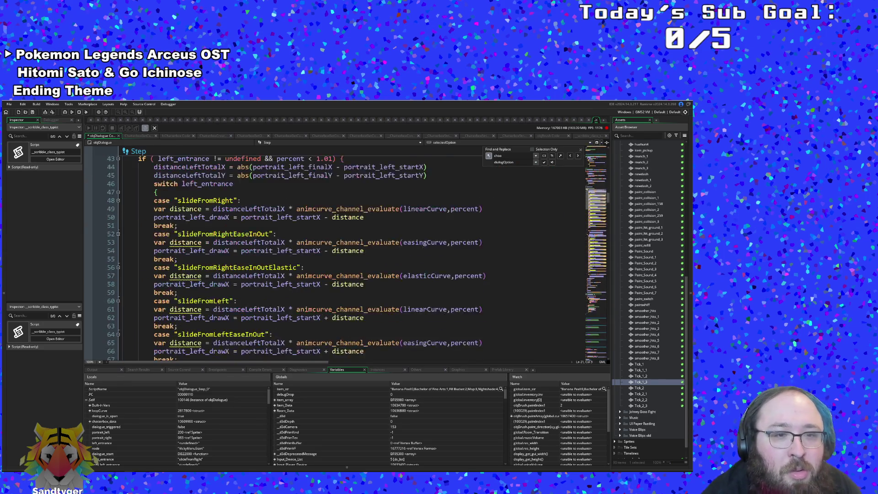
scroll(213, 327, down, 20)
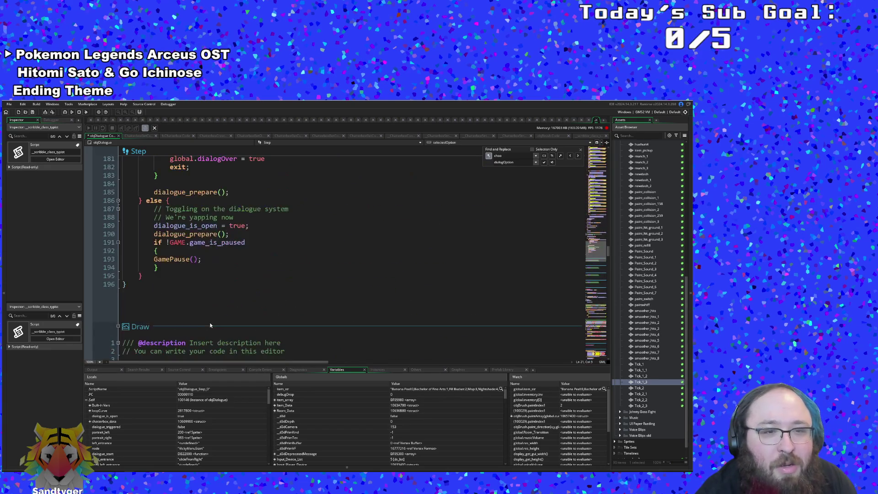
scroll(211, 325, down, 5)
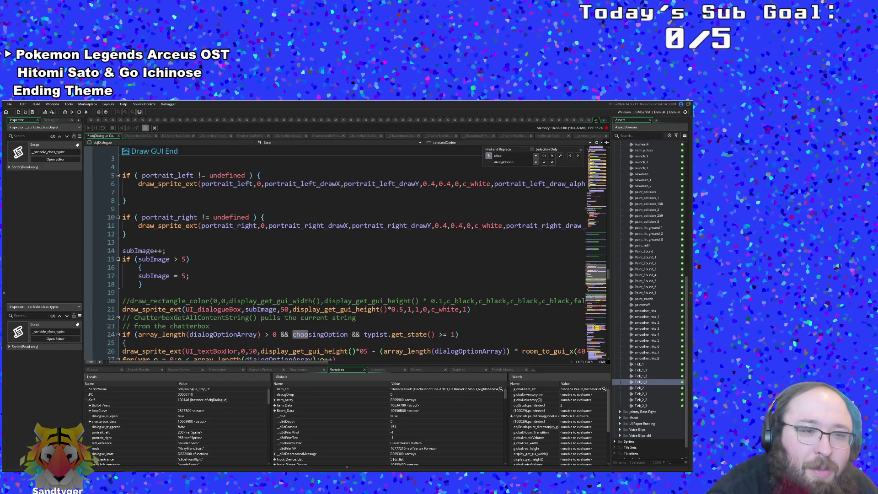
scroll(211, 325, down, 1)
click(141, 318)
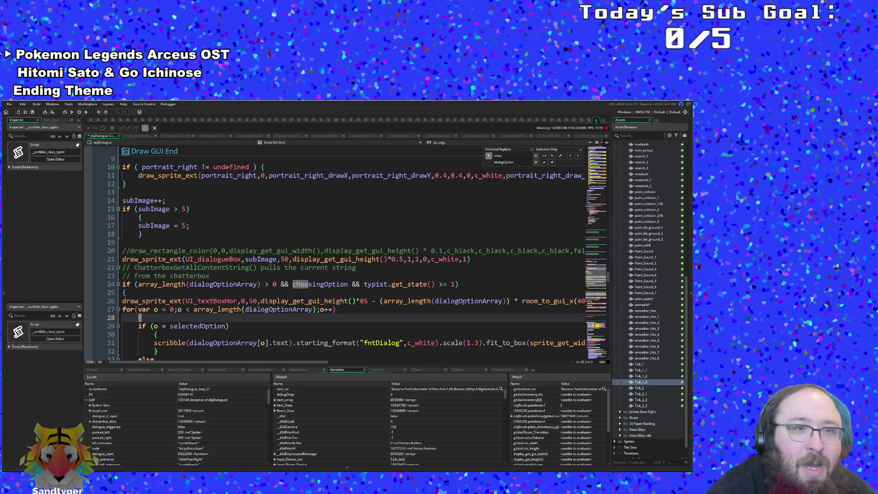
scroll(321, 257, down, 6)
scroll(320, 256, up, 4)
click(237, 251)
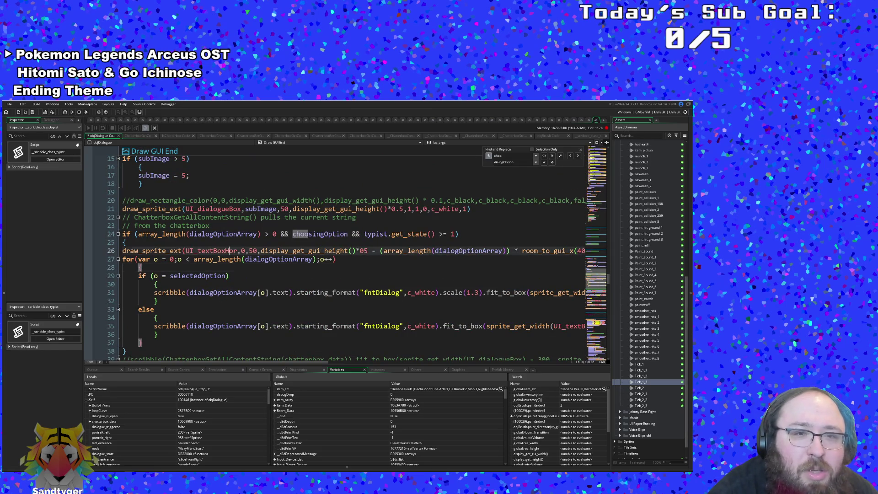
mouse_move(210, 253)
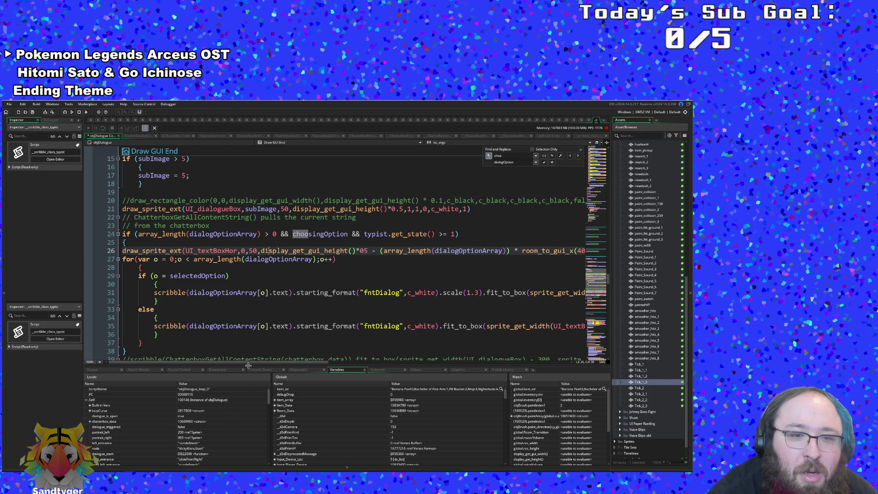
drag(248, 364, 314, 356)
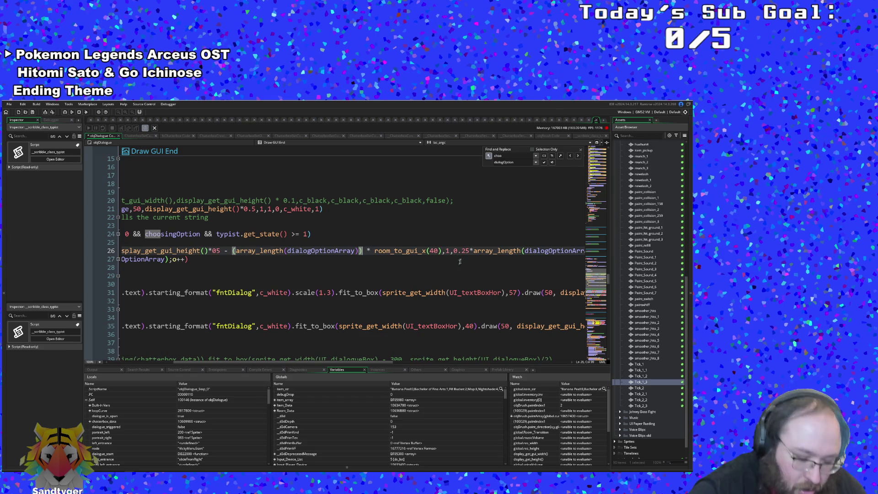
key(BackSpace)
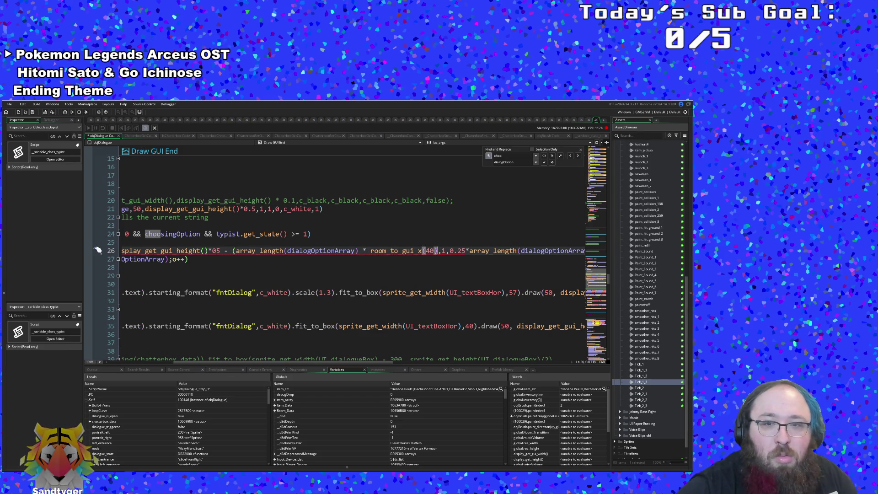
click(442, 250)
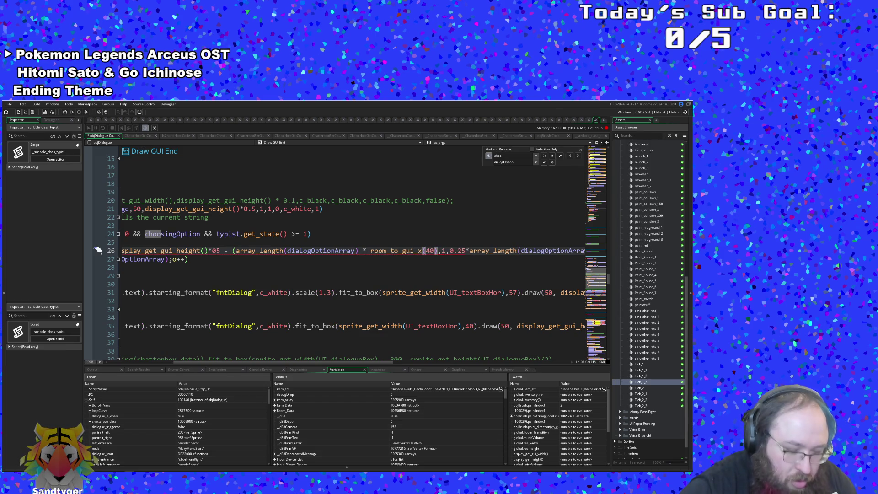
text())
key(BackSpace)
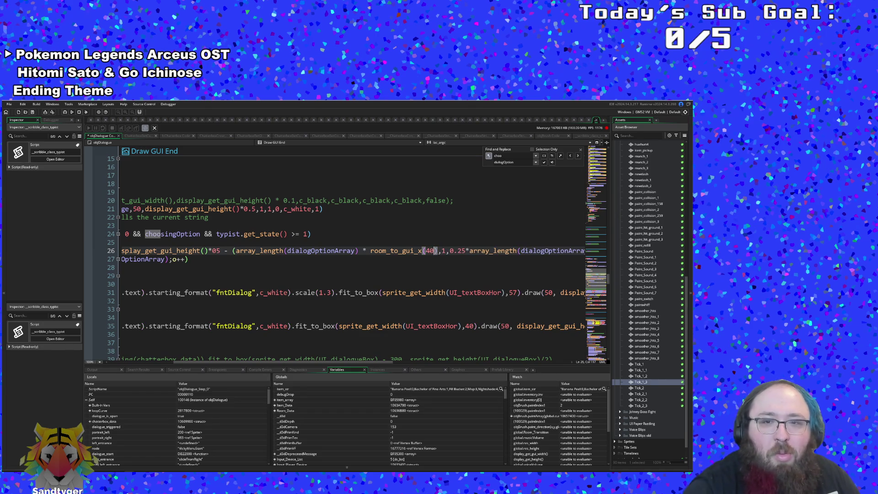
key(BackSpace)
key(BackSpace)
key(BackSpace)
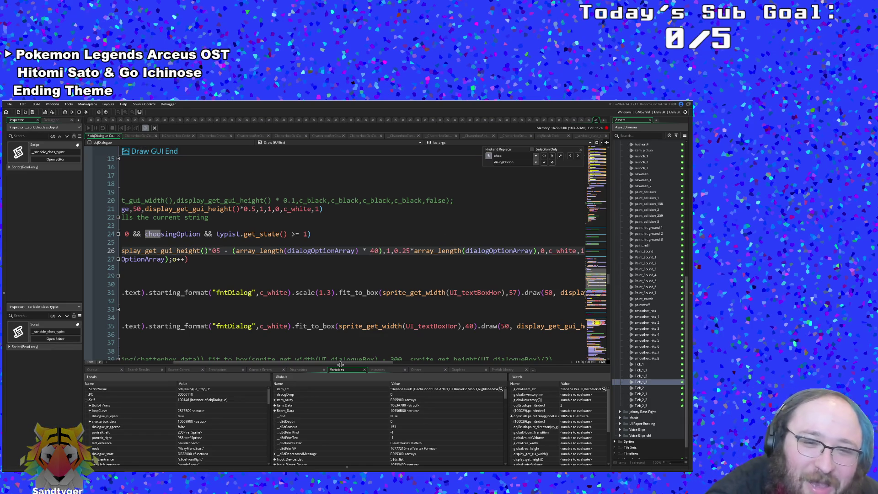
mouse_move(341, 364)
mouse_move(341, 364)
mouse_down()
mouse_move(375, 365)
mouse_move(268, 361)
mouse_up()
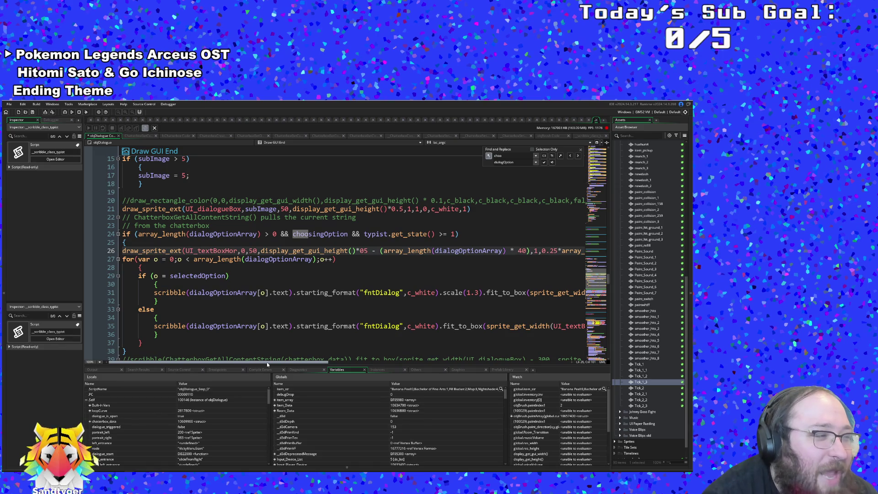
mouse_move(267, 362)
mouse_down()
mouse_move(352, 367)
mouse_move(259, 374)
mouse_up()
click(141, 268)
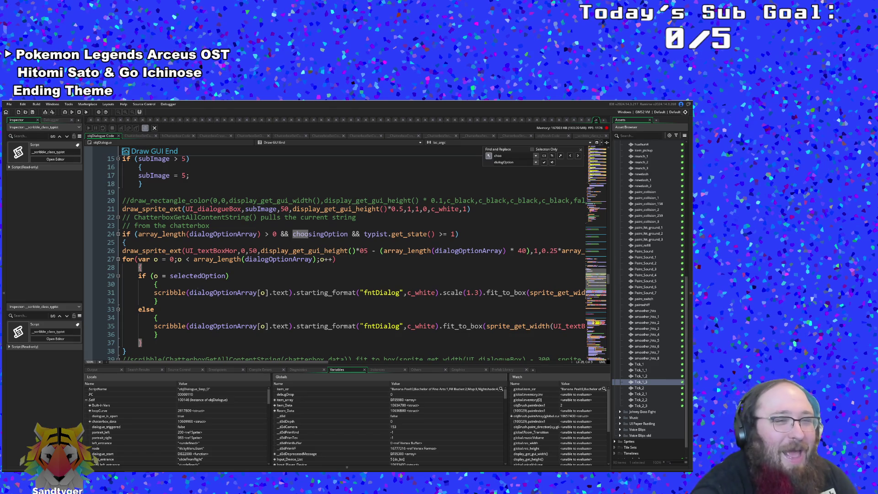
Launch the game with Debug (F6) and continue past the line-174 breakpoint
click(72, 112)
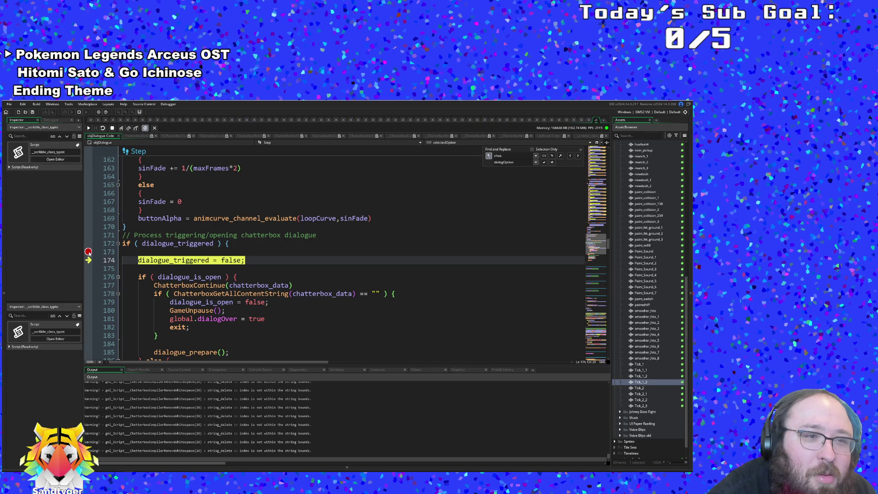
click(88, 128)
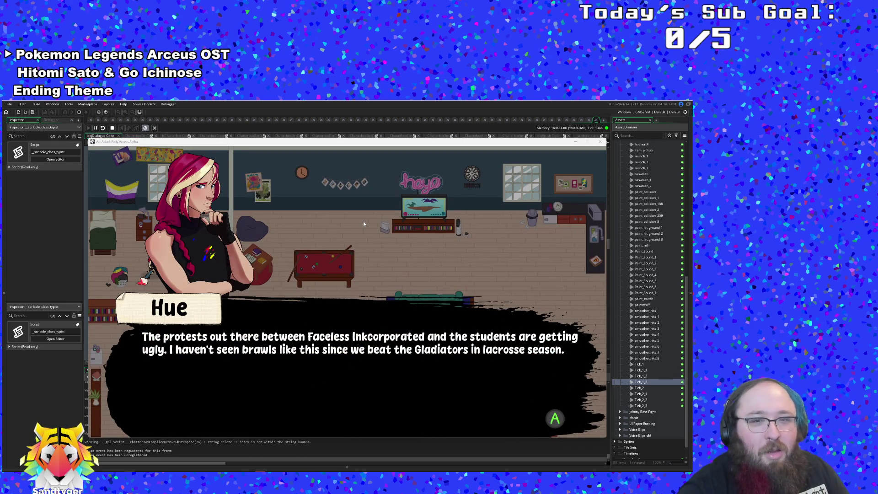
Continue through the breakpoints to advance Hue's opening dialogue
click(90, 129)
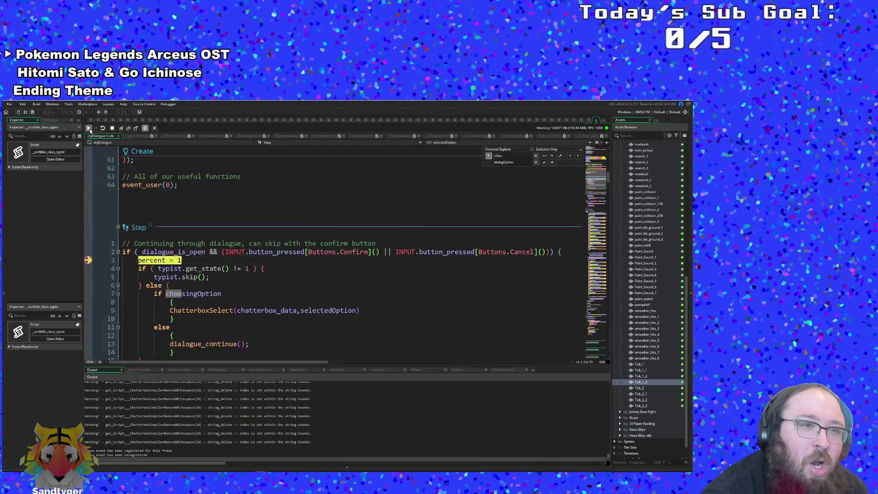
click(90, 129)
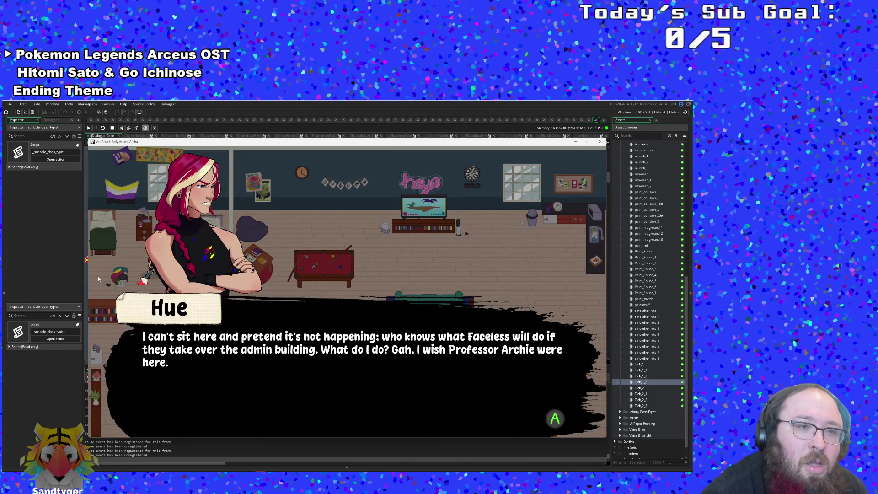
key(Return)
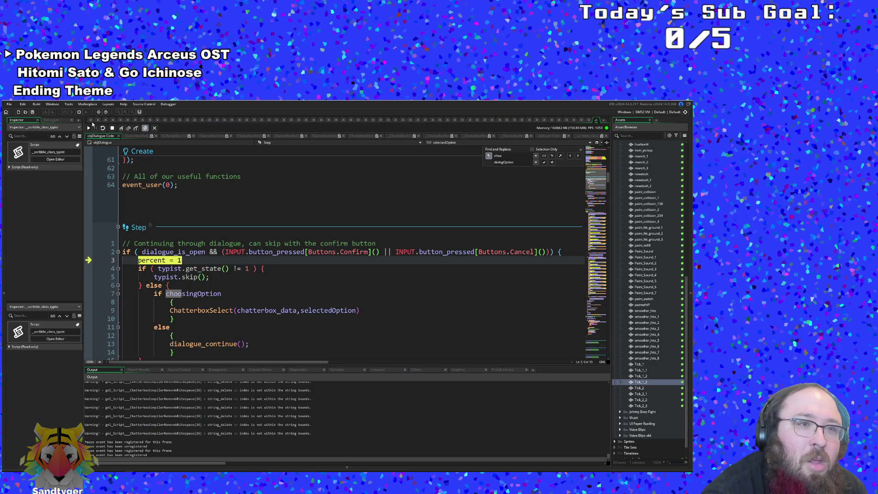
click(88, 129)
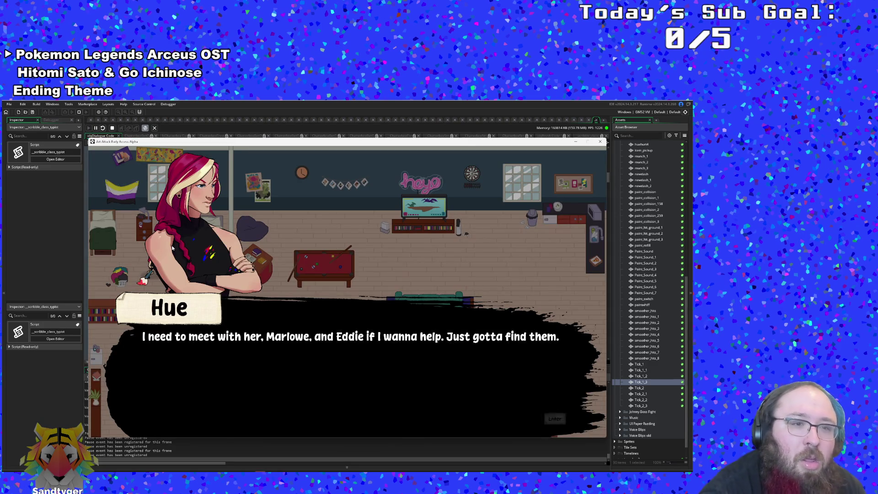
Walk the player right through the rooms, mixing paint at the bucket, then bring GameMaker forward
key(s)
key(d)
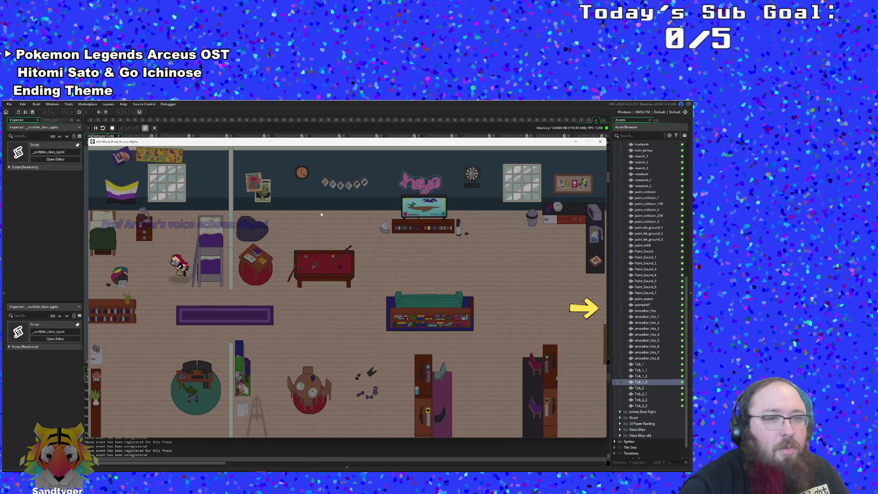
key(d)
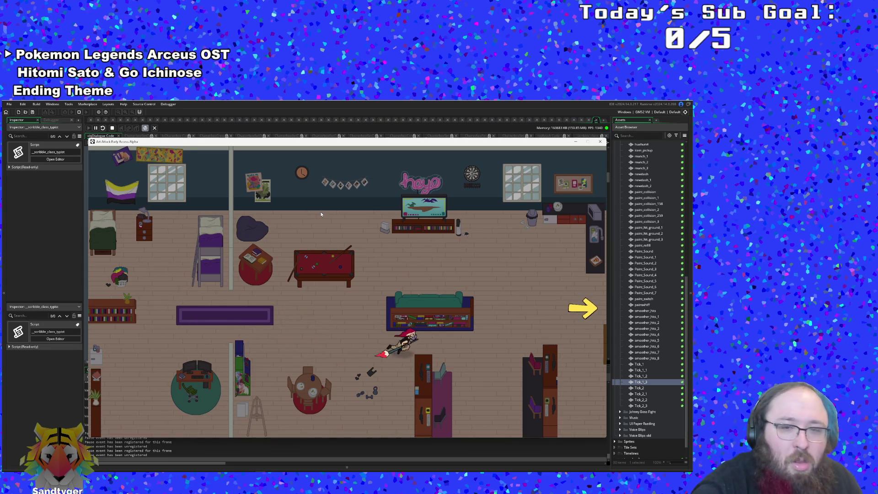
key(d)
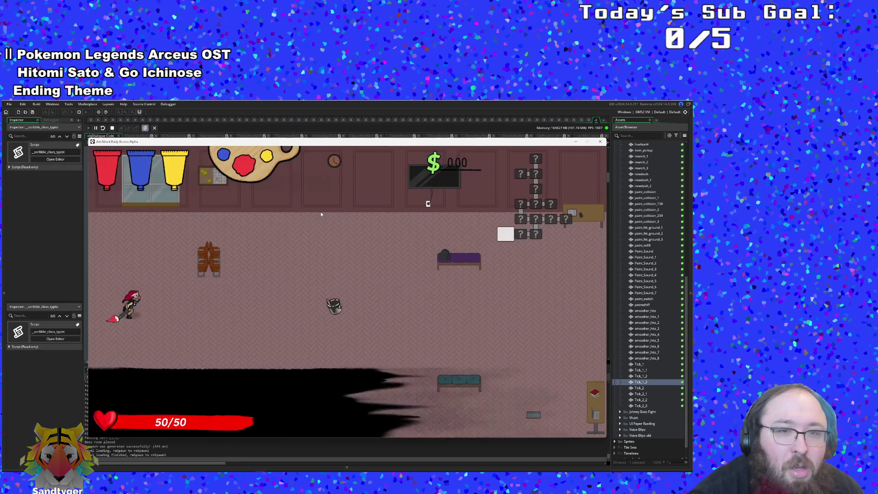
key(d)
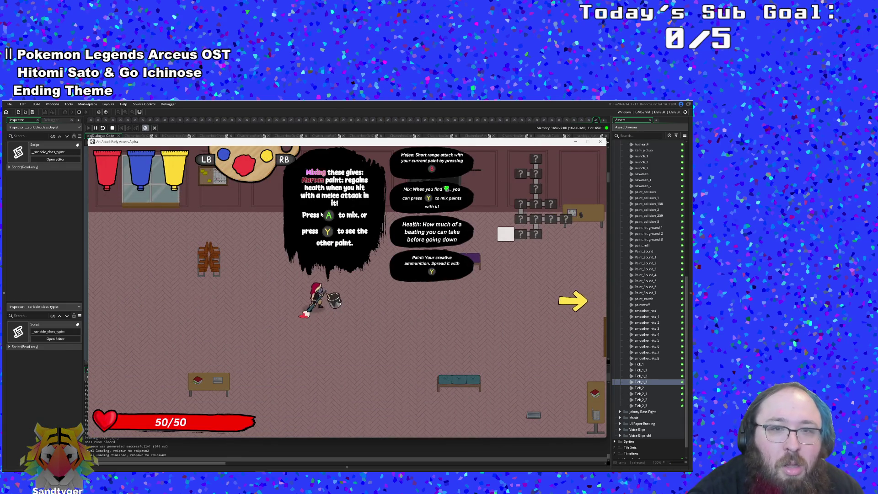
key(e)
key(d)
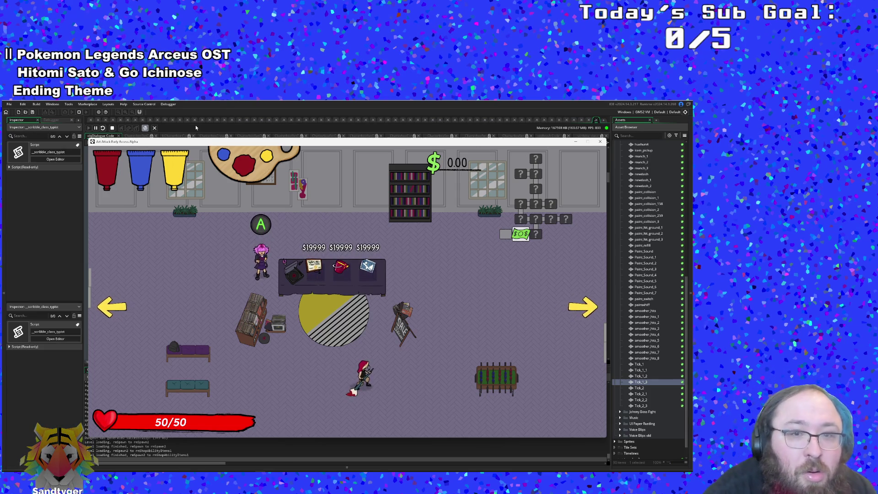
click(166, 121)
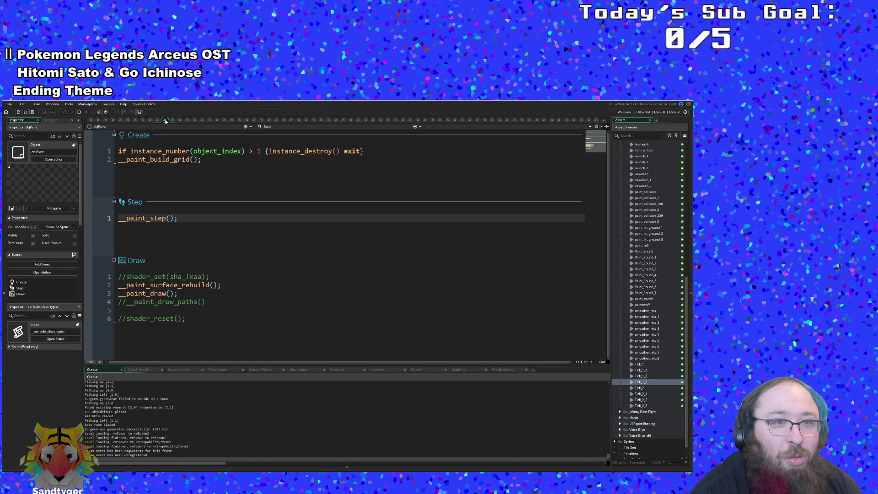
Set a breakpoint on line 3 of objDialogue's Step event, then walk to Vicky and talk to her
click(165, 120)
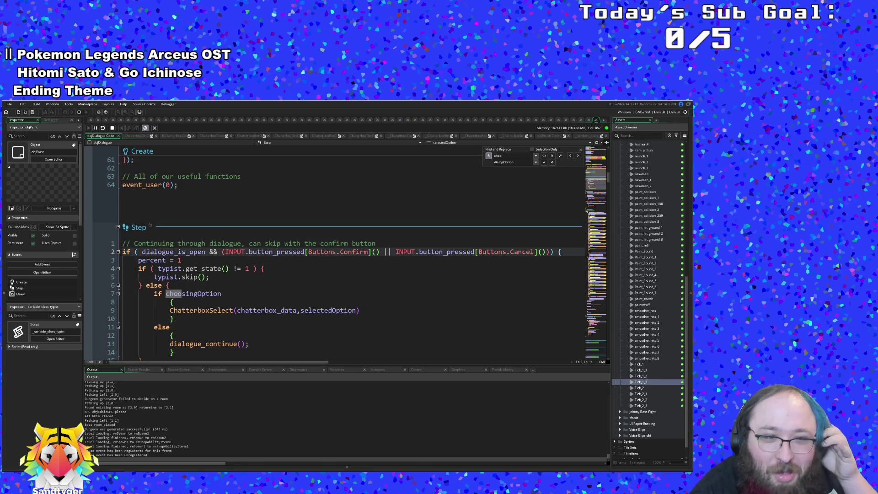
click(87, 260)
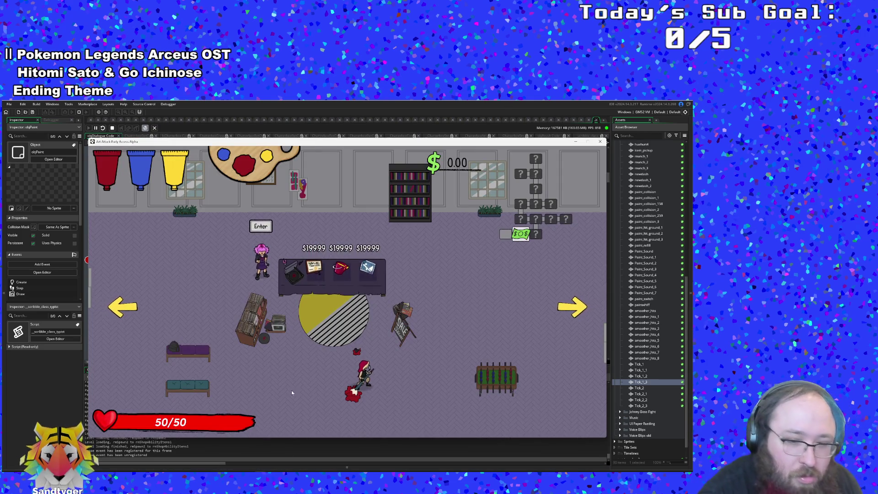
key(Left)
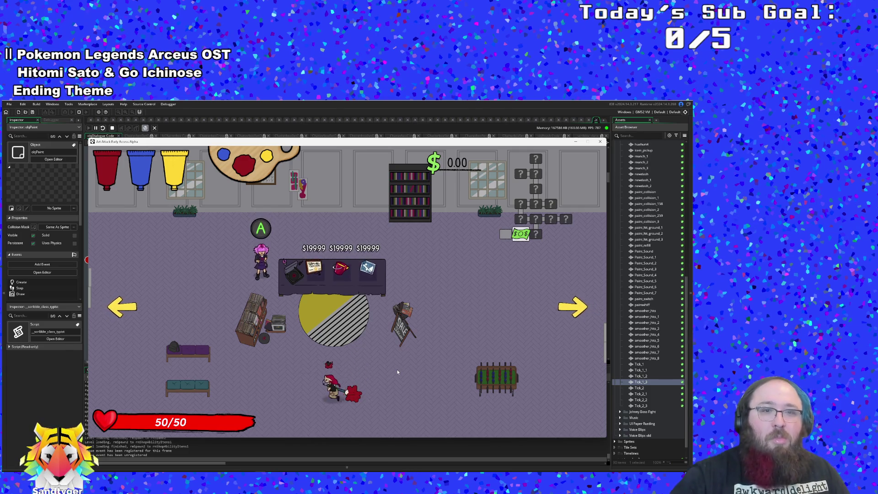
key(Up)
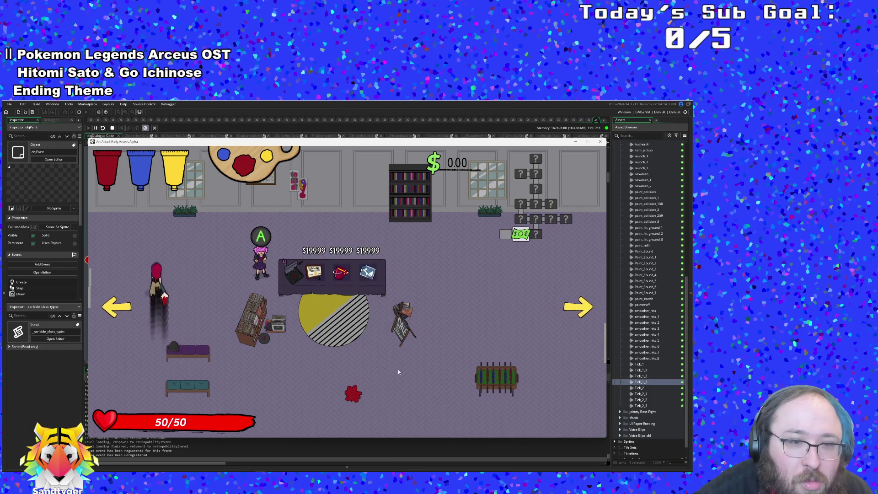
key(Right)
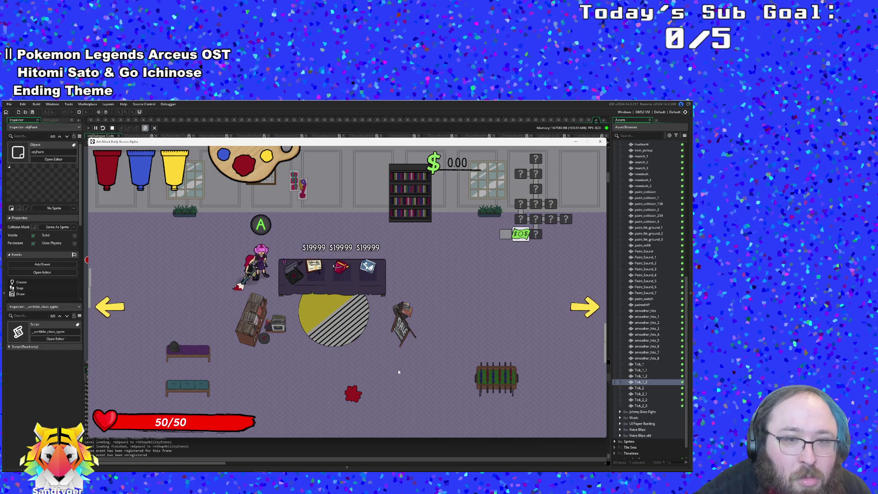
key(Right)
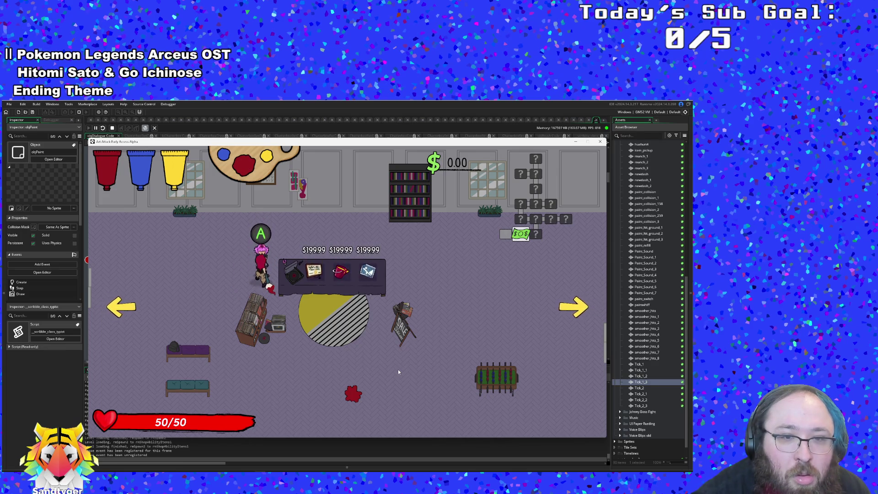
key(space)
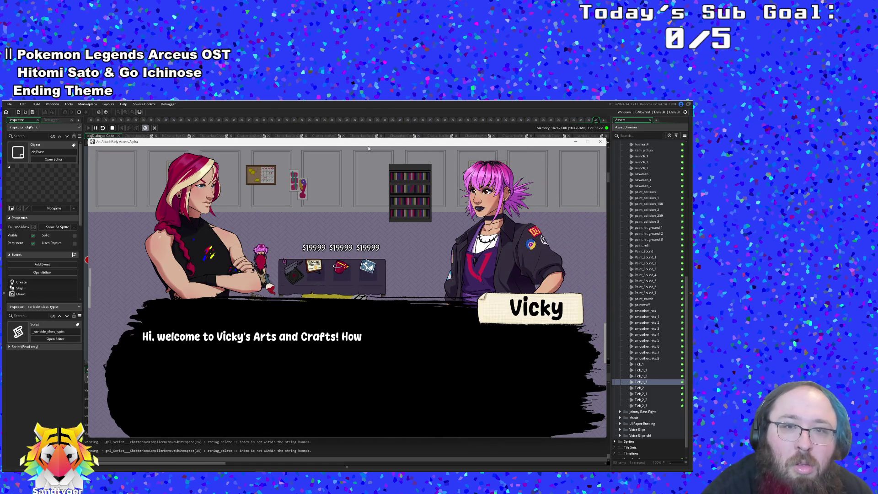
mouse_move(362, 145)
mouse_down()
mouse_move(611, 199)
mouse_move(692, 203)
mouse_up()
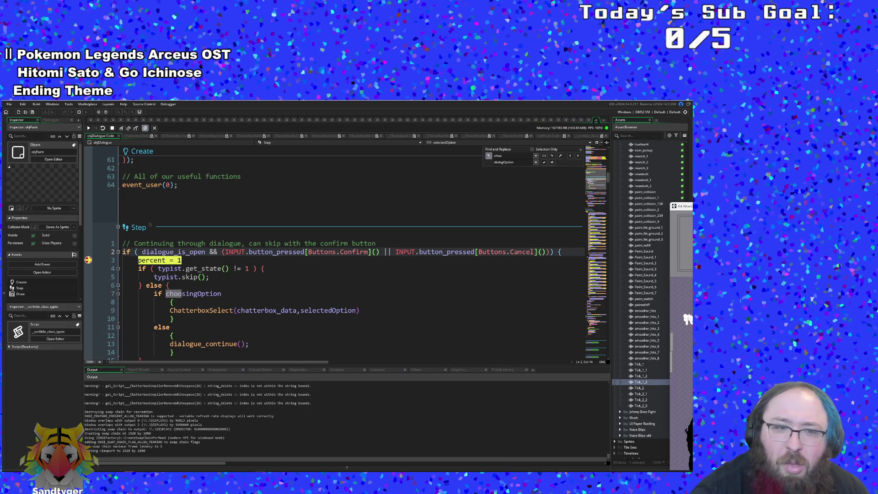
Step into the typist's get_state call and through get_model's cache lookup to its return line
click(168, 285)
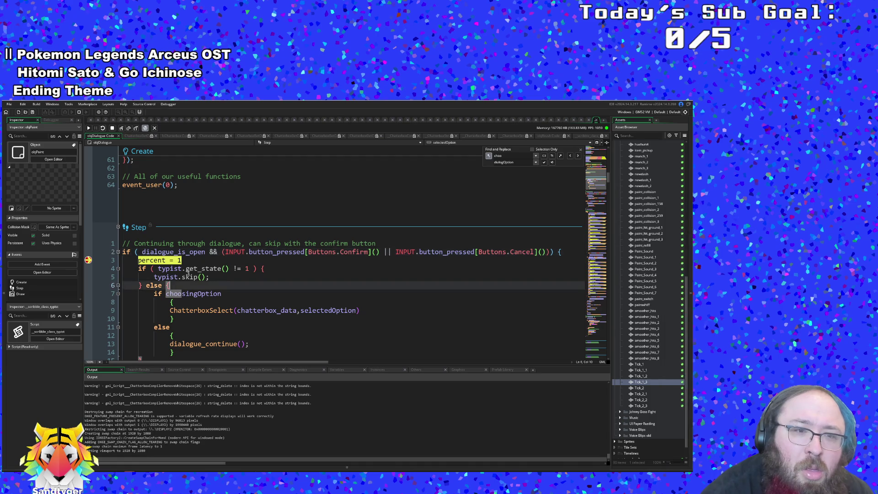
mouse_move(170, 260)
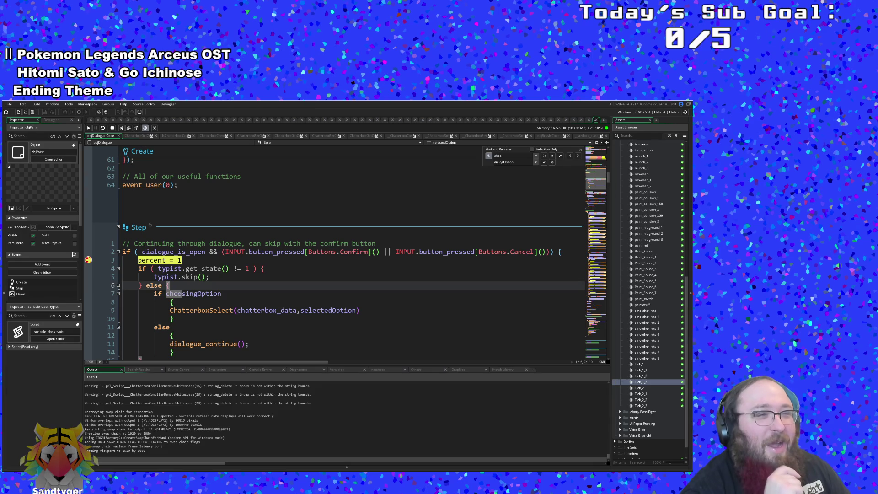
click(122, 128)
click(121, 128)
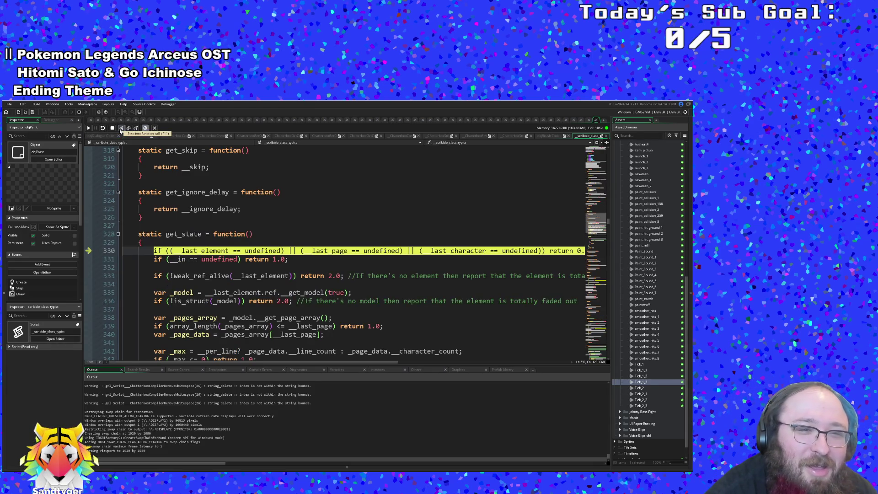
click(121, 129)
click(121, 128)
click(121, 128)
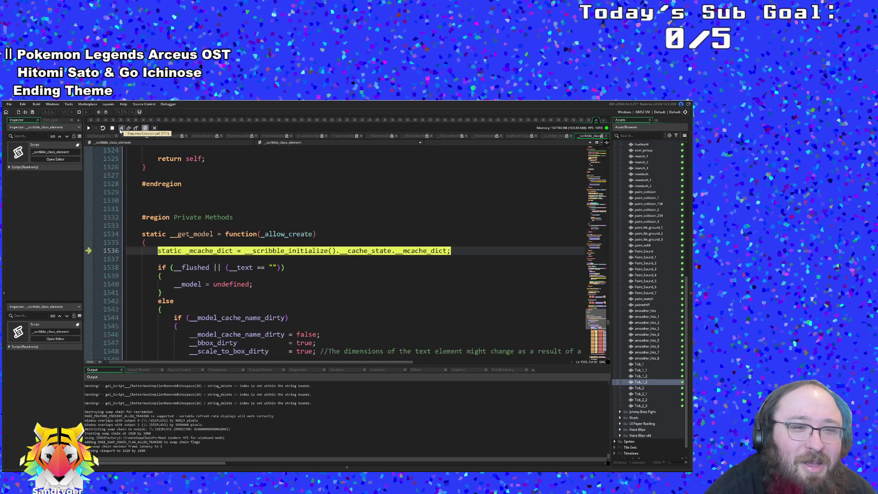
click(121, 128)
click(121, 128)
click(121, 128)
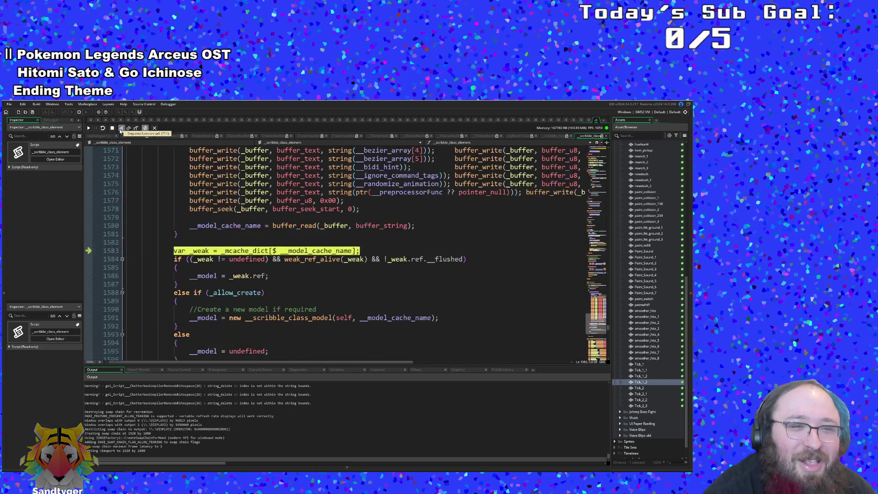
click(121, 128)
click(121, 128)
click(121, 128)
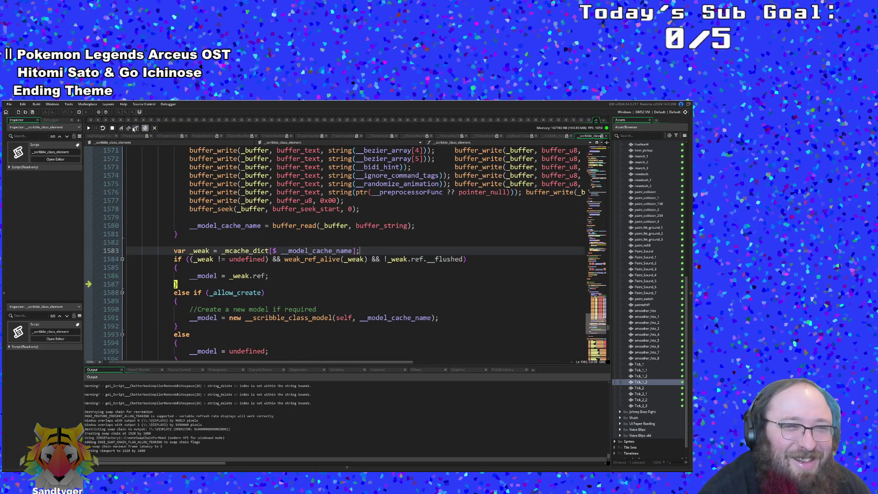
click(132, 128)
Step back out through get_state to the Step event's line 4 state check
click(129, 128)
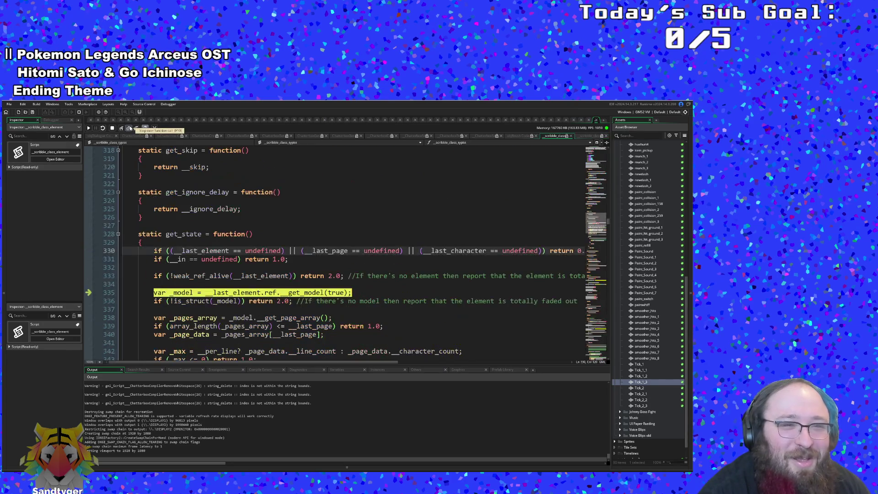
click(129, 128)
click(129, 128)
click(129, 128)
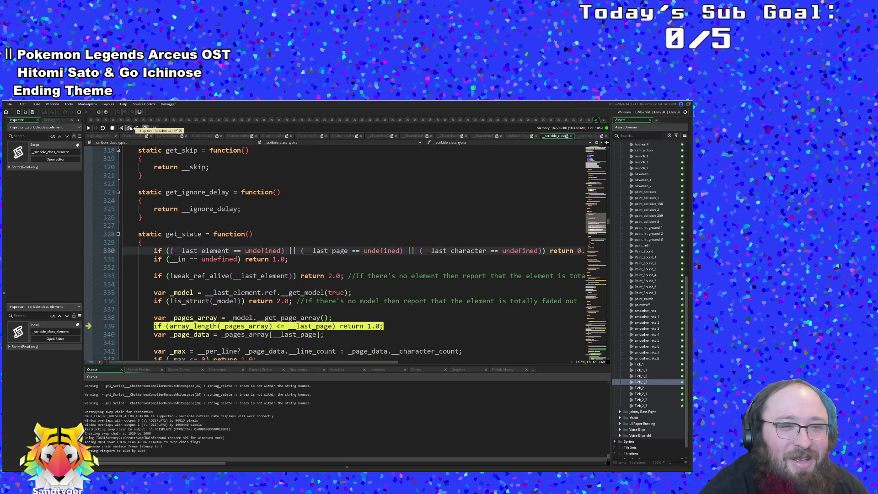
click(129, 128)
click(130, 128)
click(130, 128)
click(130, 128)
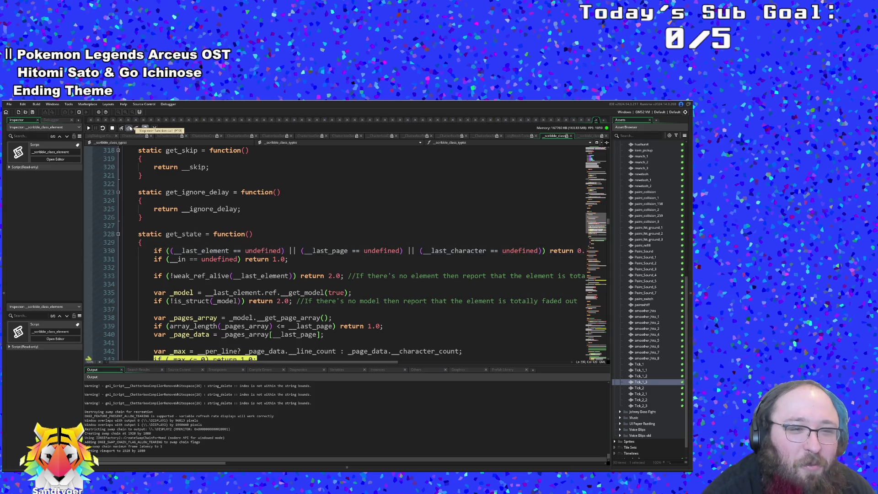
click(129, 128)
click(129, 128)
click(129, 128)
click(129, 128)
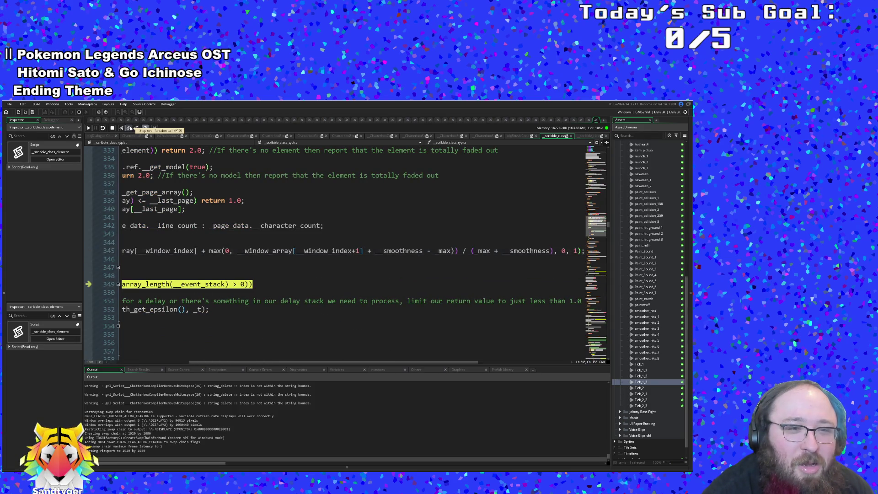
click(130, 128)
click(130, 128)
click(130, 128)
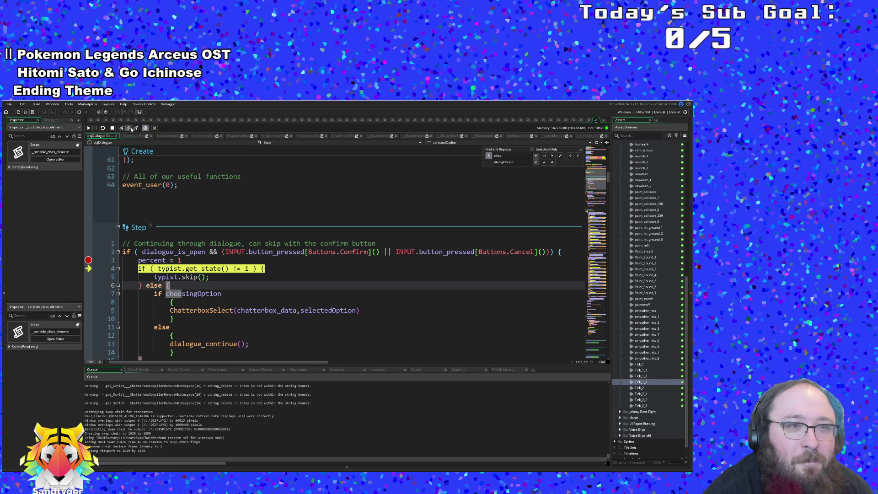
Step through the choosingOption branch to the portrait animation code, then resume the game
click(130, 128)
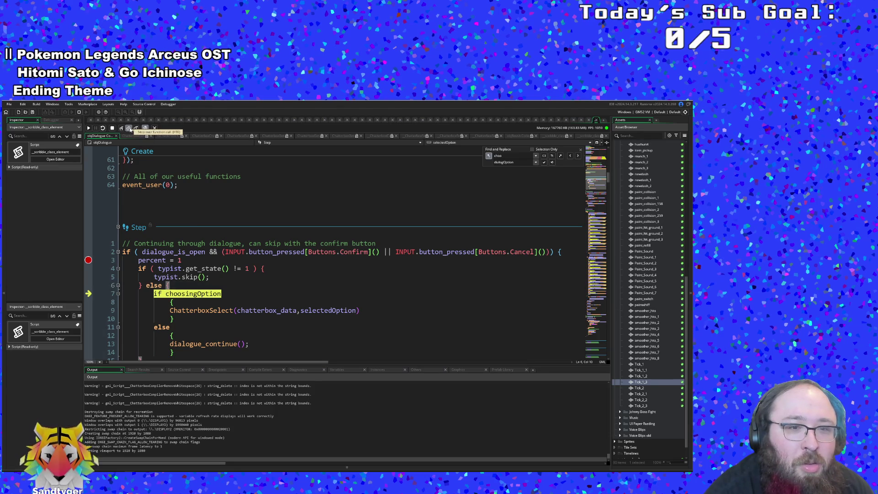
click(129, 128)
click(130, 128)
click(129, 128)
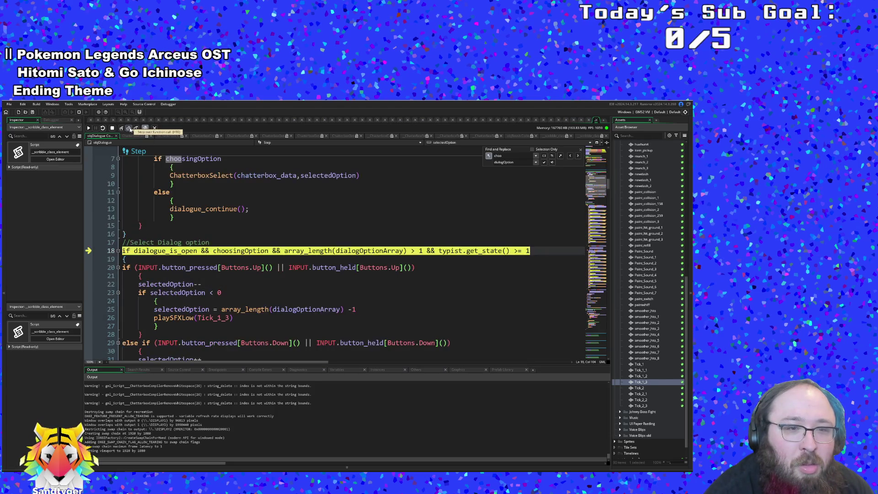
click(130, 129)
click(130, 128)
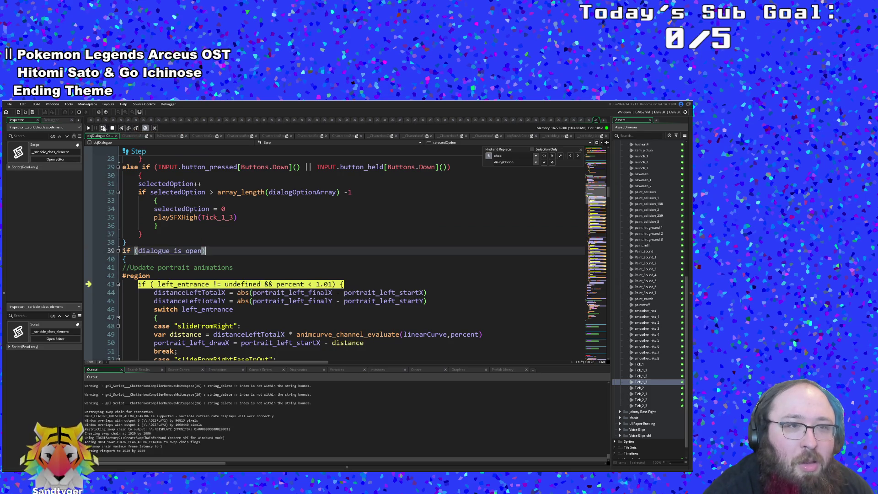
click(89, 128)
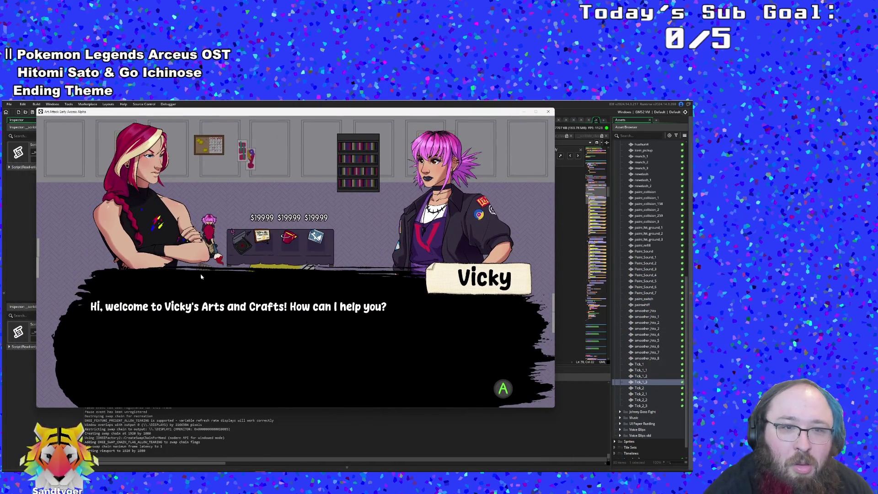
drag(208, 117, 228, 151)
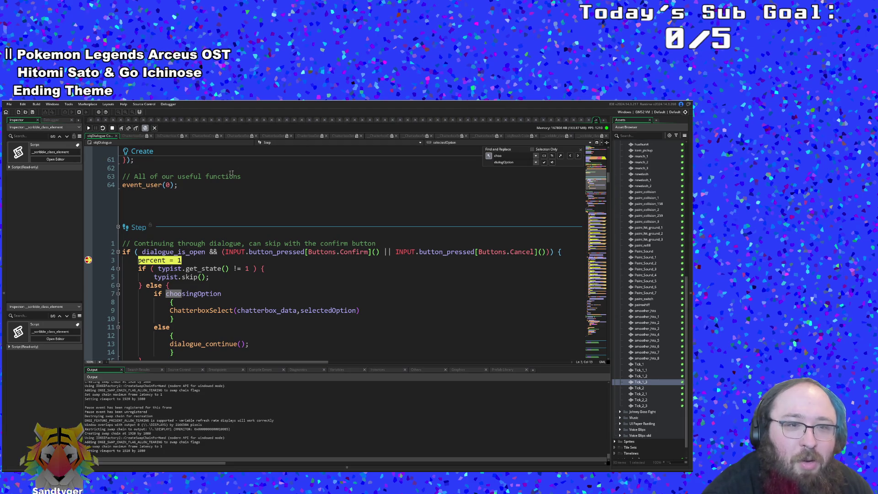
Step through get_state into ChatterboxSelect and Select, reaching the out-of-bounds option index trace
click(122, 128)
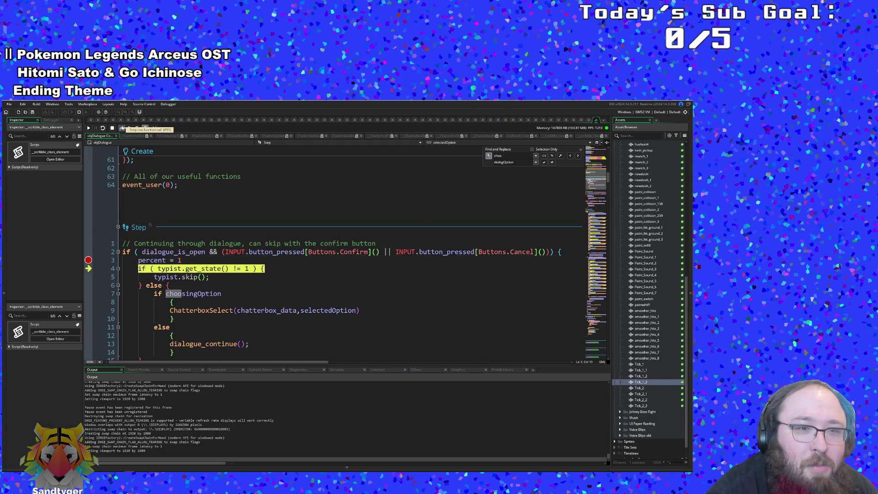
click(122, 128)
click(122, 128)
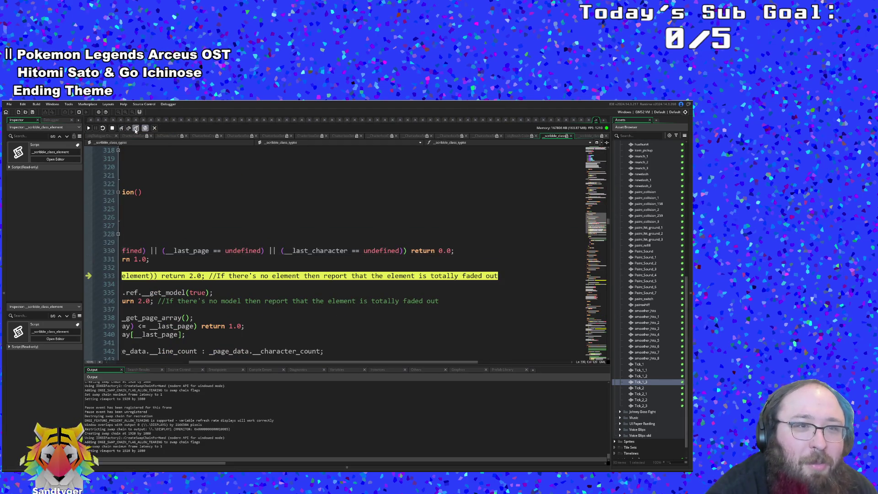
click(136, 129)
click(129, 129)
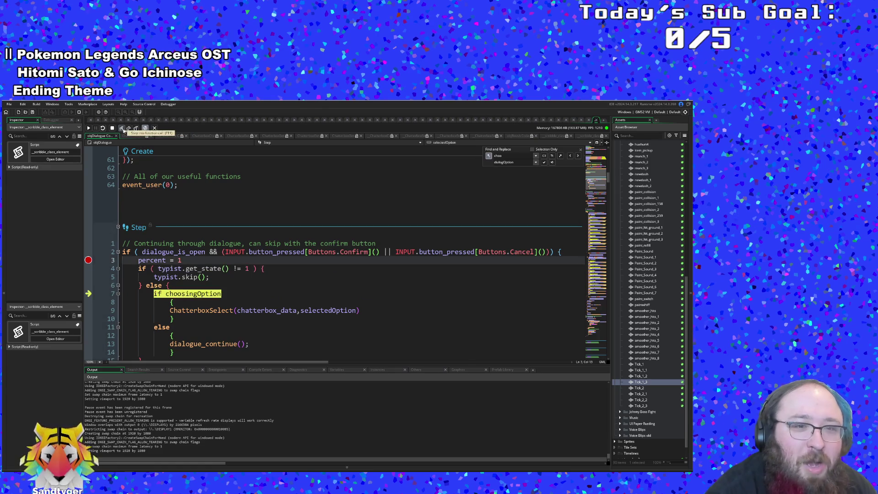
click(129, 130)
click(122, 130)
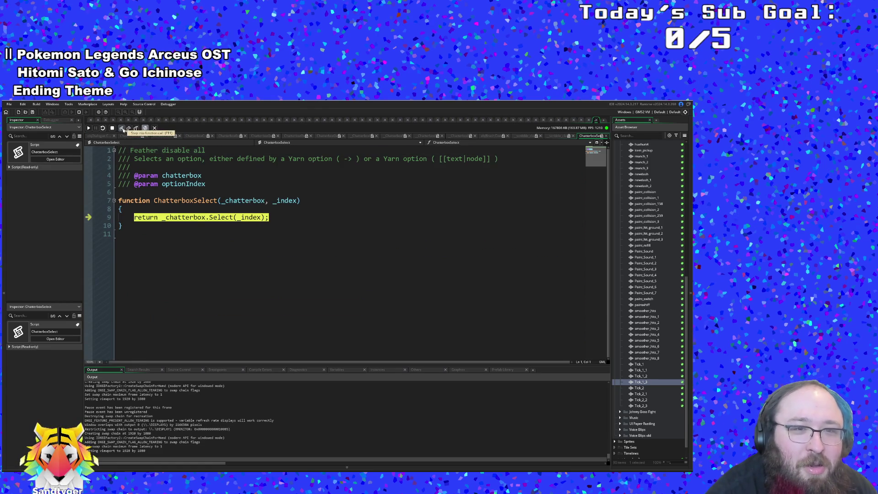
click(122, 129)
click(122, 129)
click(123, 128)
click(122, 129)
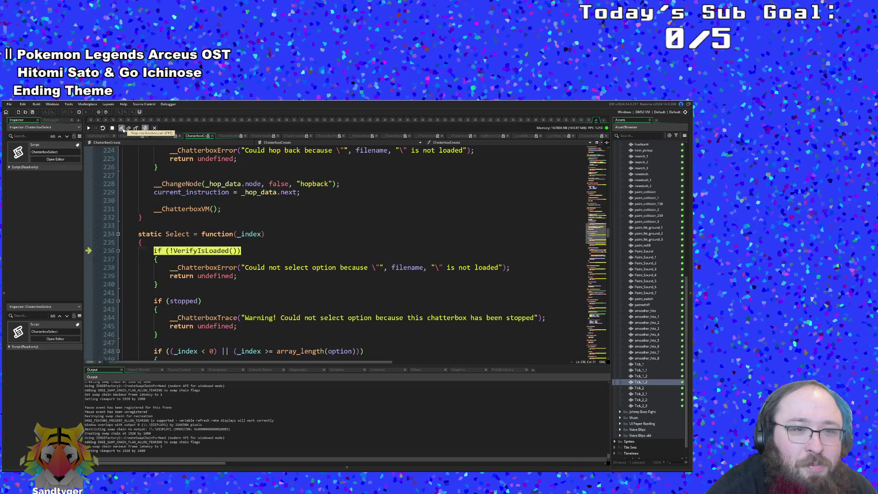
click(122, 129)
click(122, 128)
click(123, 130)
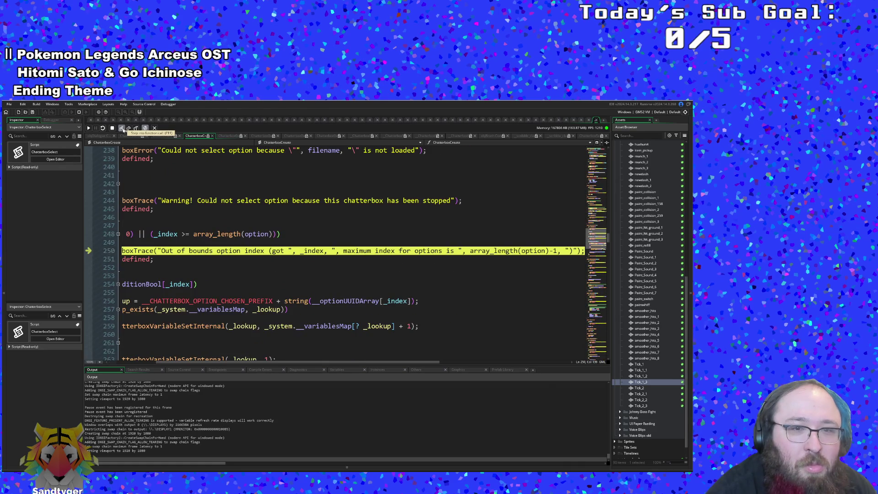
Step into ChatterboxTrace and through building its trace message string
click(122, 129)
click(122, 129)
click(122, 129)
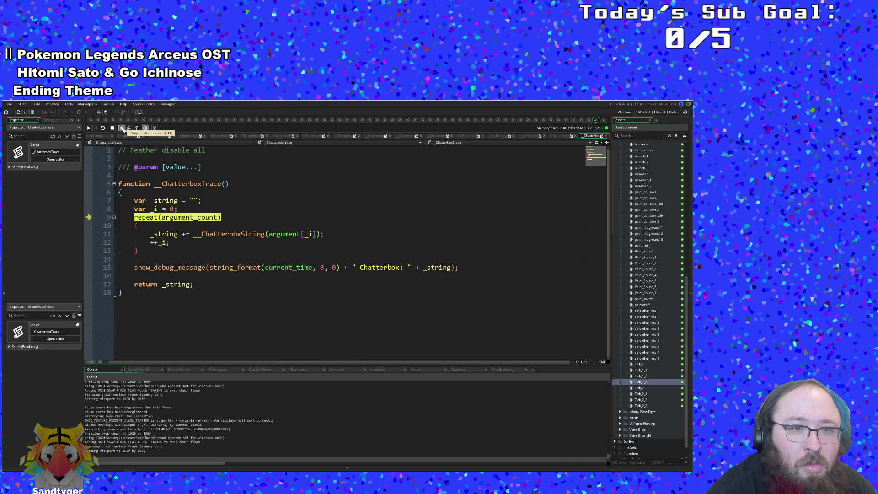
click(123, 129)
click(122, 129)
click(122, 129)
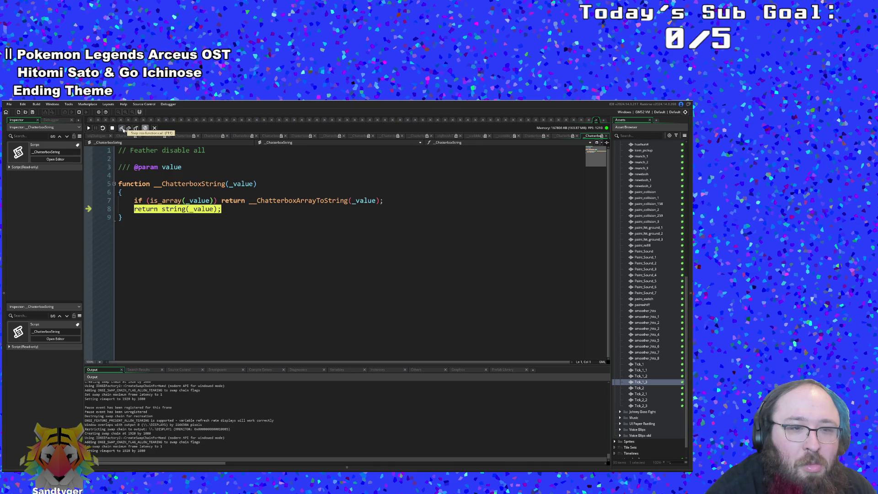
click(122, 129)
click(122, 129)
click(122, 129)
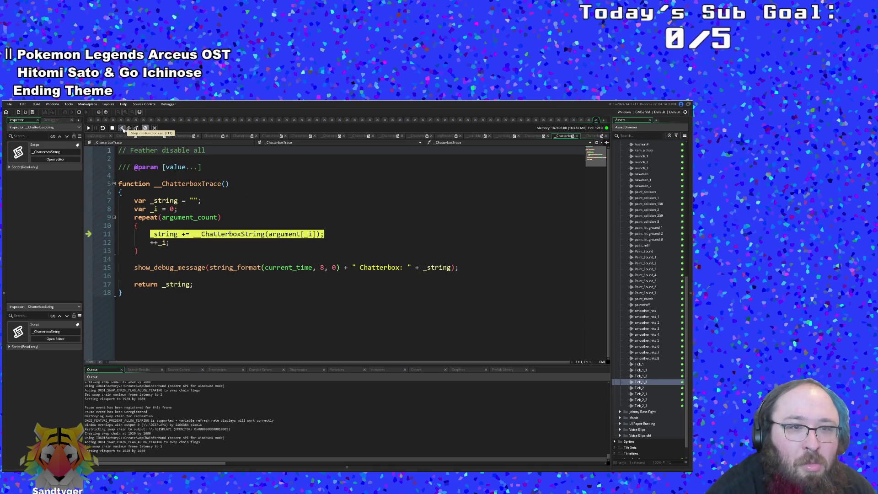
click(122, 129)
click(122, 129)
click(122, 129)
click(123, 129)
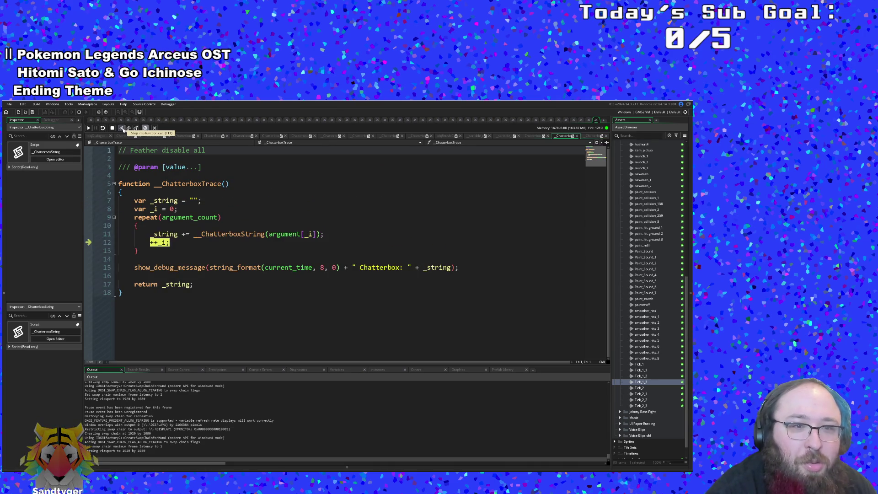
click(123, 129)
click(122, 129)
click(123, 129)
Continue through the trace message loop until the out-of-bounds option index warning prints
click(123, 130)
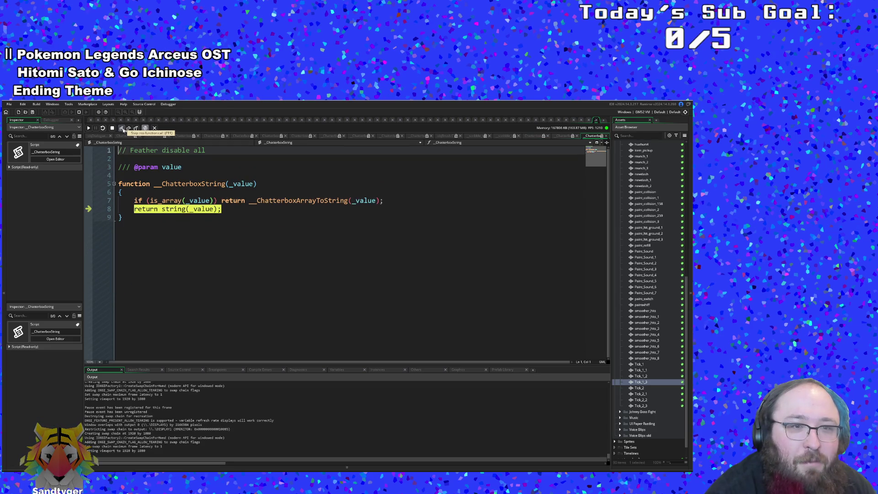
click(123, 130)
click(123, 130)
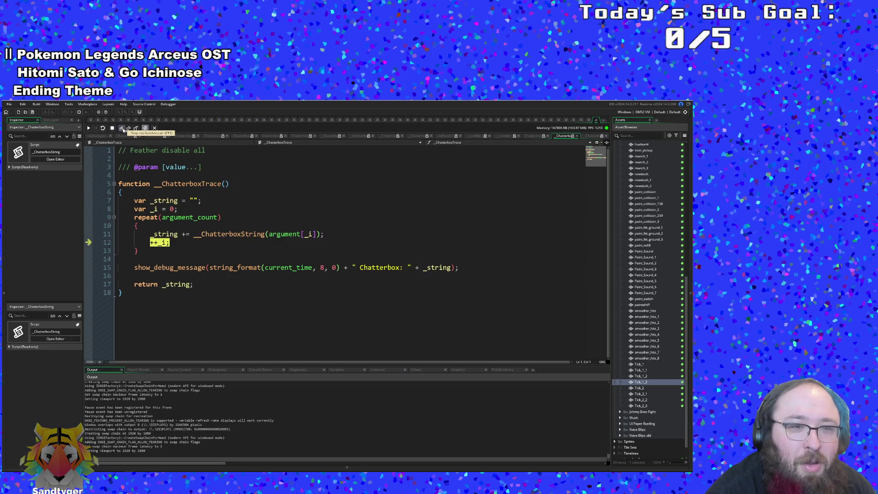
click(123, 130)
click(123, 130)
click(123, 130)
click(124, 130)
click(123, 129)
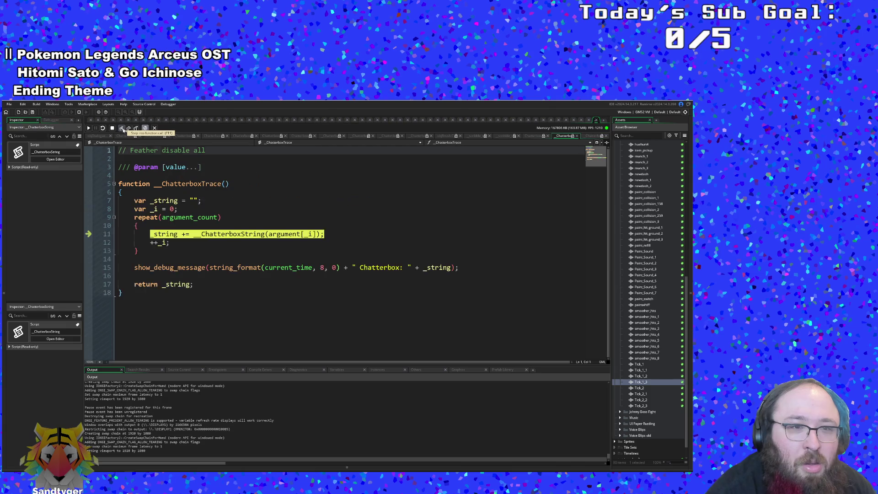
click(123, 130)
click(123, 130)
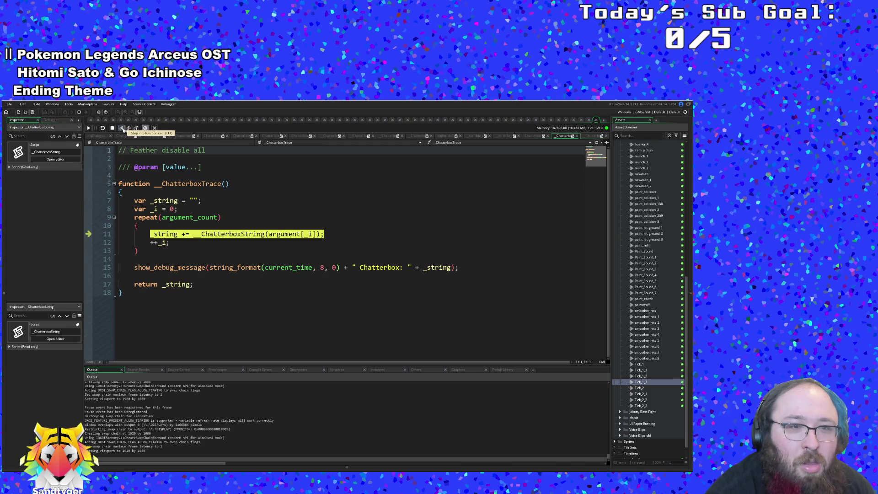
click(123, 130)
click(123, 130)
click(123, 130)
click(123, 130)
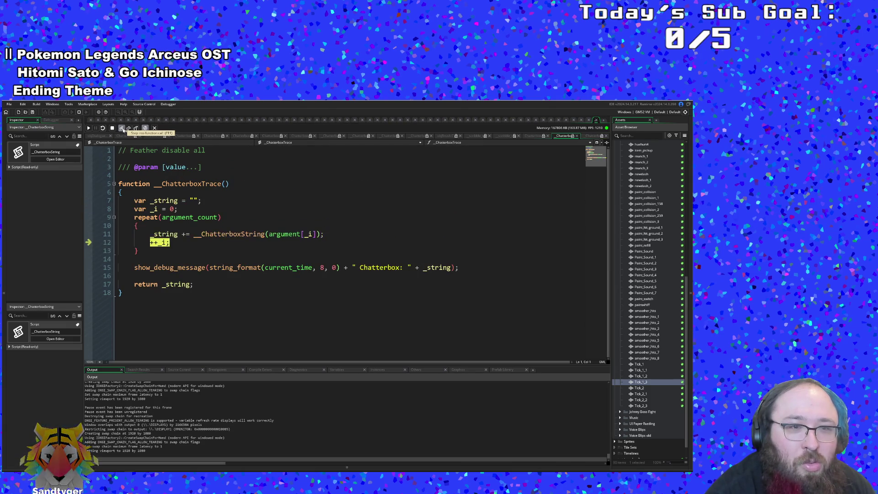
click(123, 130)
click(123, 130)
click(124, 130)
click(123, 130)
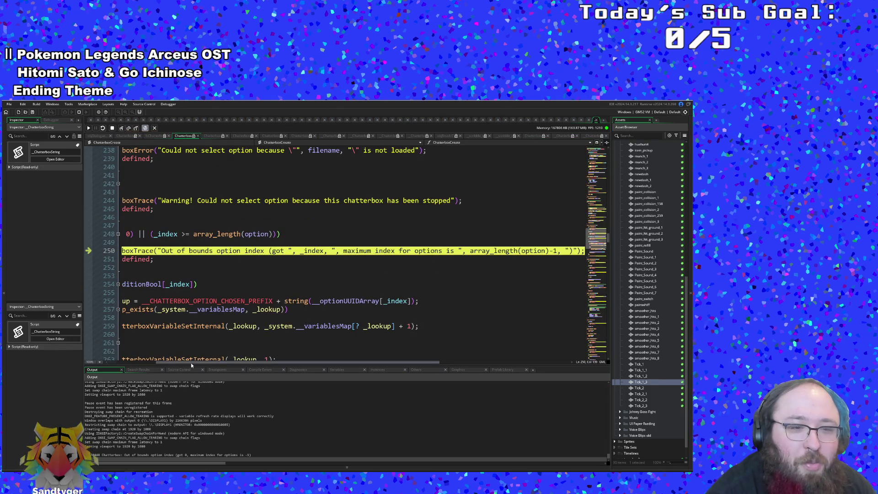
Step out of Select and ChatterboxSelect, through the rest of objDialogue's Step event, and resume
drag(190, 363, 128, 354)
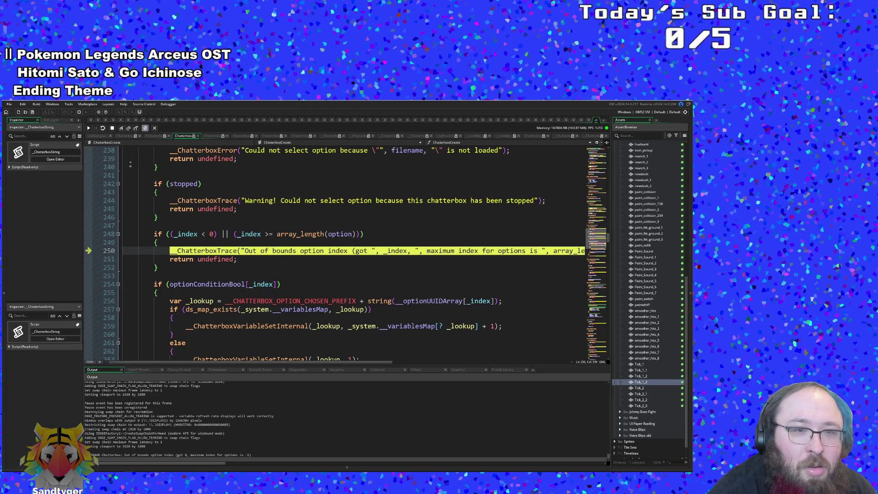
click(120, 129)
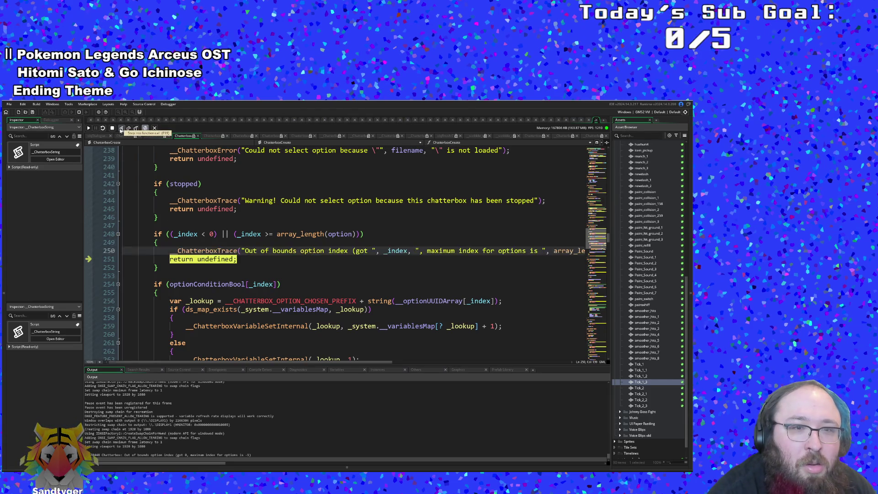
click(120, 129)
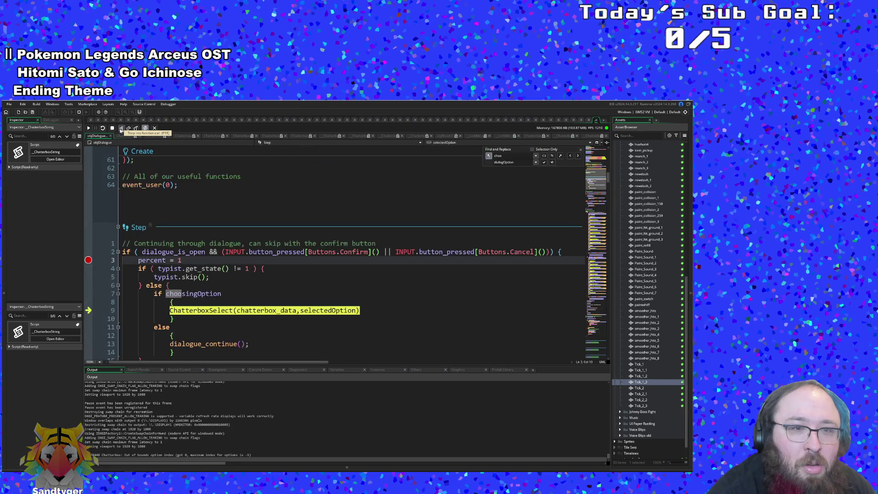
click(120, 129)
click(120, 129)
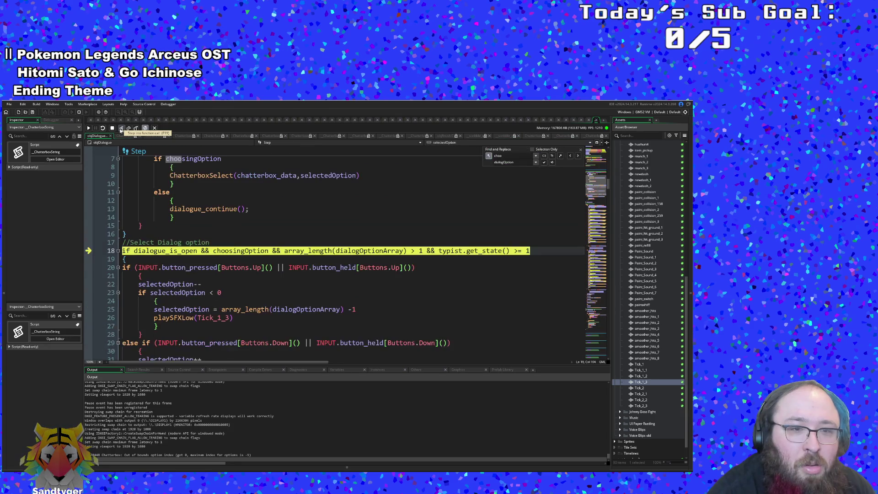
click(120, 129)
click(120, 129)
click(121, 129)
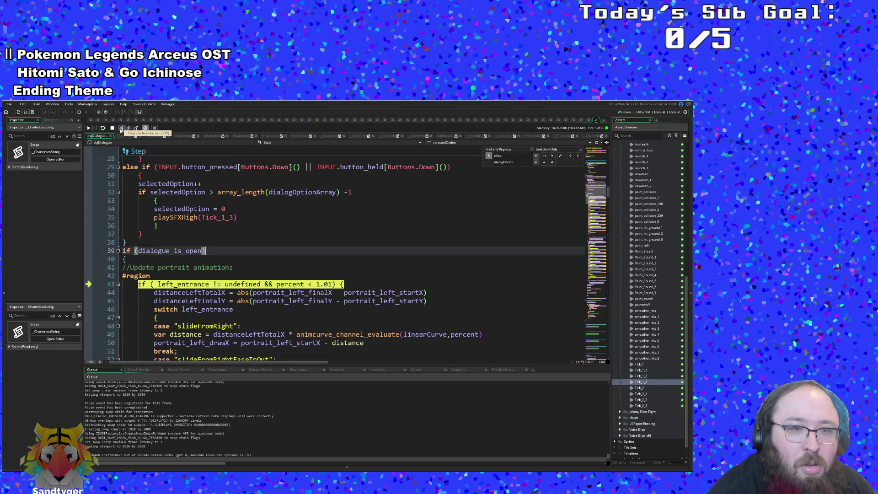
click(121, 129)
click(120, 129)
click(89, 129)
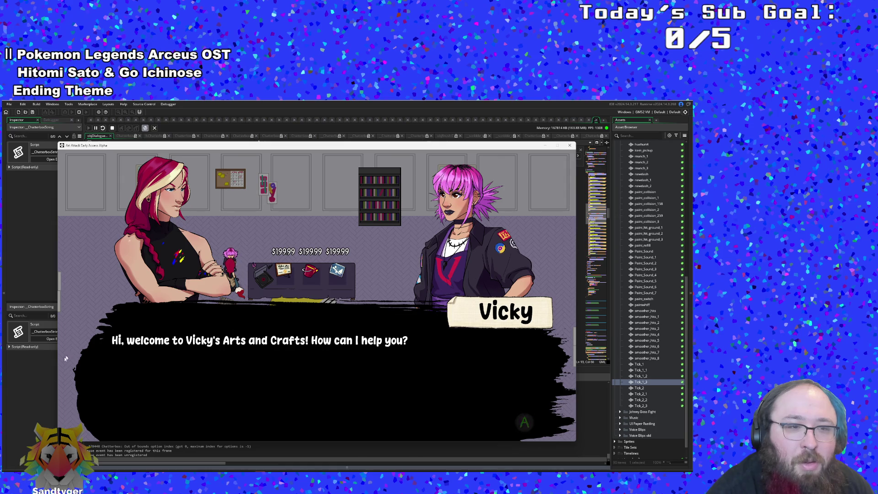
Inspect the log lines in the output panel
click(49, 381)
click(160, 407)
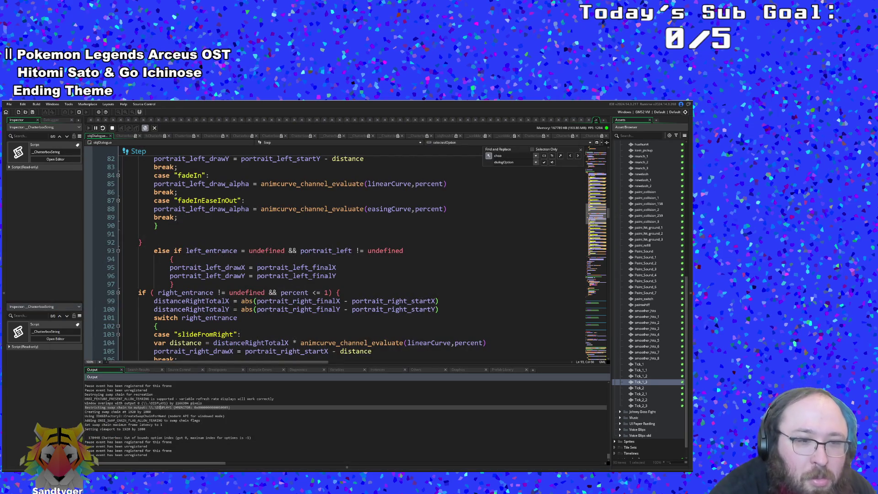
click(152, 412)
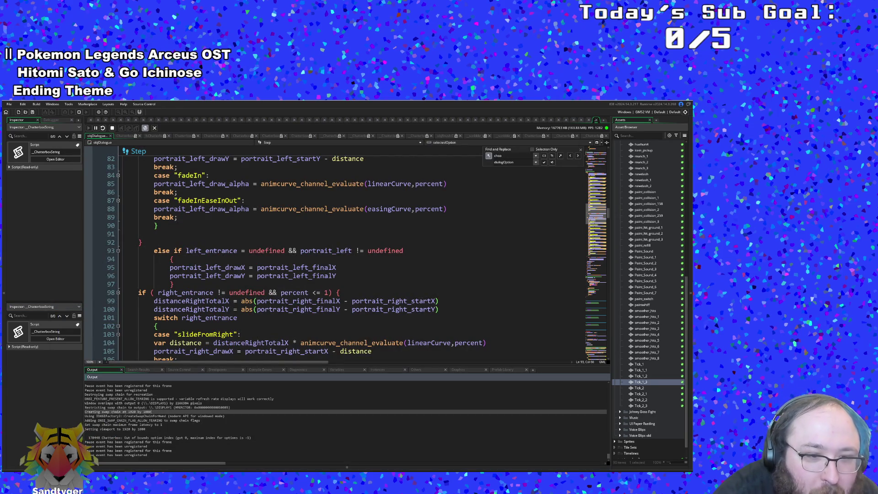
scroll(334, 256, up, 20)
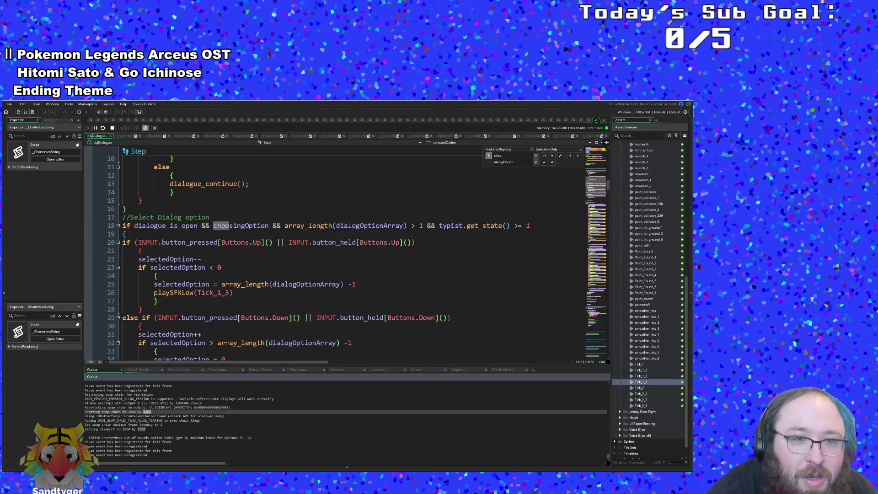
scroll(334, 256, down, 6)
scroll(334, 256, up, 8)
scroll(334, 256, down, 4)
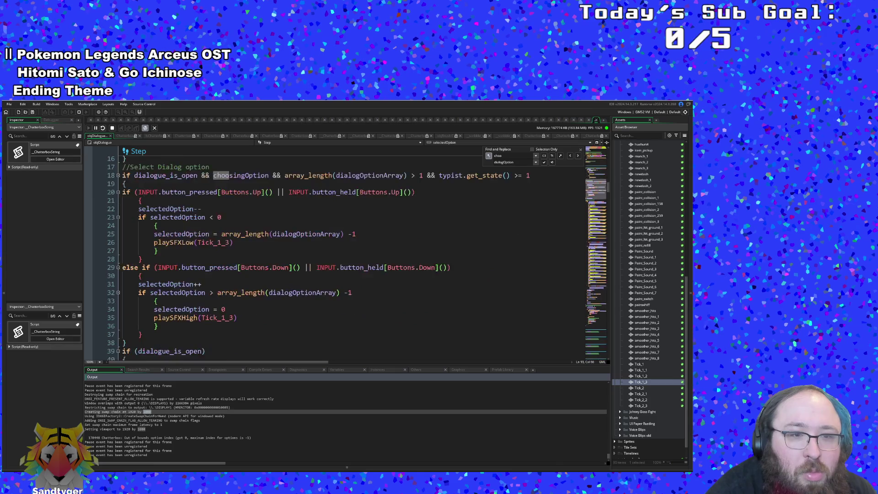
scroll(334, 256, up, 7)
scroll(334, 256, down, 2)
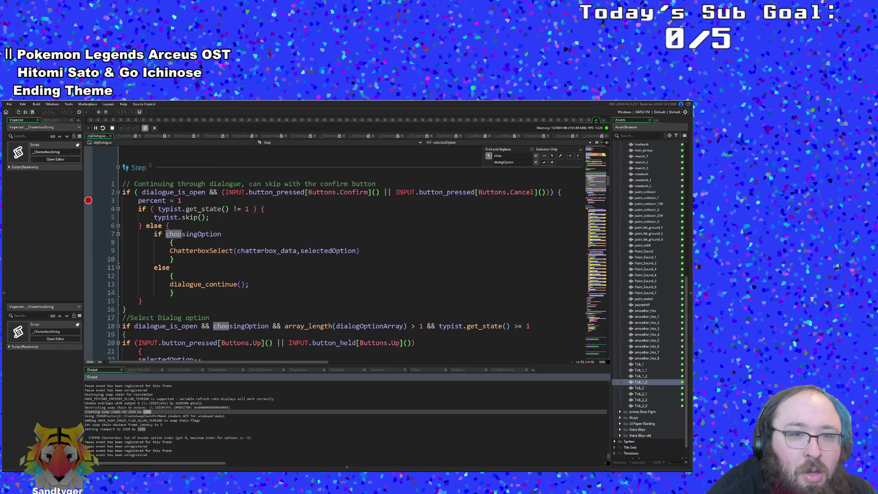
Review selectedOption on lines 9–10, then confirm Vicky's greeting in the game to hit the breakpoint
click(199, 257)
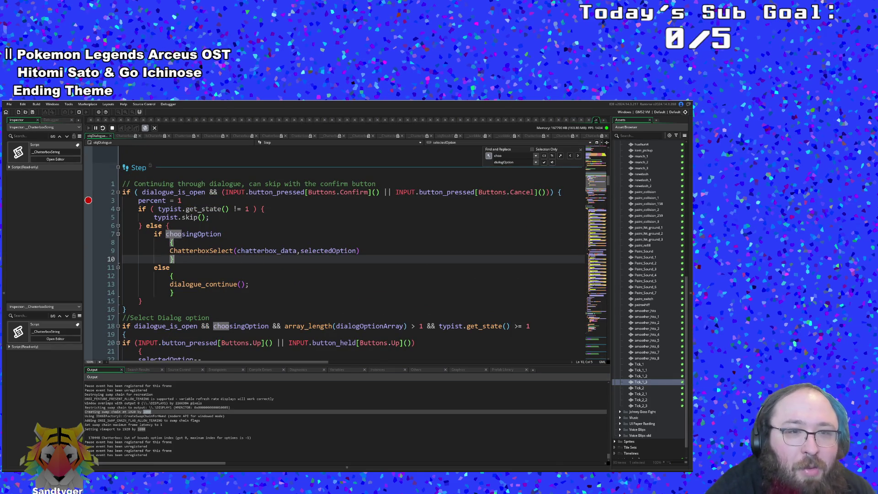
scroll(334, 256, down, 2)
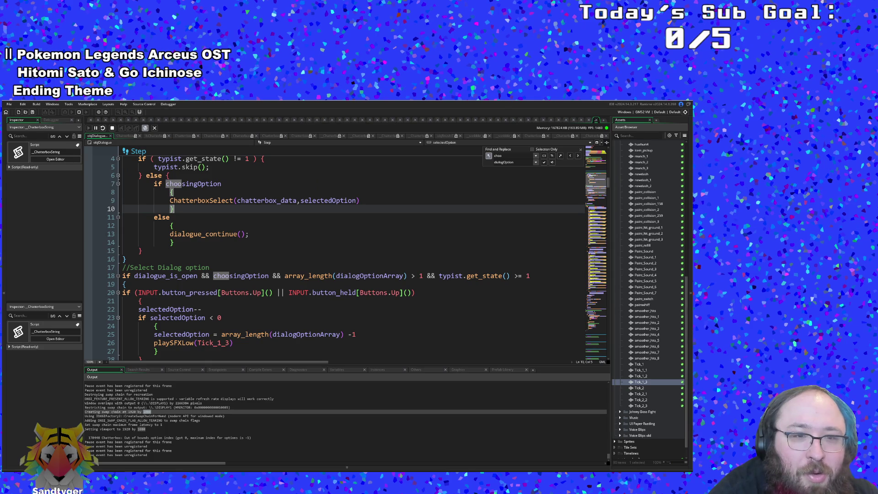
click(314, 201)
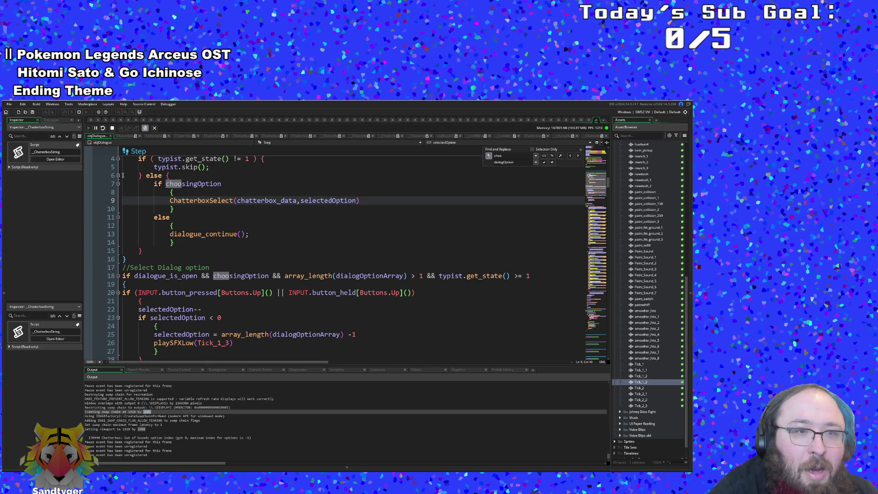
scroll(123, 176, up, 4)
scroll(116, 221, down, 6)
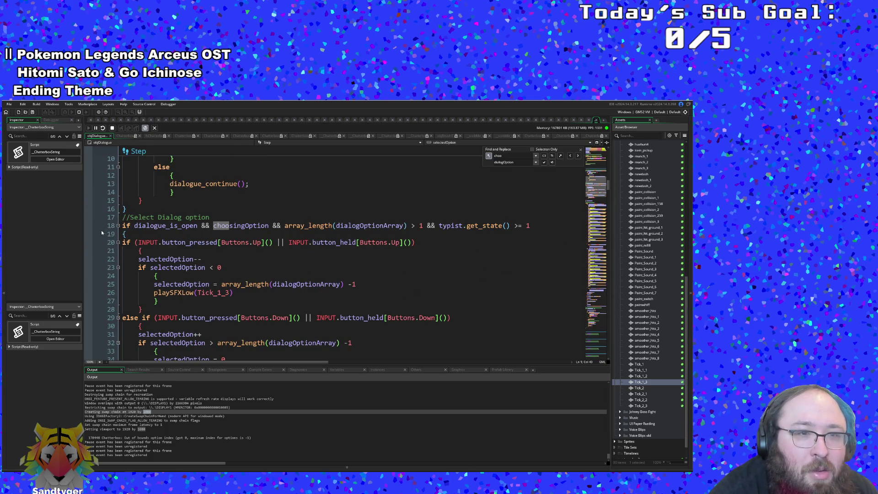
scroll(115, 231, up, 4)
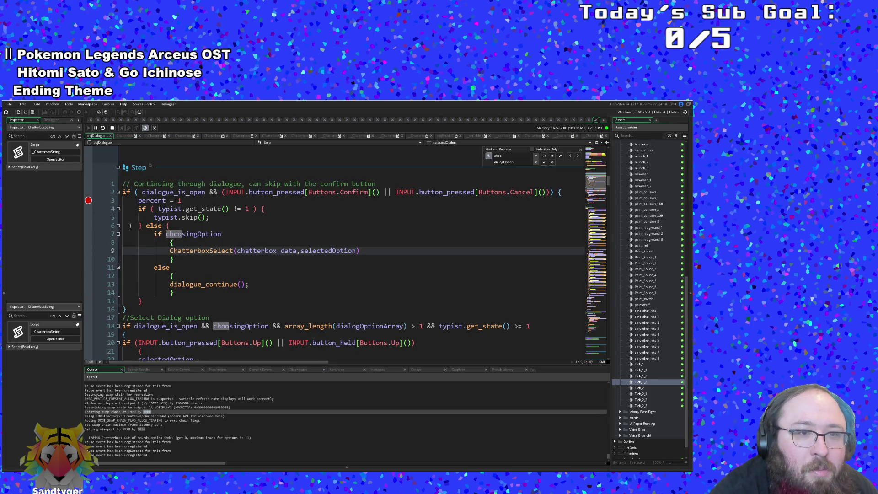
key(alt+Tab)
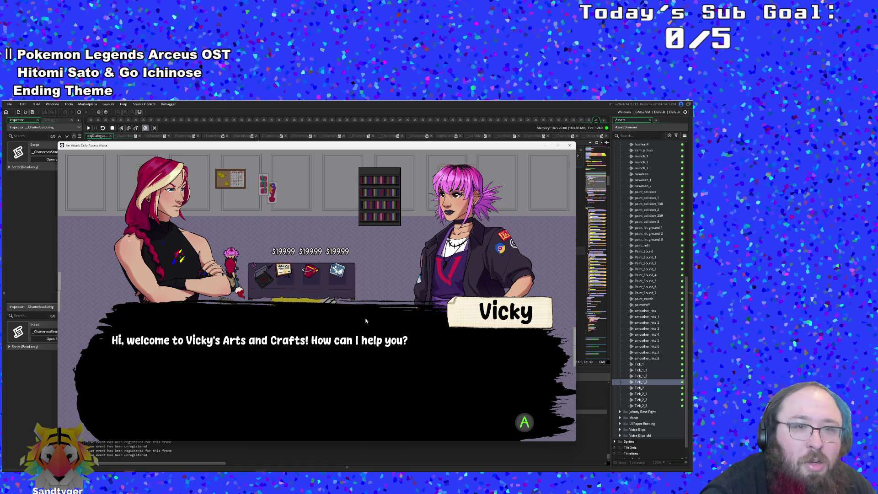
key(Return)
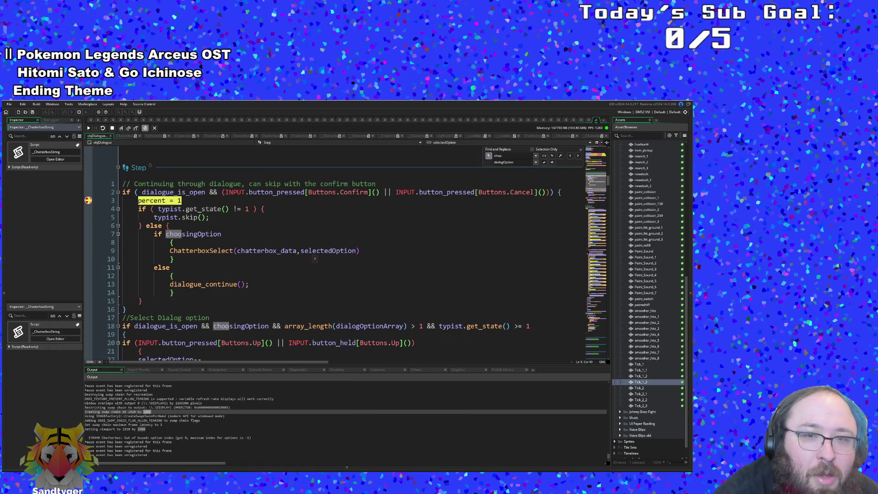
Step through the typist state and choosingOption checks to the ChatterboxSelect call
click(124, 129)
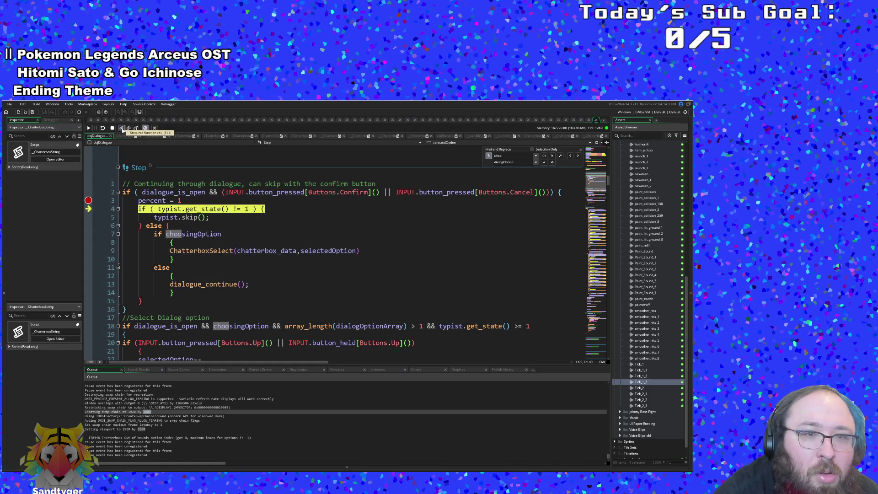
click(124, 129)
click(130, 129)
click(136, 129)
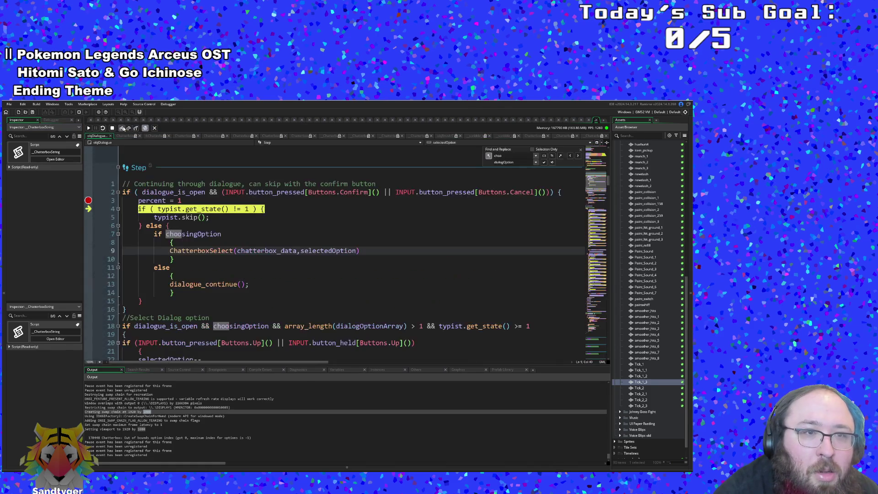
click(124, 129)
click(124, 129)
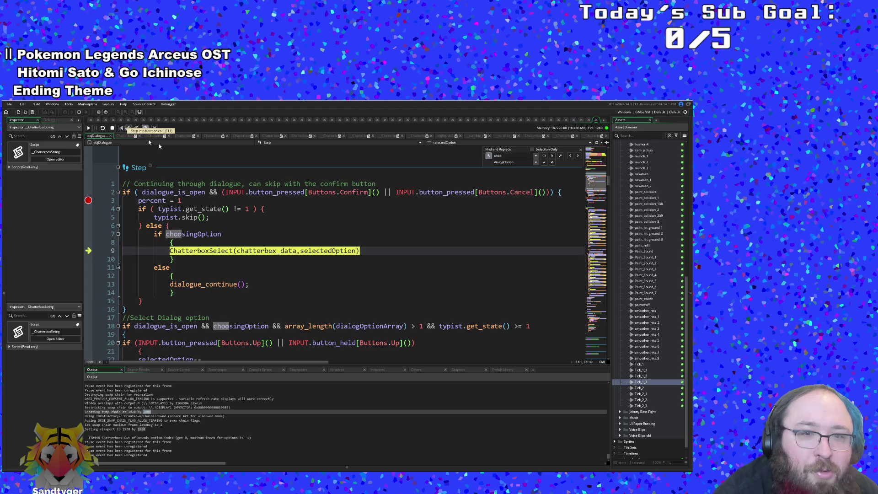
mouse_move(289, 251)
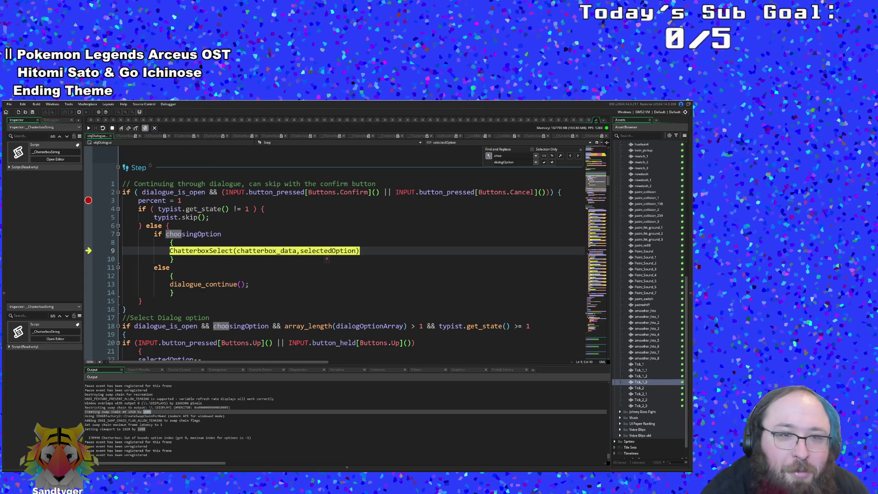
Step into ChatterboxSelect and Select up to the option index bounds check, then stop the game
click(121, 128)
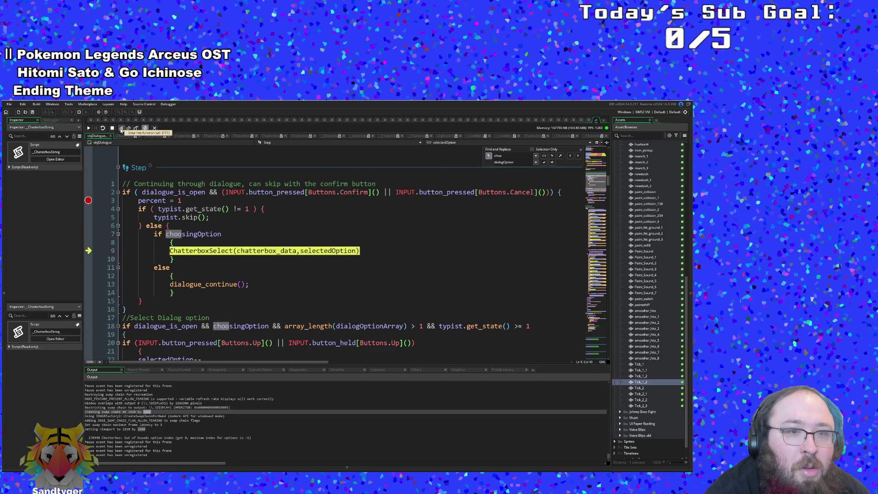
click(121, 129)
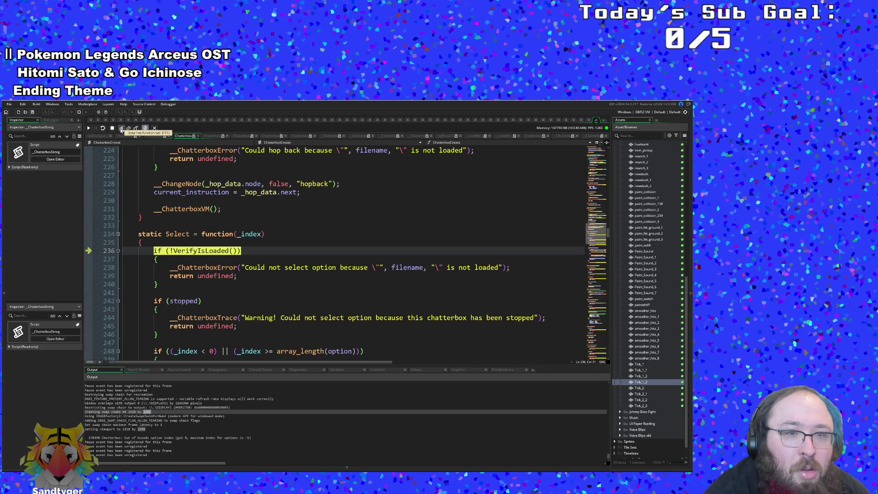
click(122, 128)
click(121, 129)
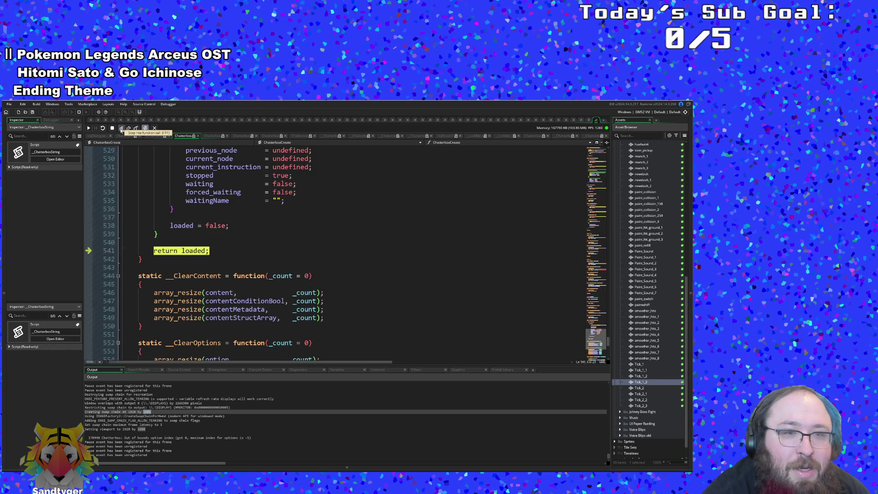
click(122, 128)
click(121, 129)
click(122, 128)
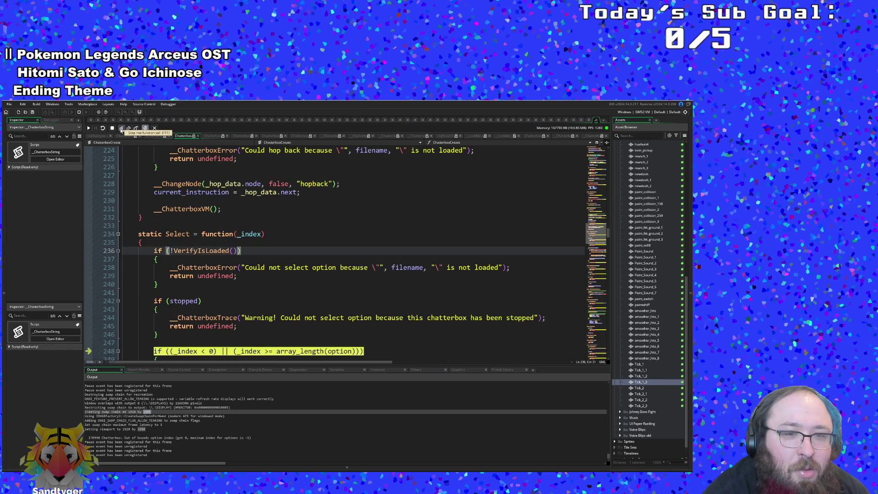
click(122, 128)
click(121, 129)
click(112, 128)
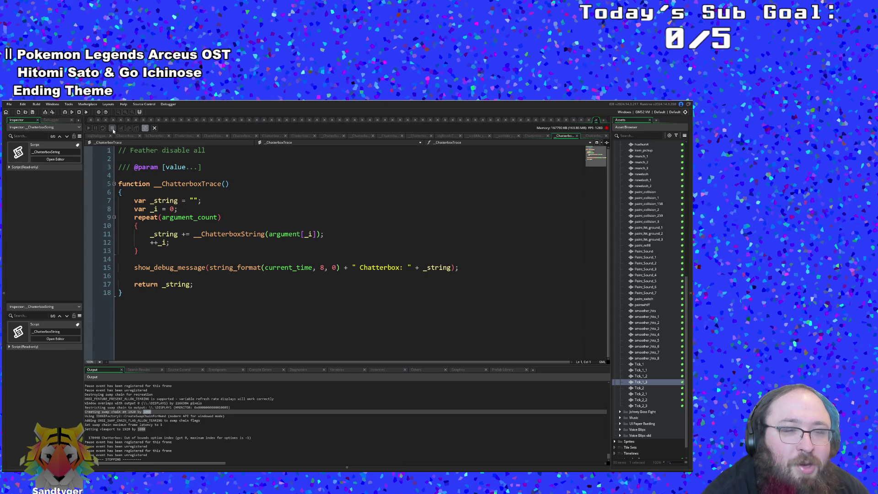
In the dialogue Step code, delete the else line and its opening brace
click(596, 121)
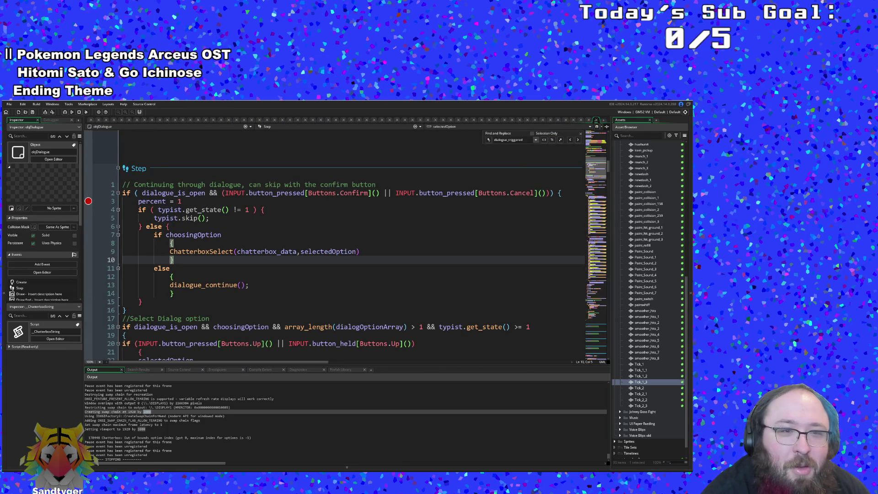
key(Down)
key(shift+Home)
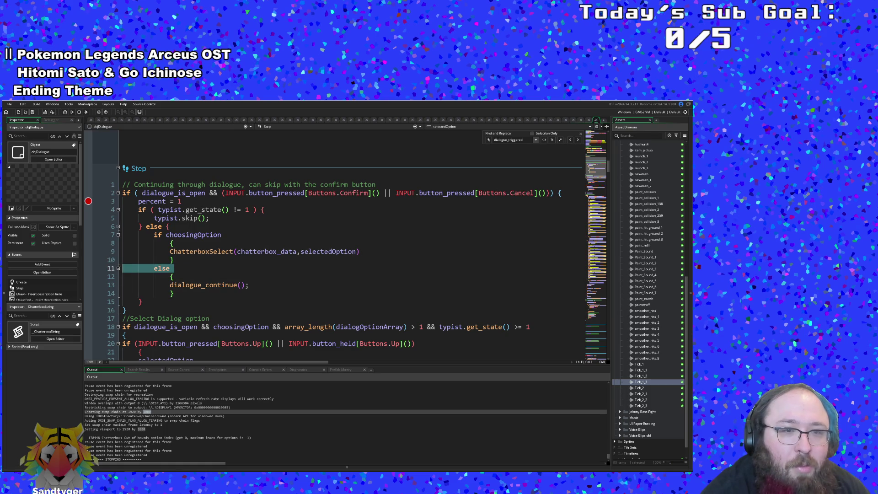
key(shift+Up)
key(Down)
key(Home)
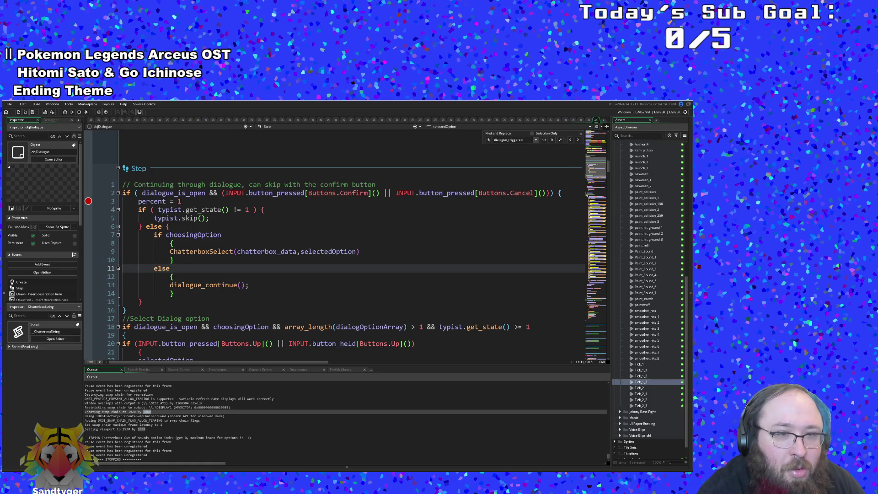
key(Down)
key(End)
key(shift+Up)
key(shift+Home)
key(Delete)
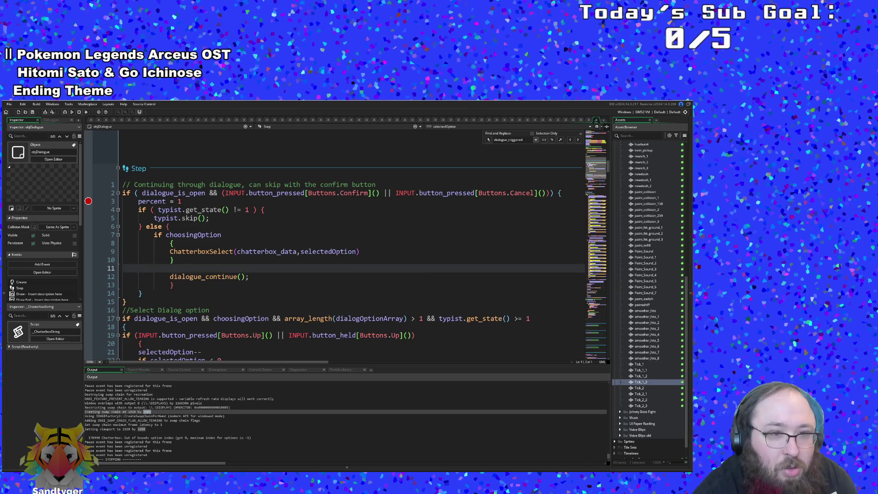
key(Delete)
key(Down)
Remove the leftover closing brace, unindent the dialogue_continue call, and run in Debug mode
key(shift+Up)
key(shift+Down)
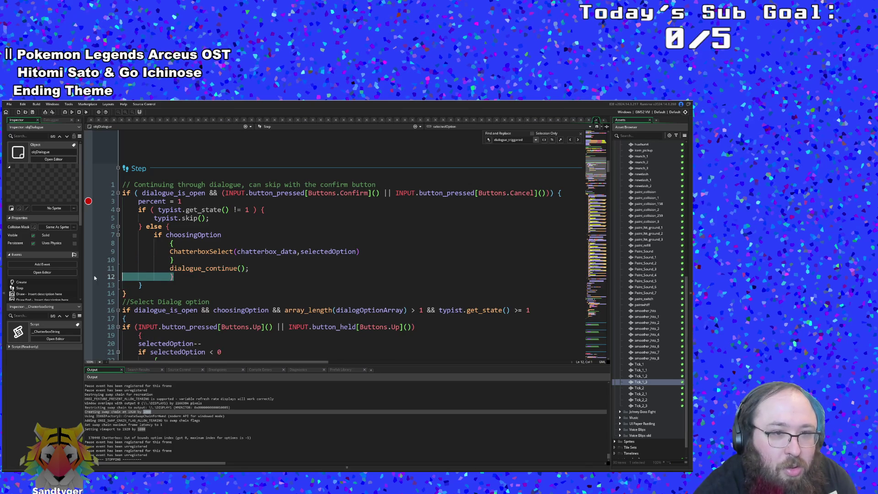
key(End)
key(BackSpace)
key(BackSpace)
key(BackSpace)
key(Up)
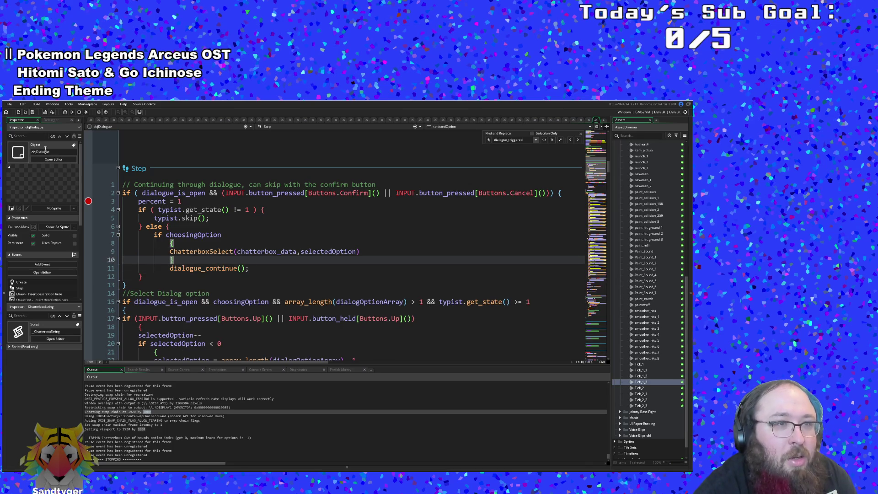
key(Down)
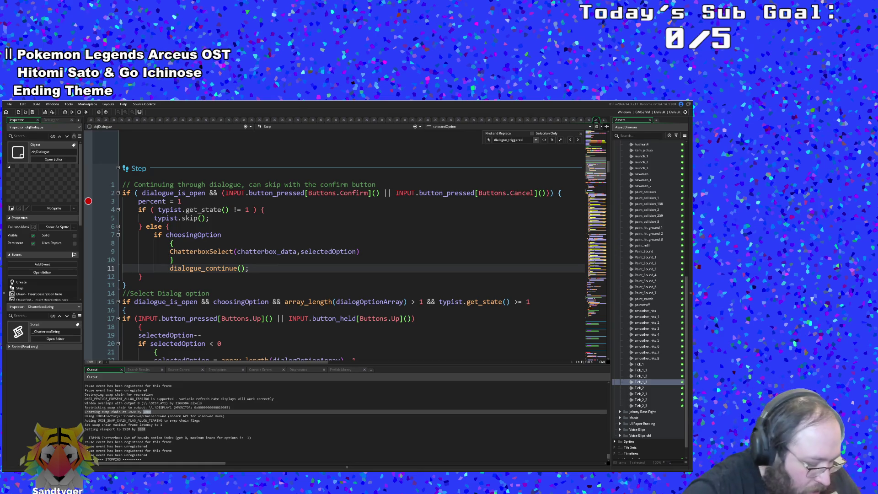
key(shift+Tab)
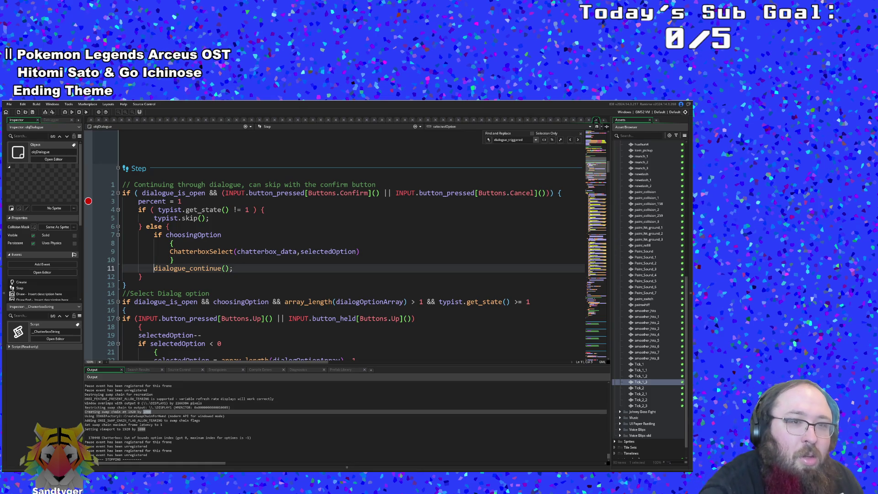
key(Up)
key(Up)
key(Up)
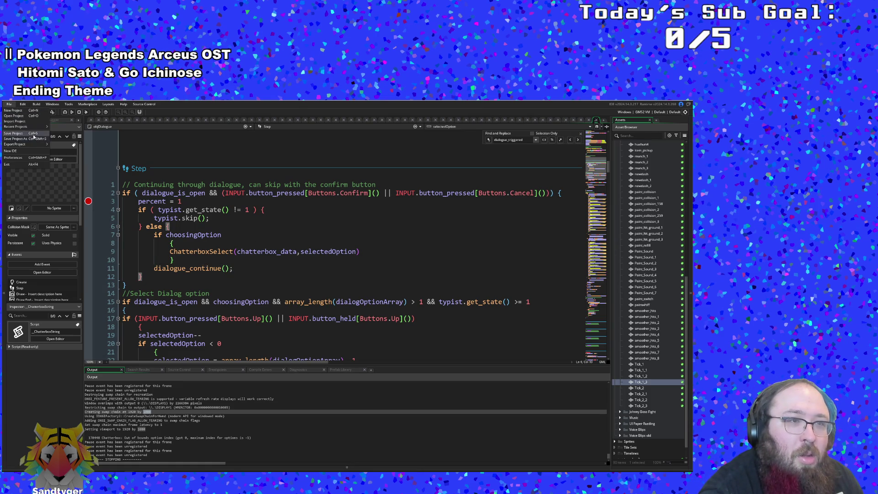
click(66, 113)
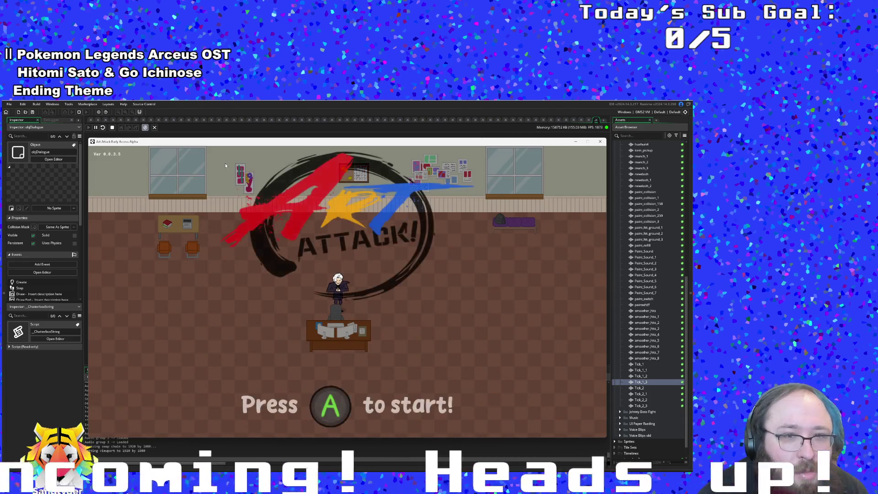
Start the game, resume past the breakpoint, close the opening dialogue and walk through the exit
key(Return)
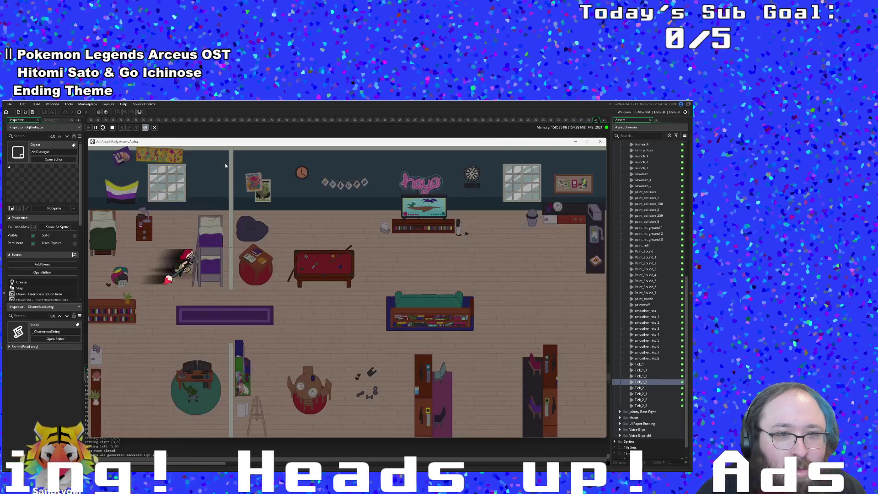
key(Return)
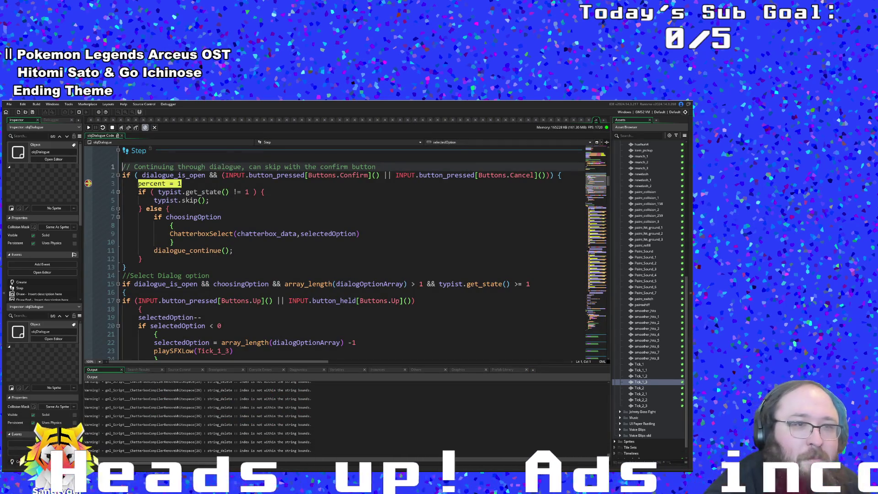
click(89, 128)
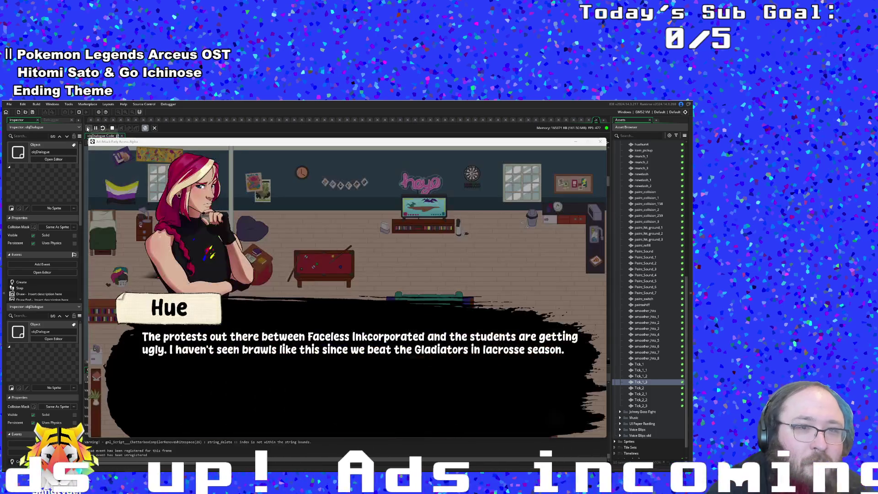
key(Return)
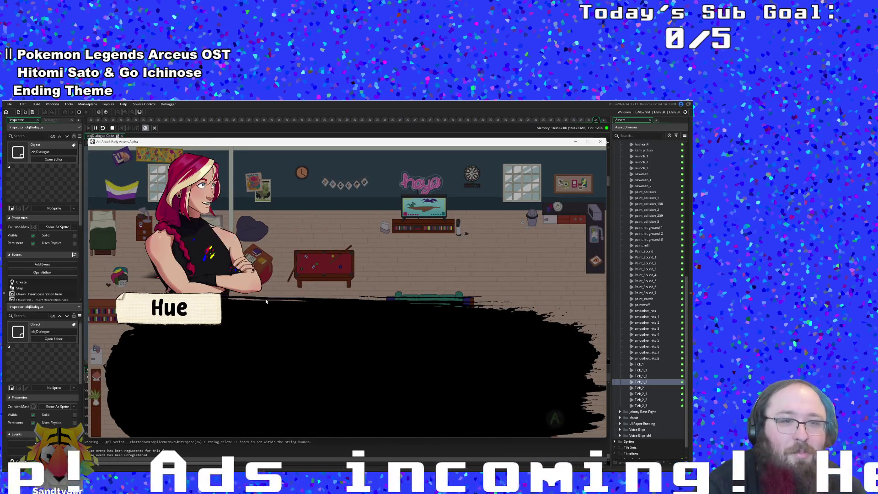
key(Return)
key(s)
key(d)
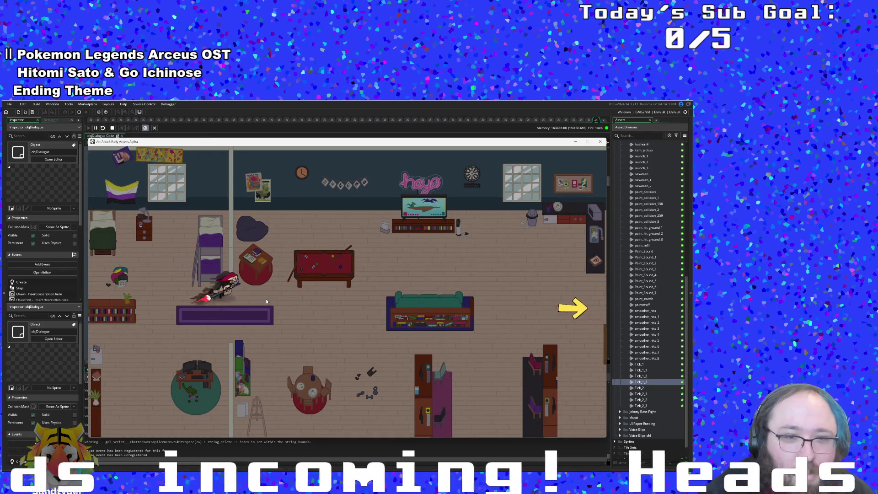
key(d)
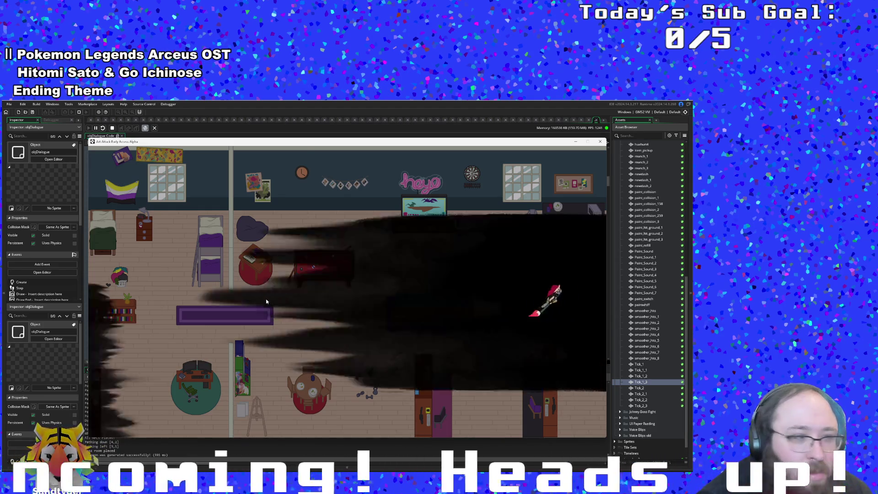
key(a)
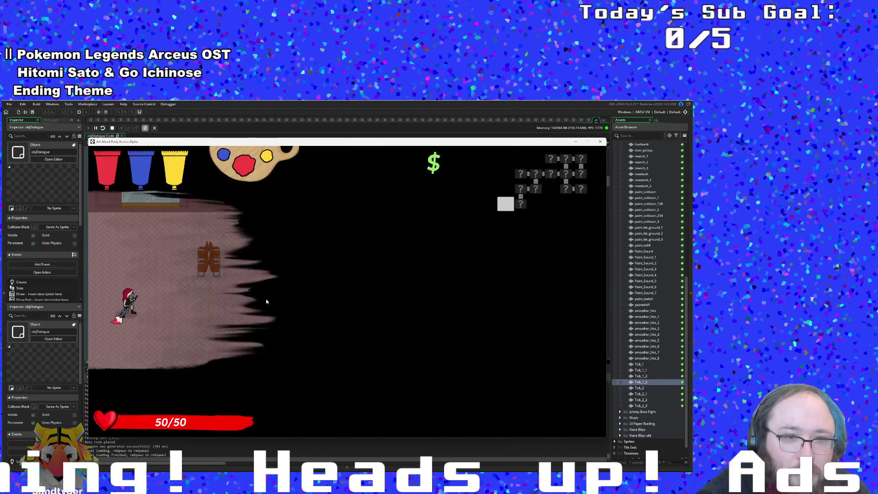
key(d)
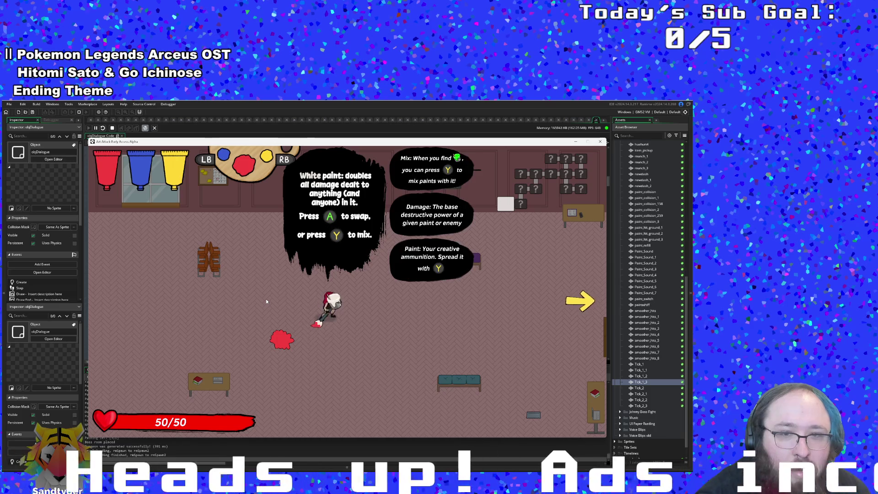
Quit to the title from the pause menu, restart, and walk through the exit toward the shop
key(Escape)
key(Up)
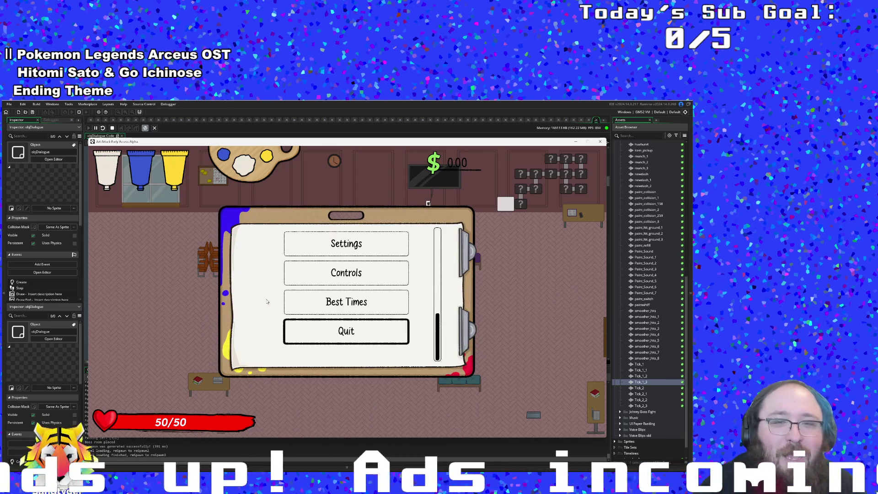
key(Return)
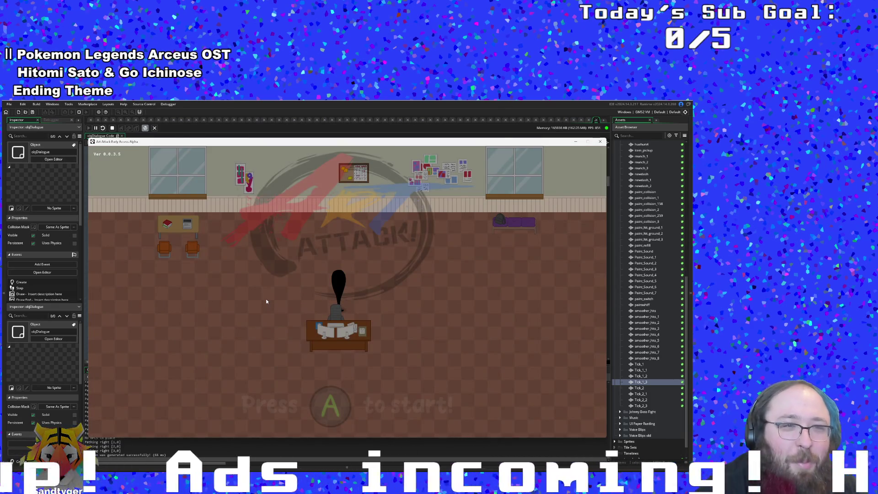
key(Return)
key(Return)
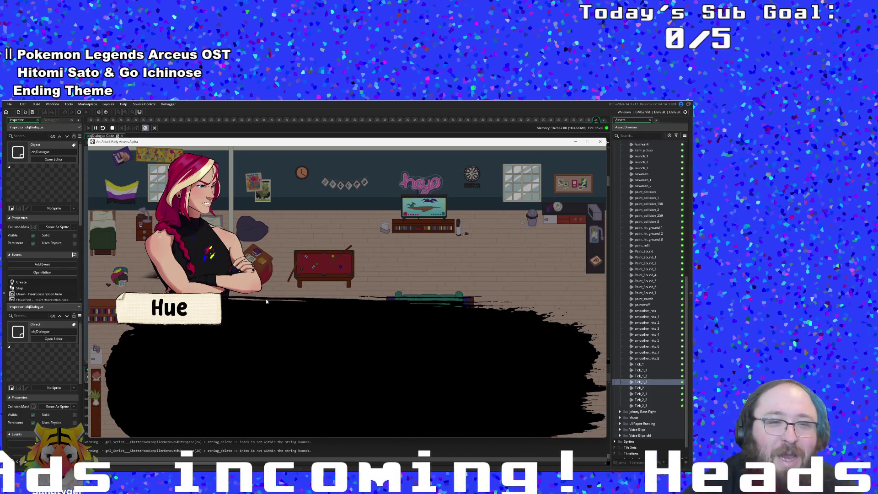
key(Return)
key(Right)
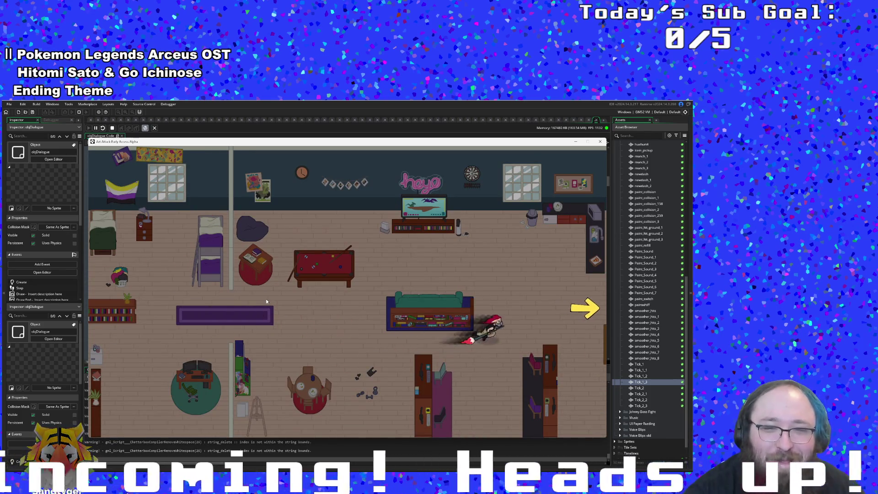
key(Left)
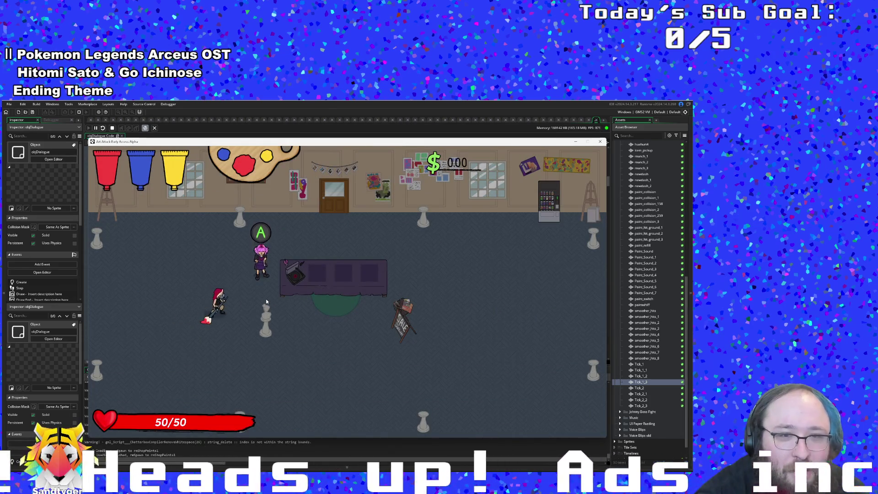
Walk up to shopkeeper Vicky and talk through her conversation and greeting twice
key(Up)
key(Return)
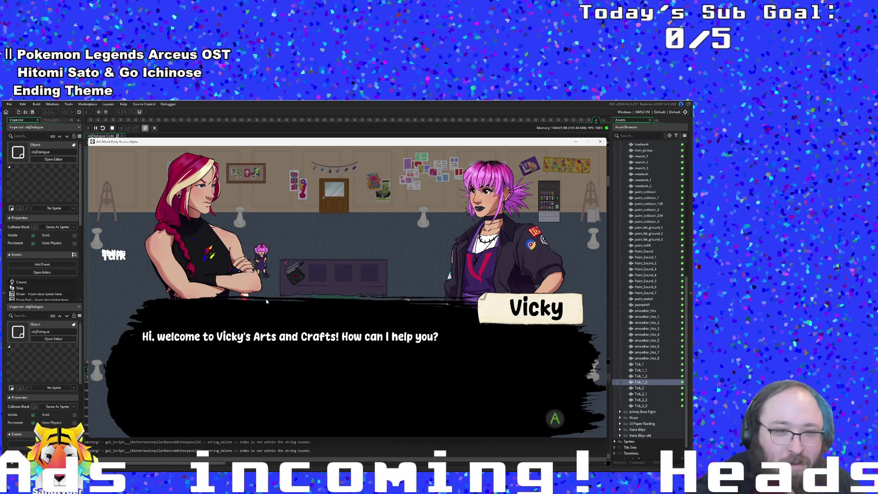
key(Return)
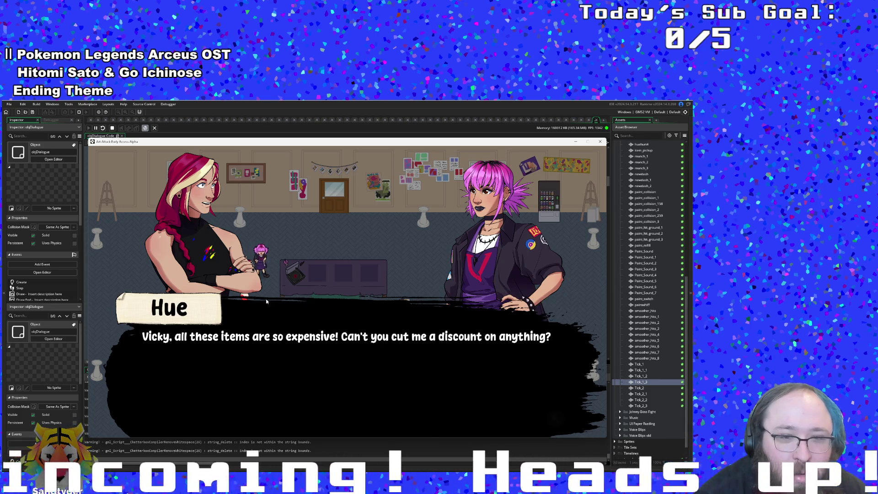
key(Return)
key(Return)
key(Return)
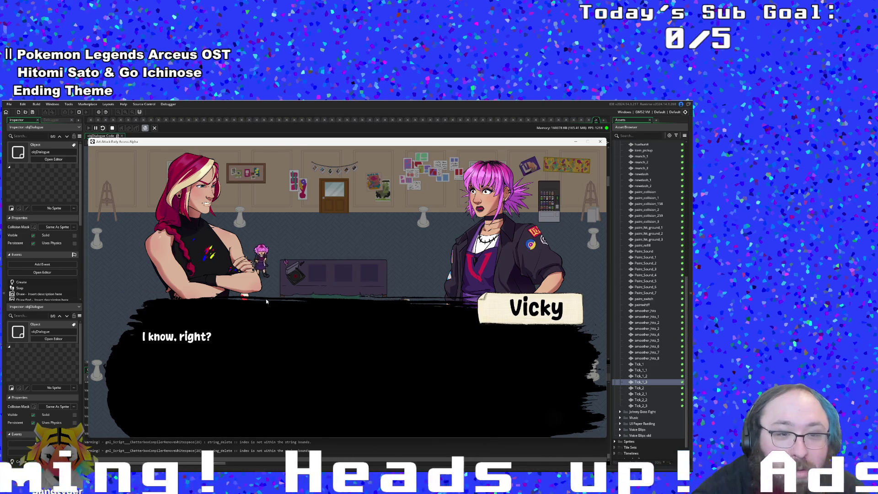
key(Return)
key(Return)
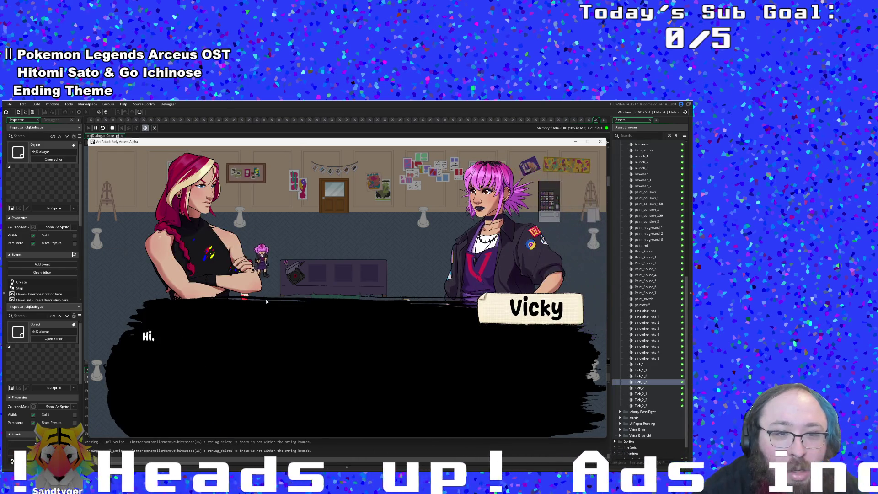
key(Return)
key(Return)
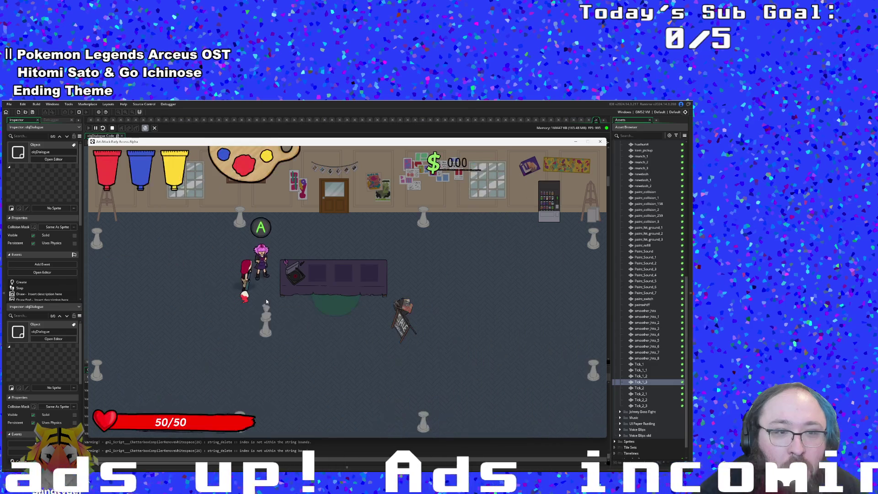
key(Return)
key(Return)
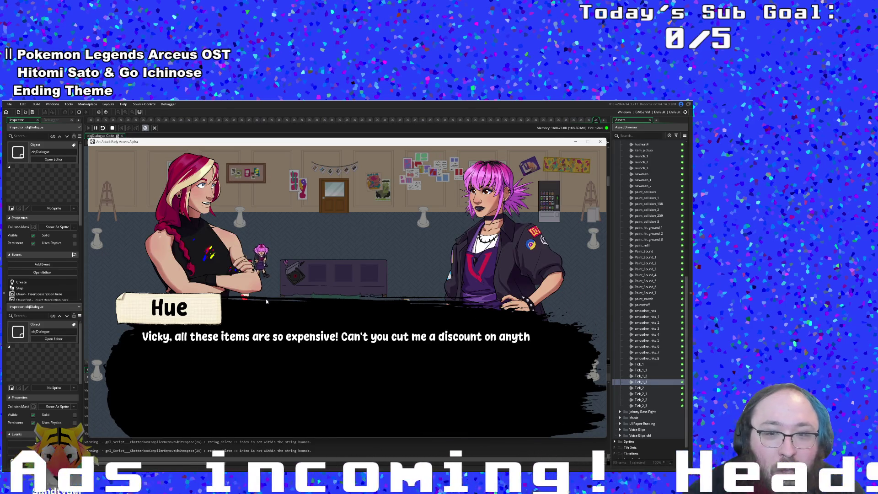
Advance through the dialogue lines again up to the pawn shop line, then close the game
key(Return)
key(Return)
key(Return)
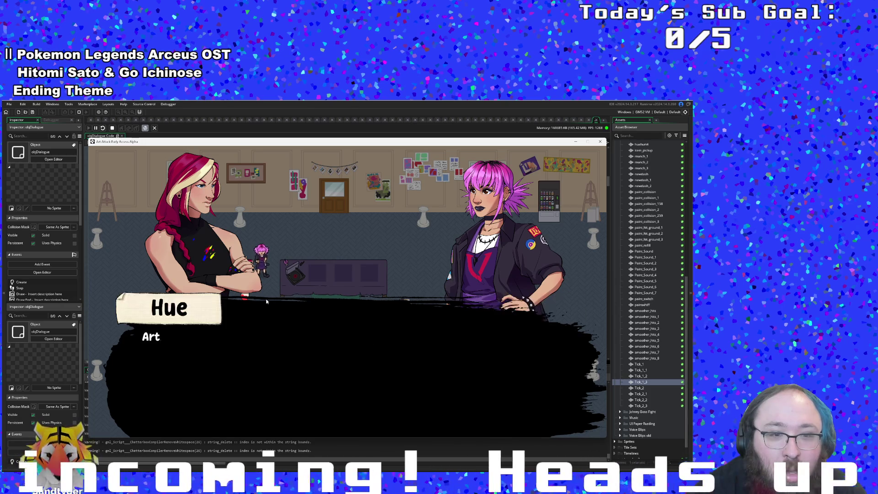
key(Return)
key(Return)
key(Return)
key(Return)
key(Return)
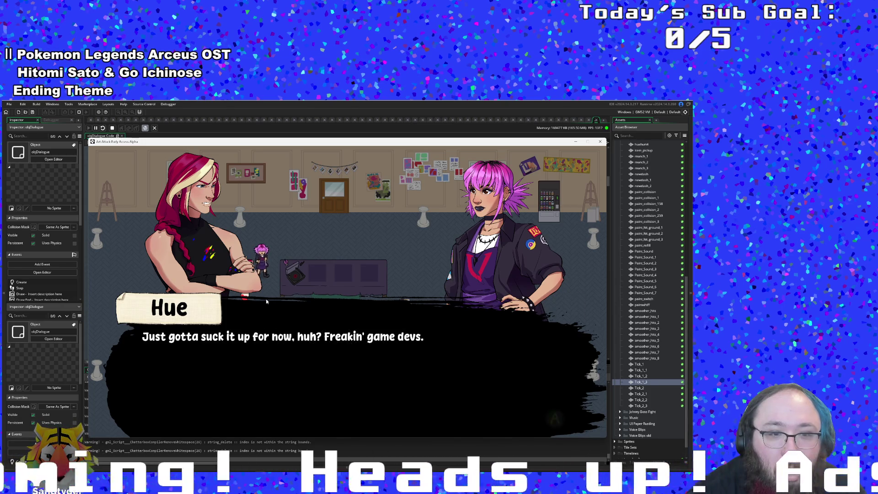
key(Return)
key(Return)
key(Return)
key(Return)
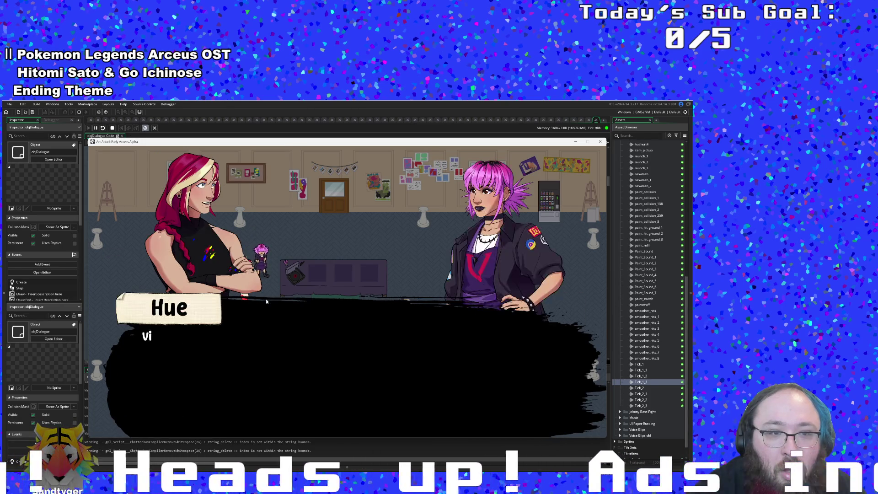
key(Return)
key(Return)
key(Return)
key(Return)
key(Return)
key(Return)
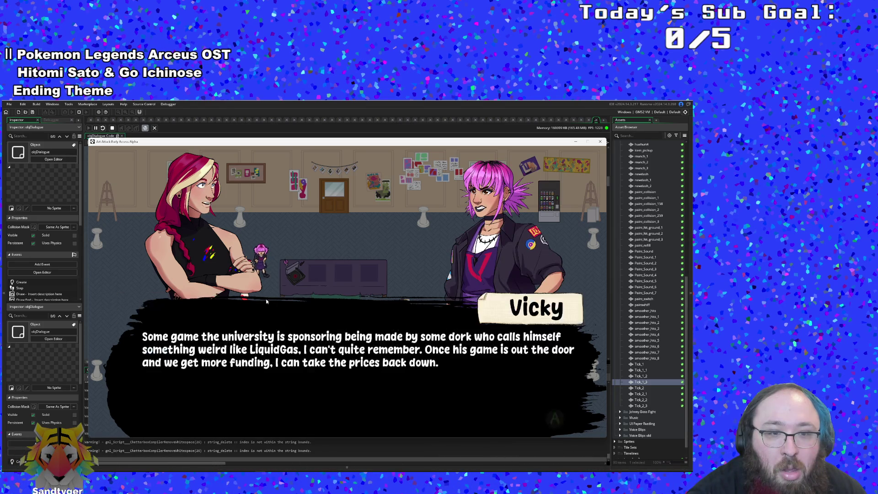
key(Return)
key(Return)
key(Return)
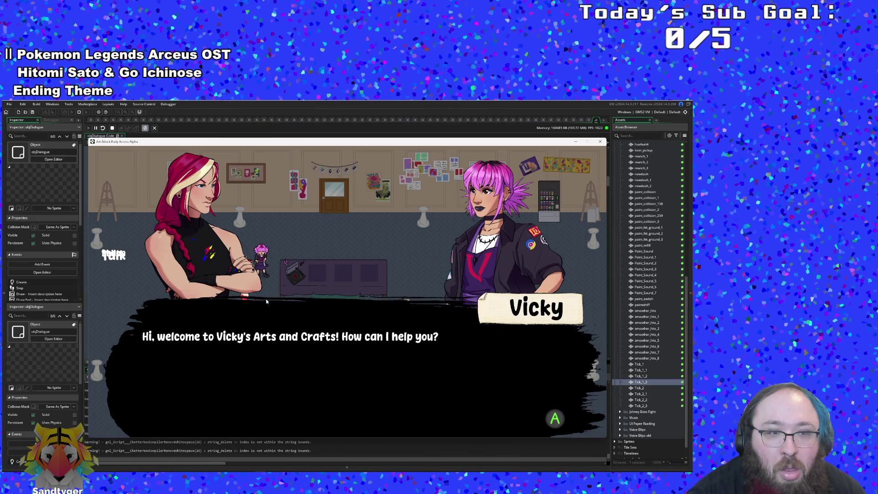
key(Return)
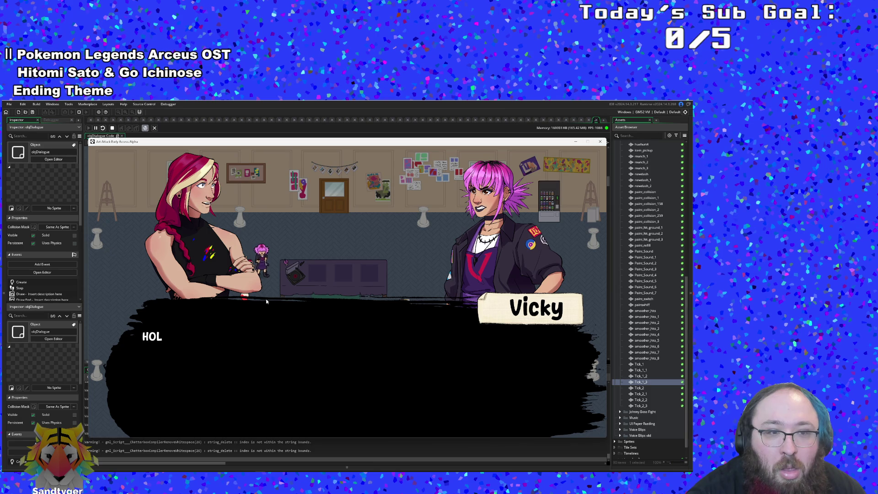
key(Return)
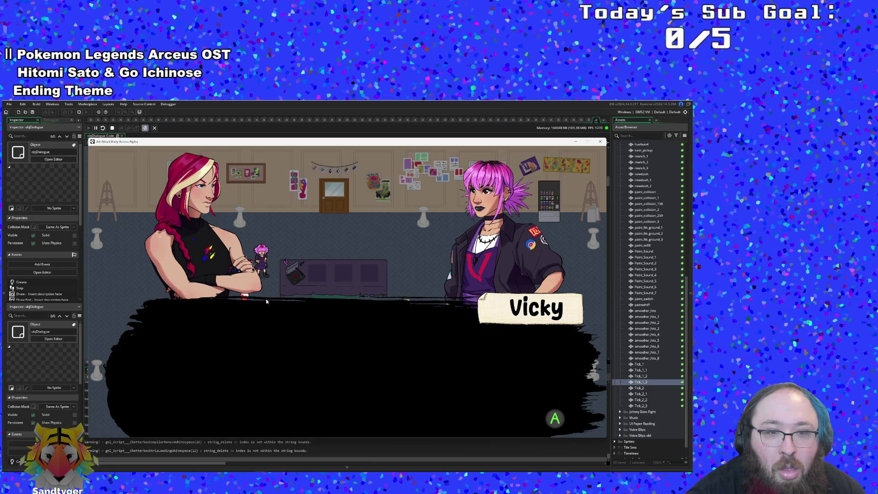
key(Return)
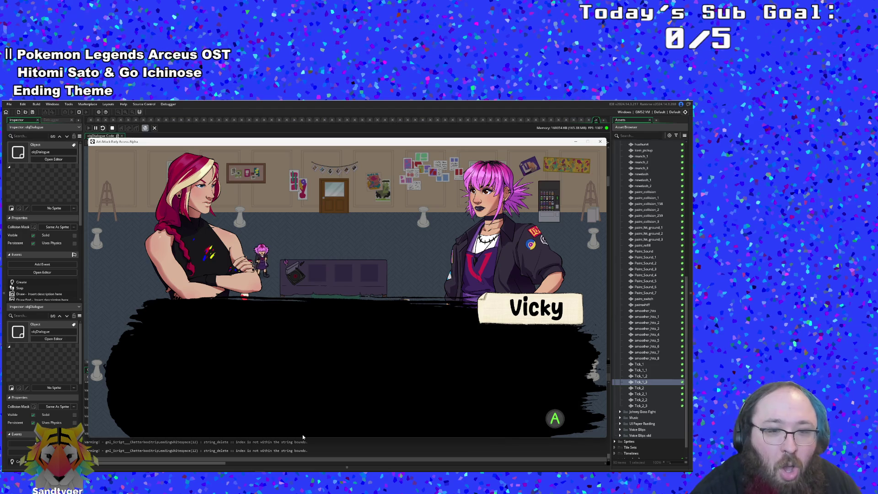
key(Escape)
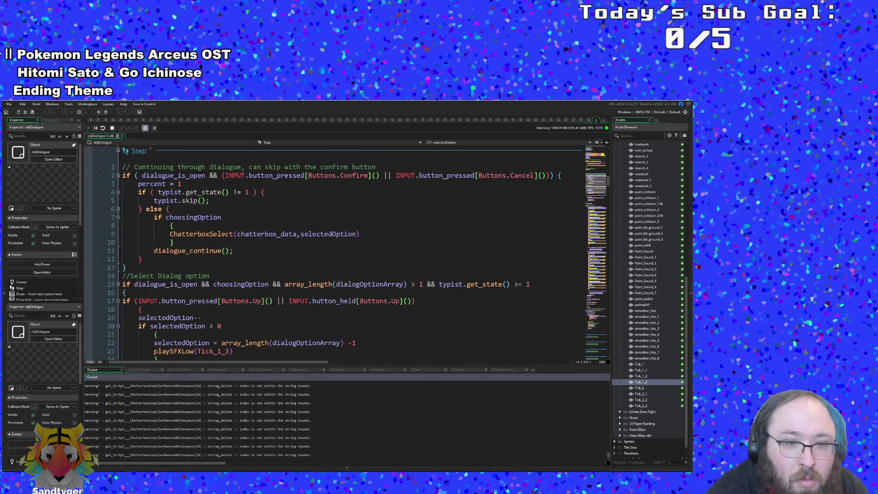
Open the Diagnostics and Variables tabs and look at where choosingOption is used
click(261, 369)
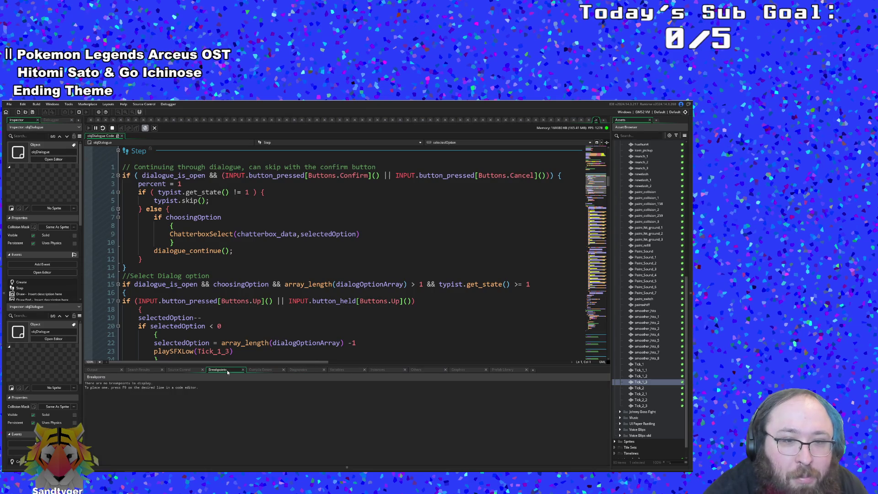
click(300, 370)
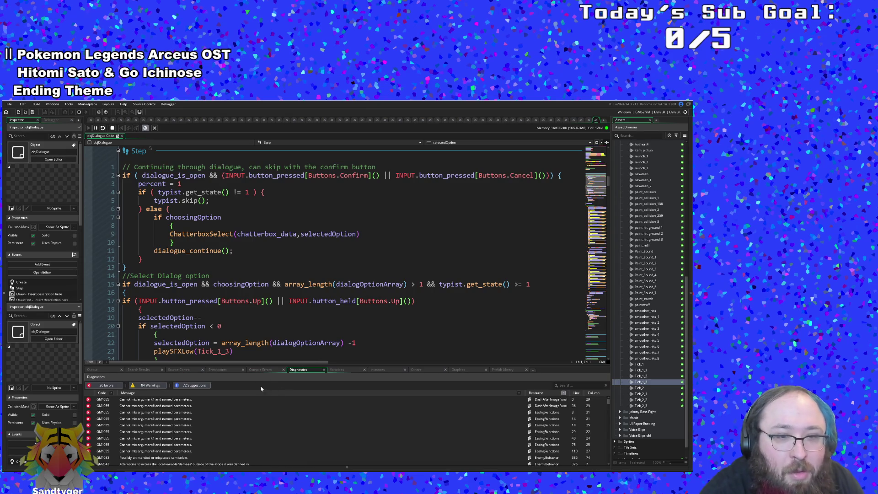
click(337, 370)
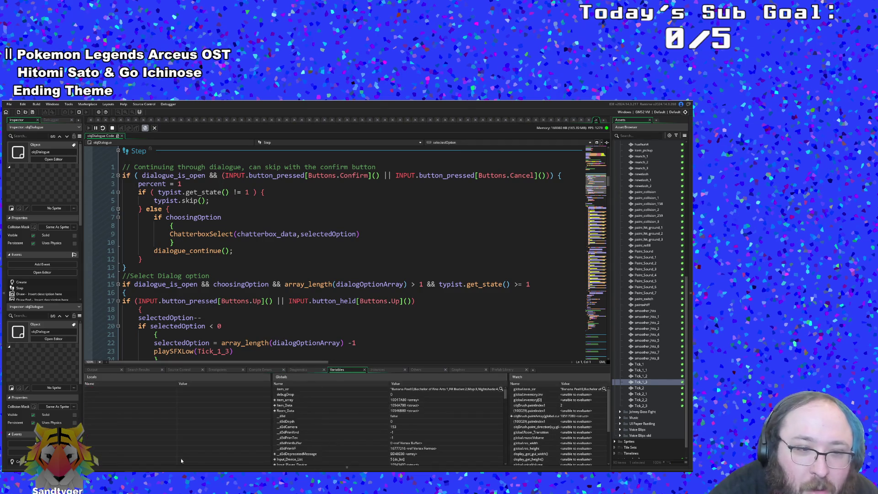
click(170, 218)
scroll(171, 242, up, 5)
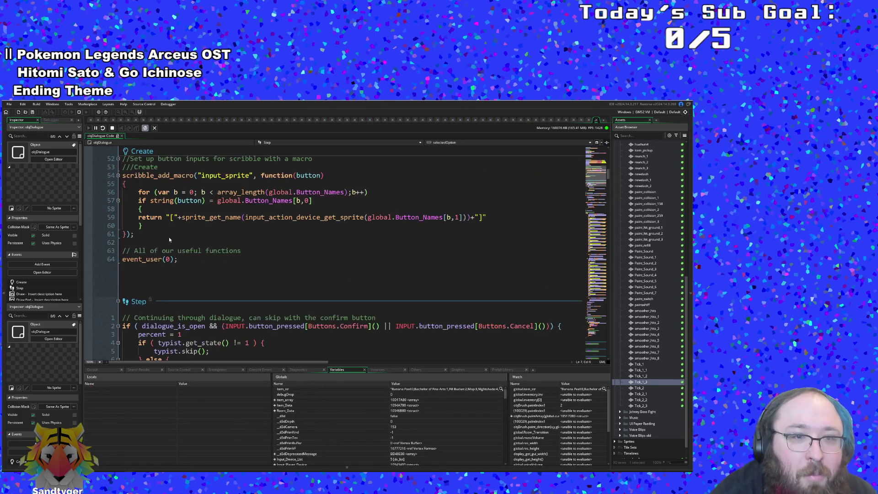
scroll(170, 242, down, 3)
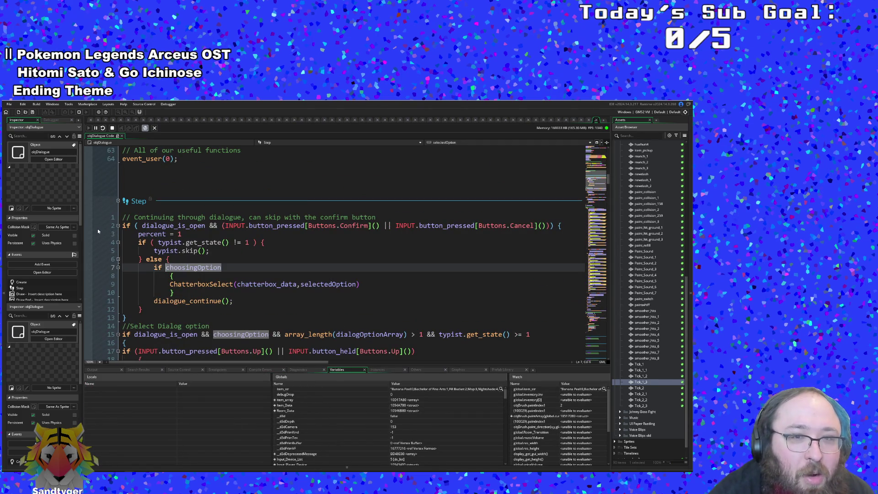
scroll(91, 226, down, 4)
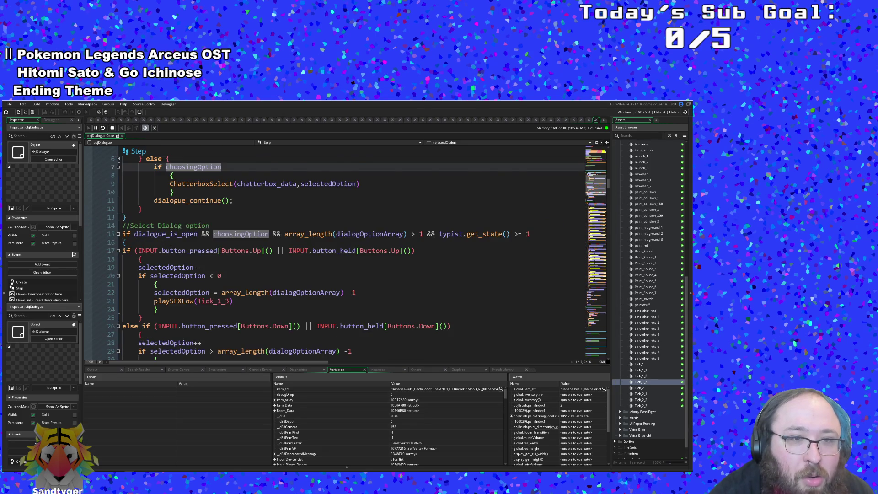
scroll(347, 257, up, 2)
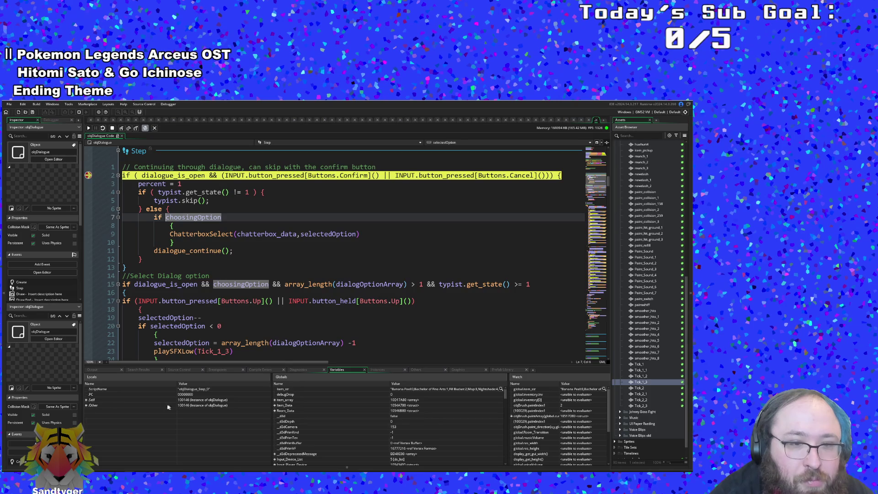
Expand Self in Locals to review the option array and choosingOption, then continue with F5
click(86, 400)
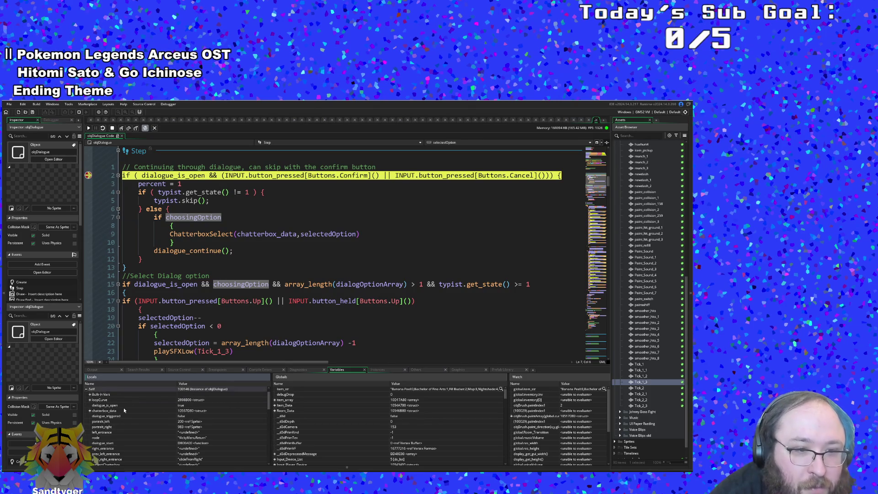
scroll(94, 412, down, 3)
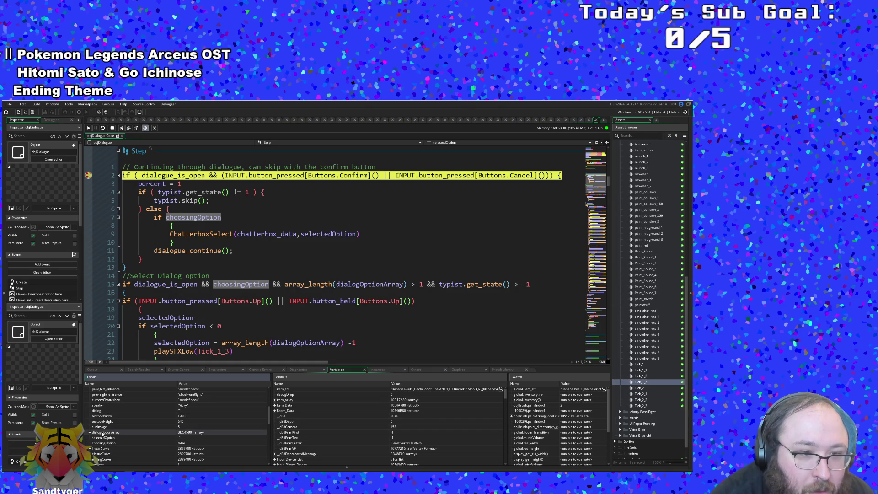
scroll(105, 435, down, 1)
scroll(92, 424, down, 2)
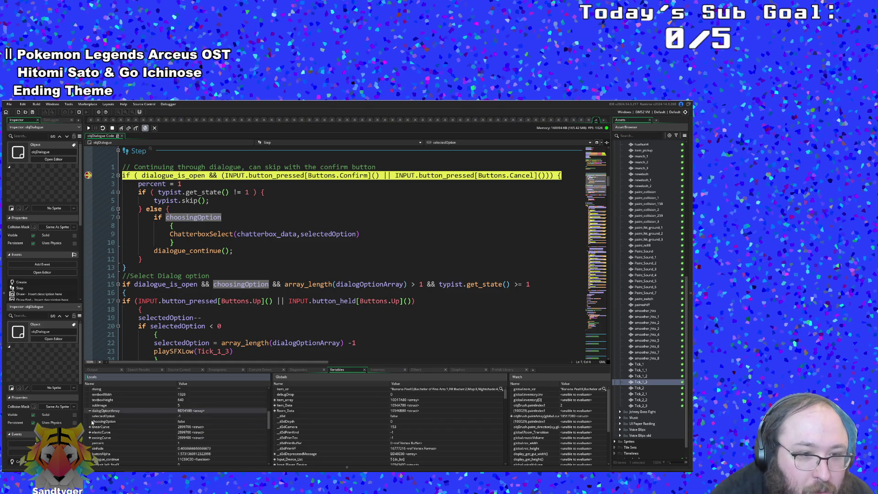
scroll(92, 423, up, 1)
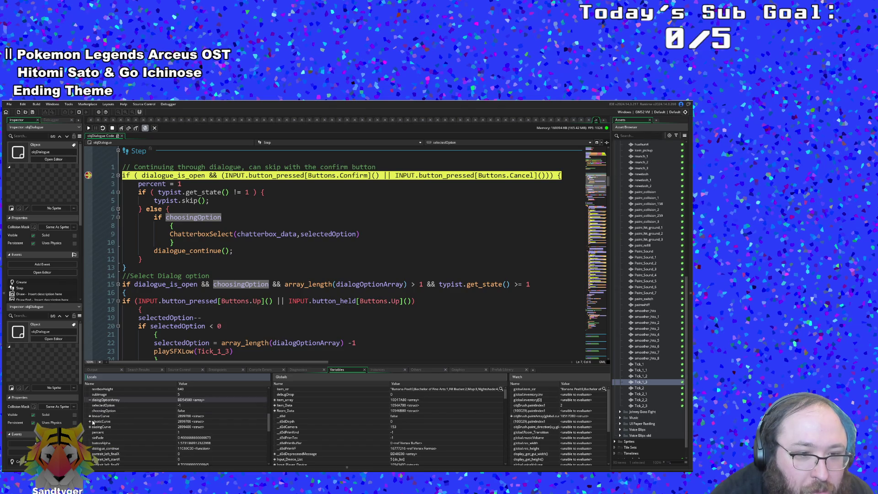
key(F5)
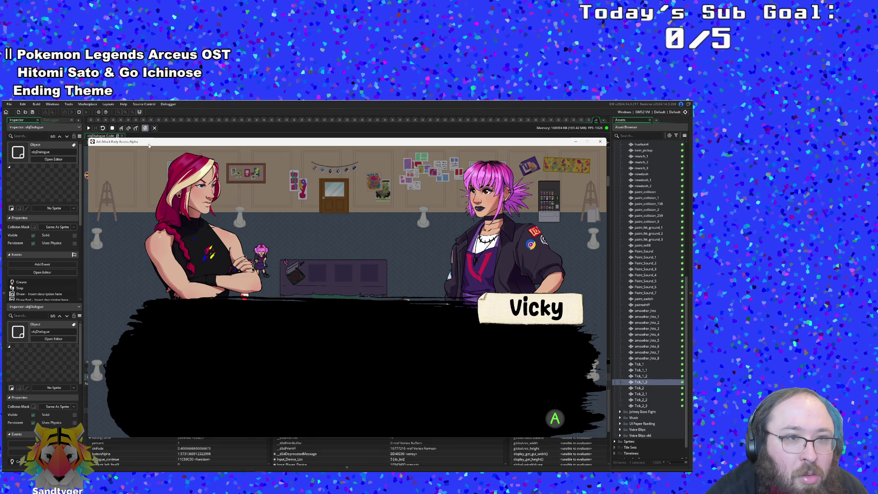
Move the game window aside and resume the game. Confirm the dialogue line so execution pauses at typist.skip()
drag(148, 143, 219, 137)
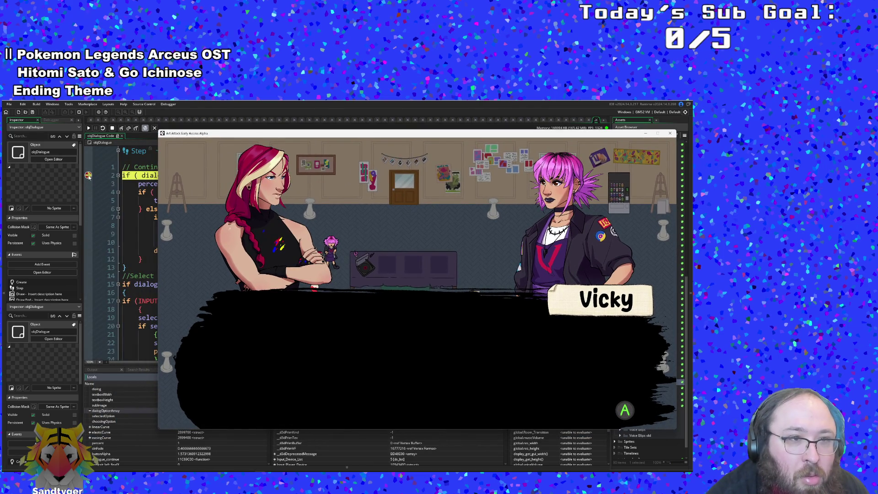
click(97, 152)
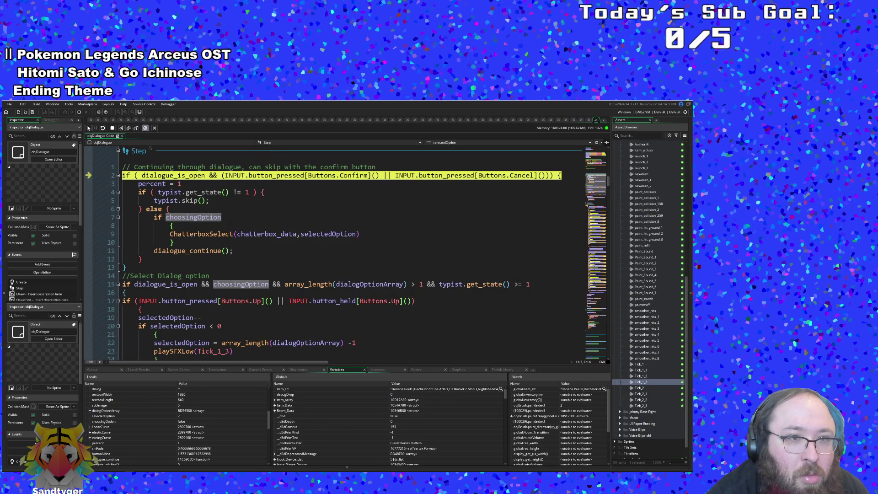
click(88, 128)
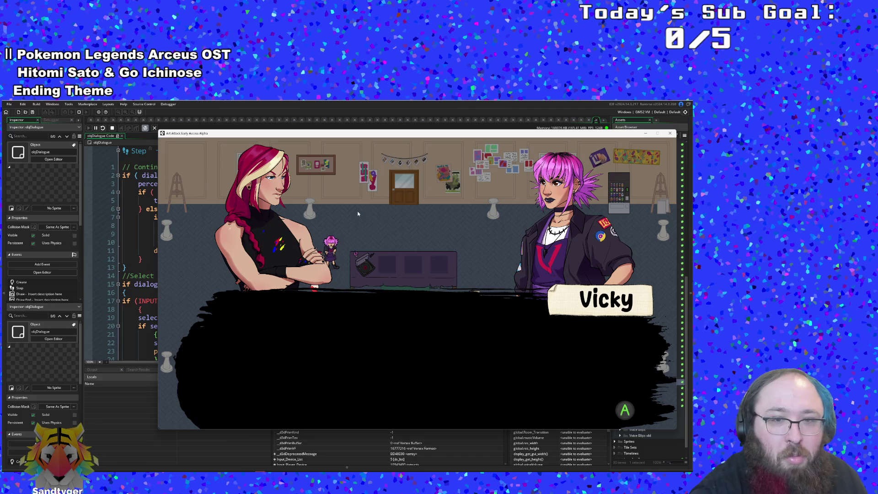
key(Return)
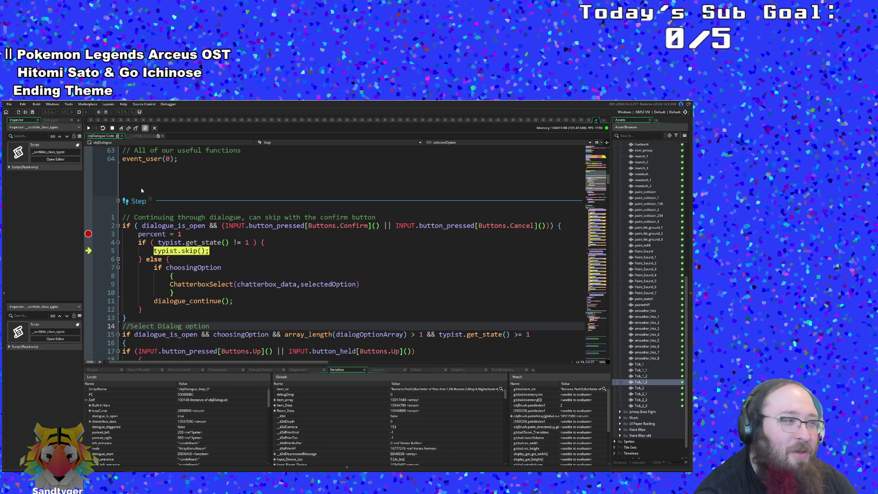
mouse_move(145, 233)
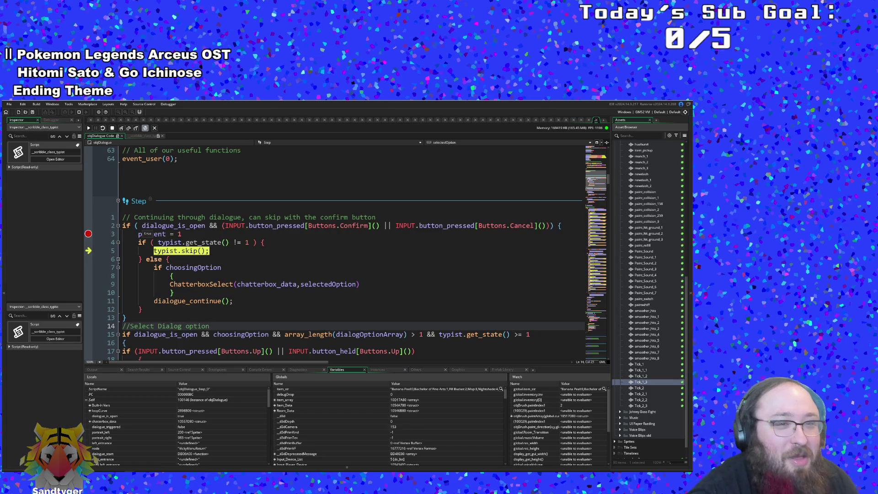
click(172, 268)
key(Up)
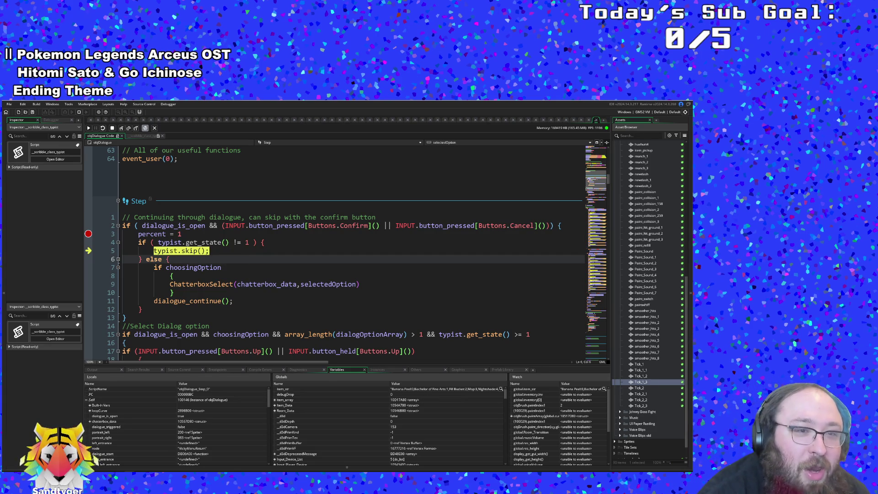
click(193, 251)
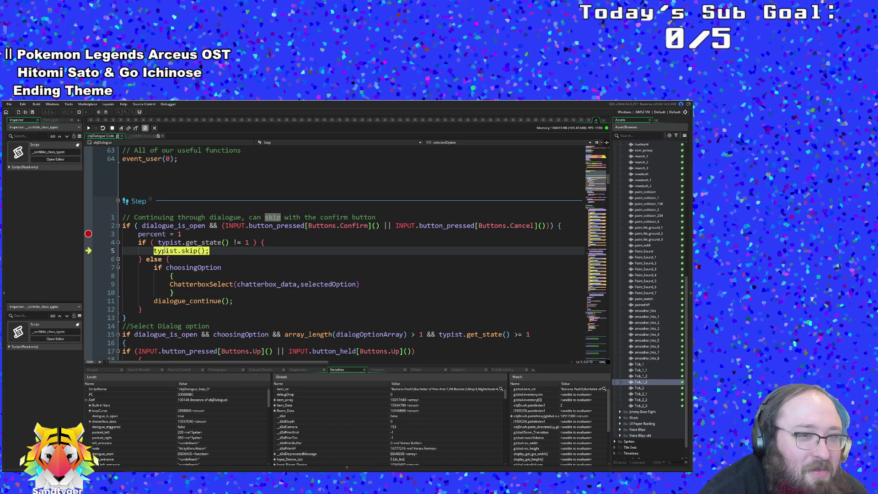
key(Down)
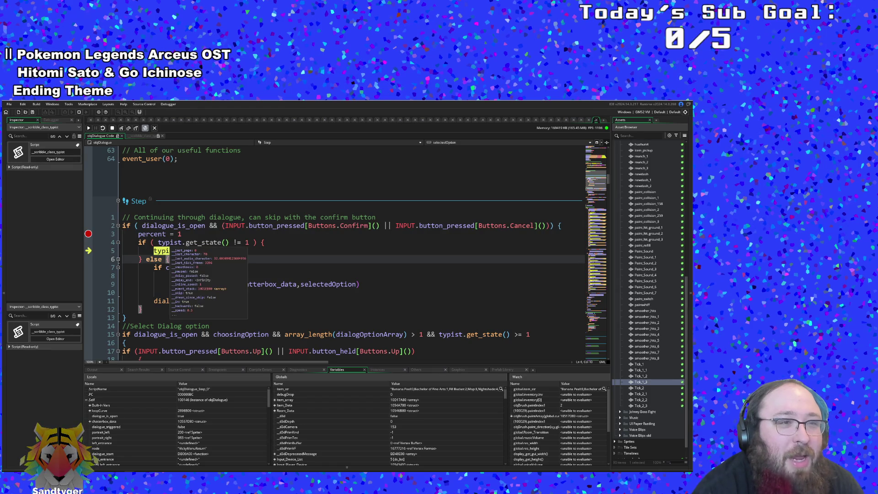
Inspect the typist check, else branch and choosingOption block on lines 4–8, then step into typist.skip()
click(158, 242)
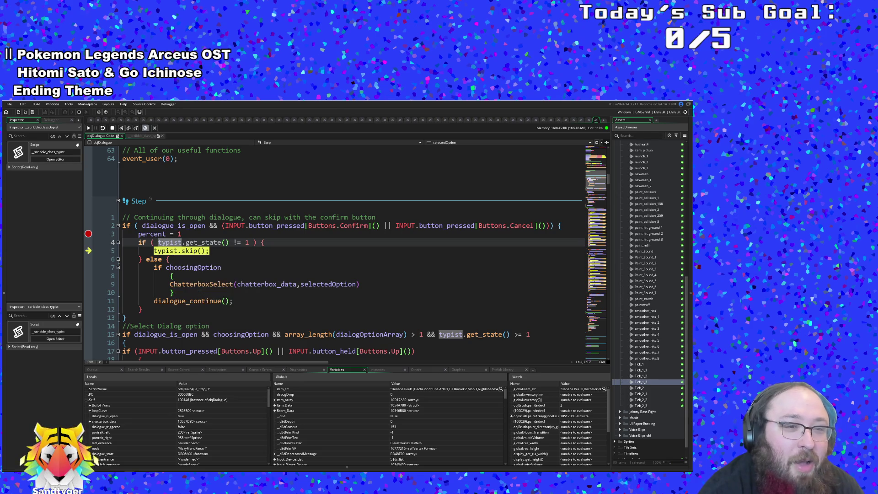
click(167, 259)
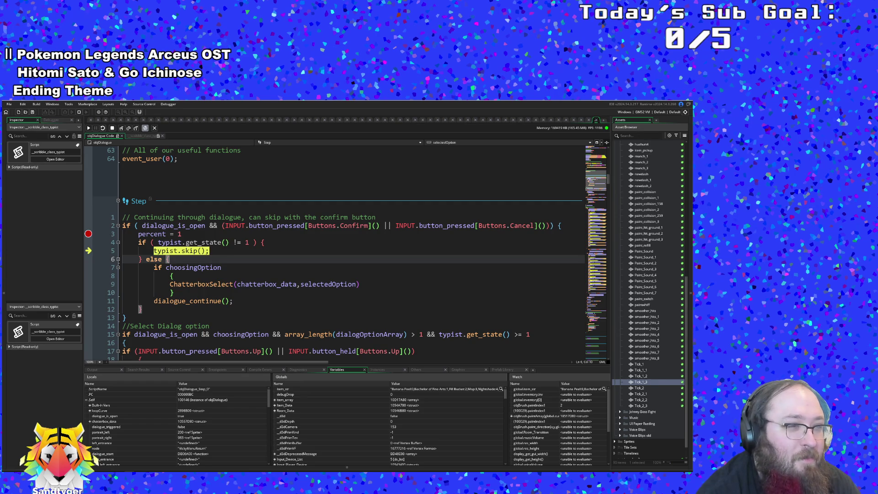
key(Left)
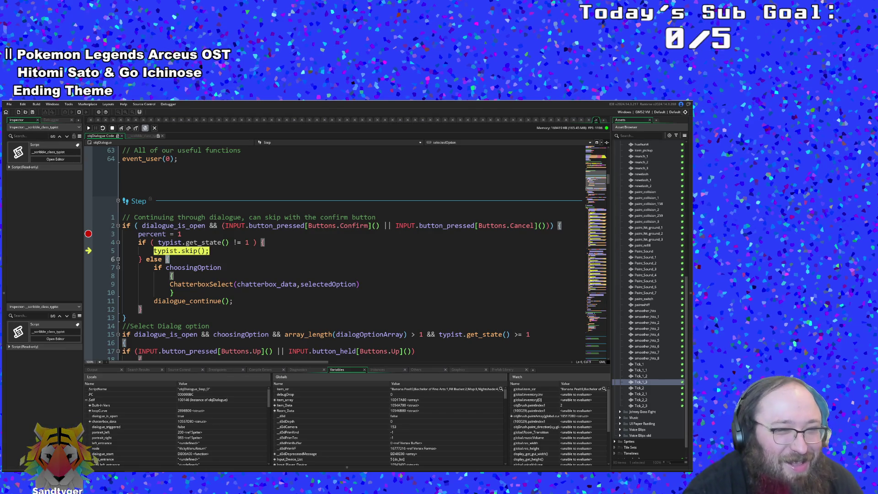
click(170, 276)
click(170, 284)
click(171, 276)
click(168, 259)
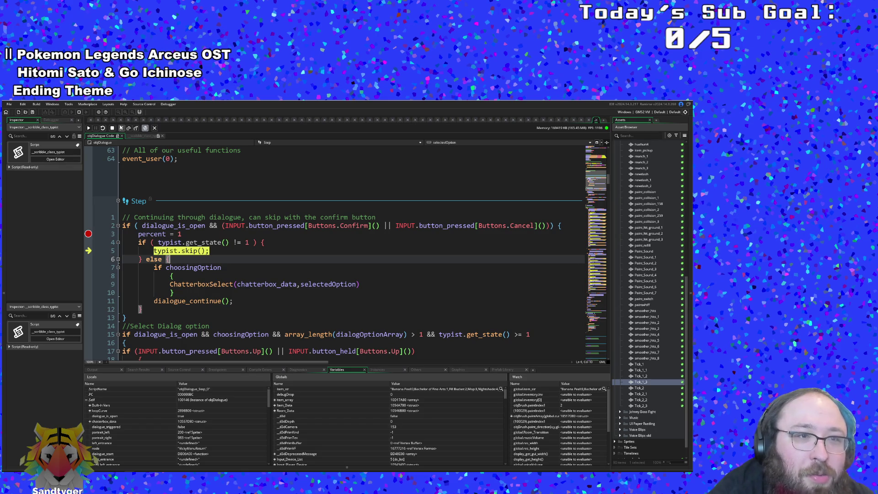
click(122, 128)
Step out to line 15's option check, then jump to dialogue_continue's definition in User Event 0
click(121, 128)
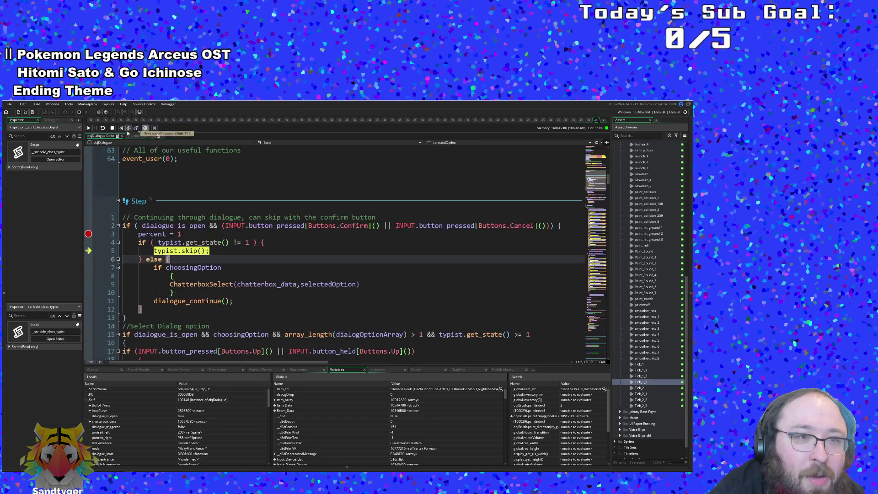
click(121, 128)
click(121, 128)
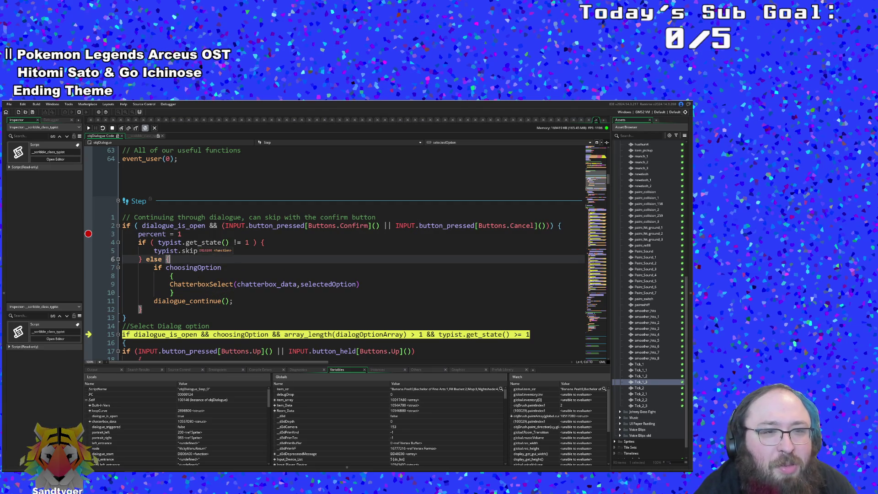
click(197, 242)
text(();)
click(165, 259)
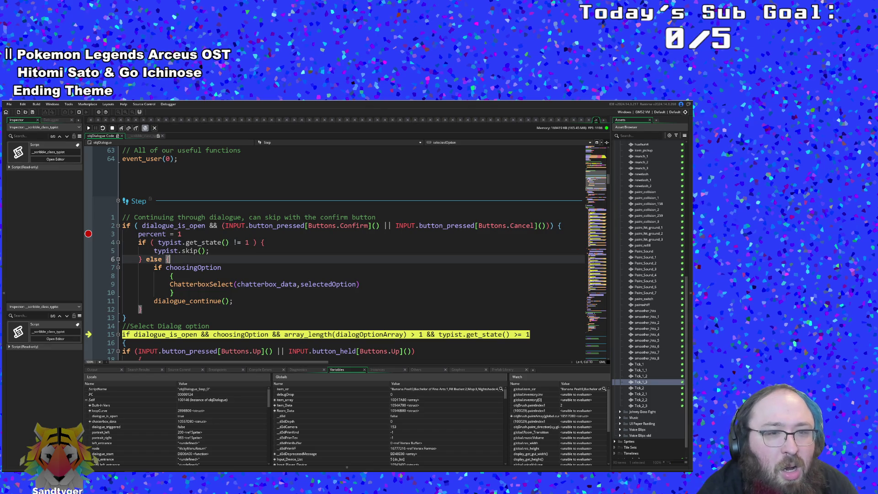
click(193, 301)
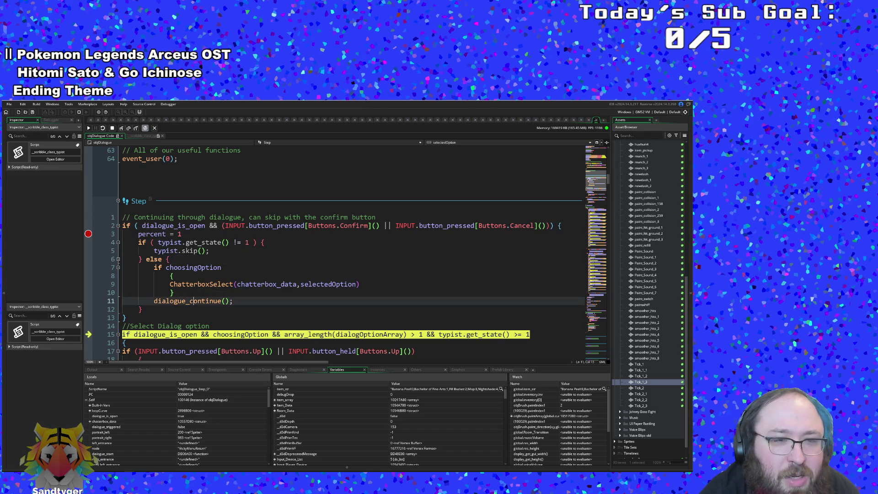
middle_click(193, 300)
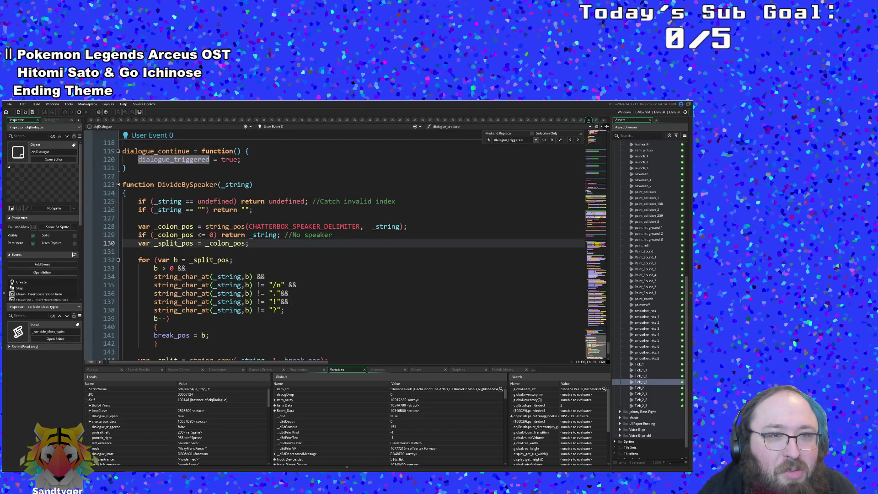
click(198, 293)
scroll(195, 234, down, 2)
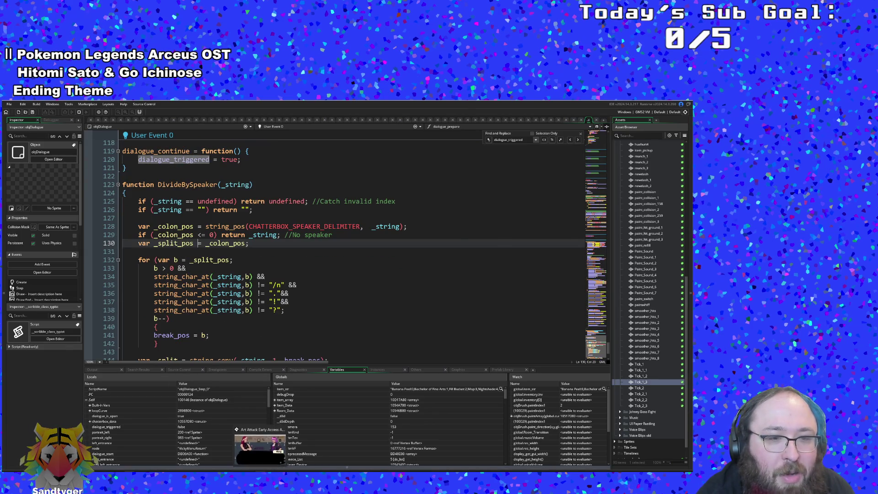
Reposition the game window, then return to the Debugger tab paused on objDialogue Step
key(F5)
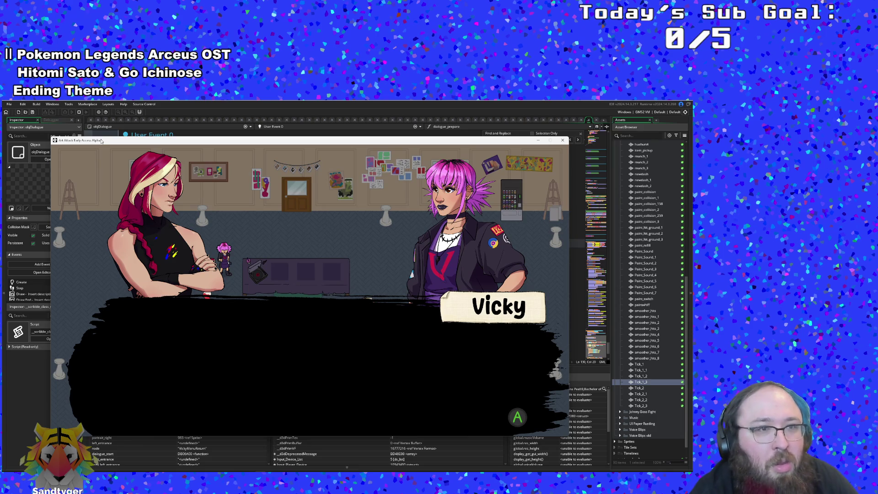
drag(101, 141, 110, 159)
click(122, 144)
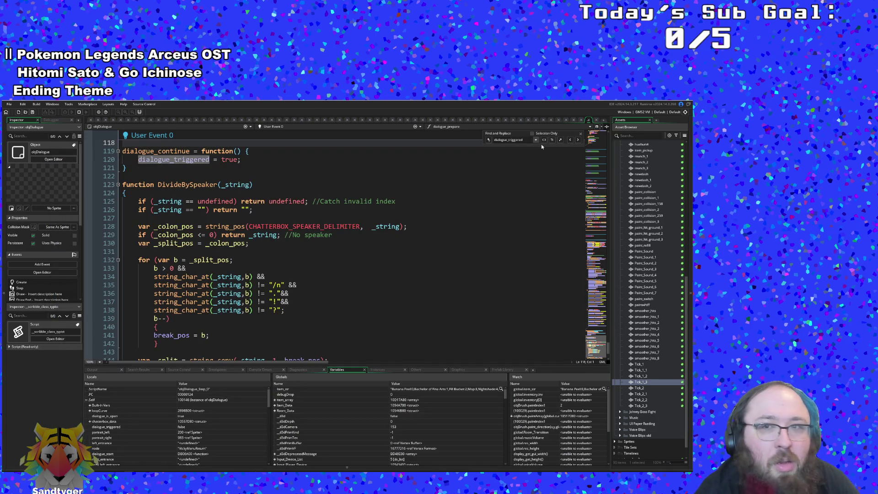
click(579, 120)
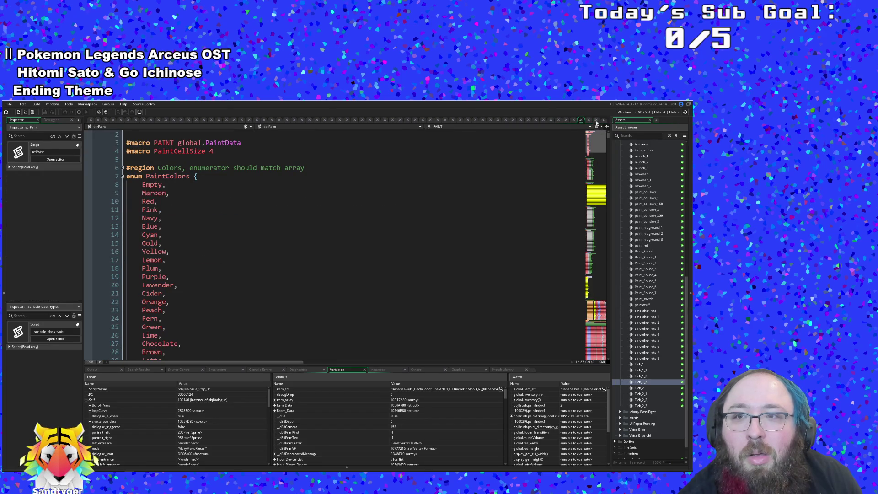
click(595, 120)
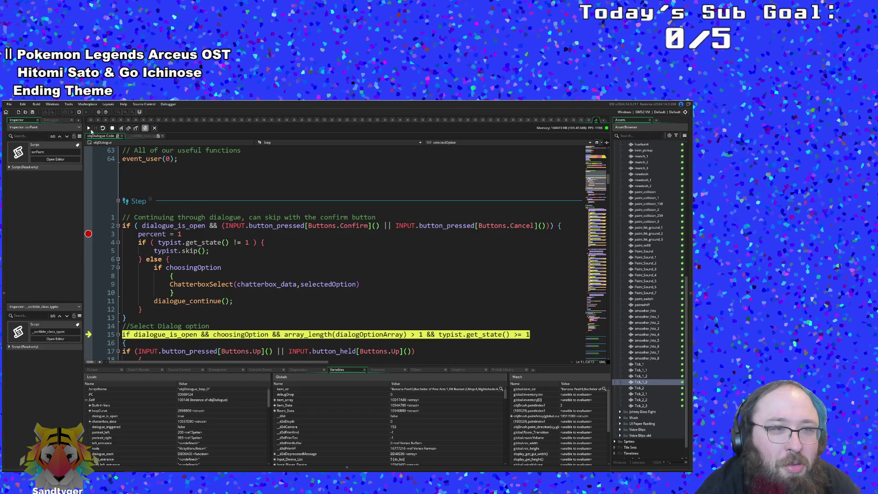
Resume the game and advance the dialogue until it halts on line 3's percent = 1 breakpoint
click(89, 128)
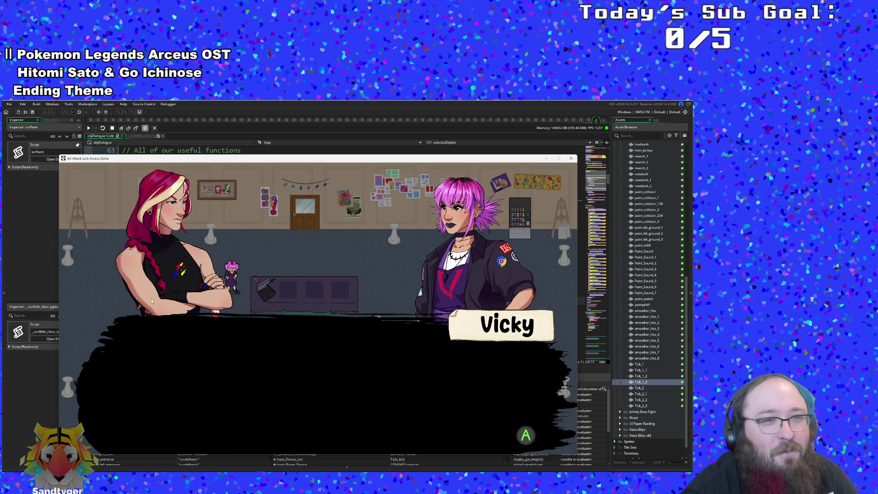
key(Return)
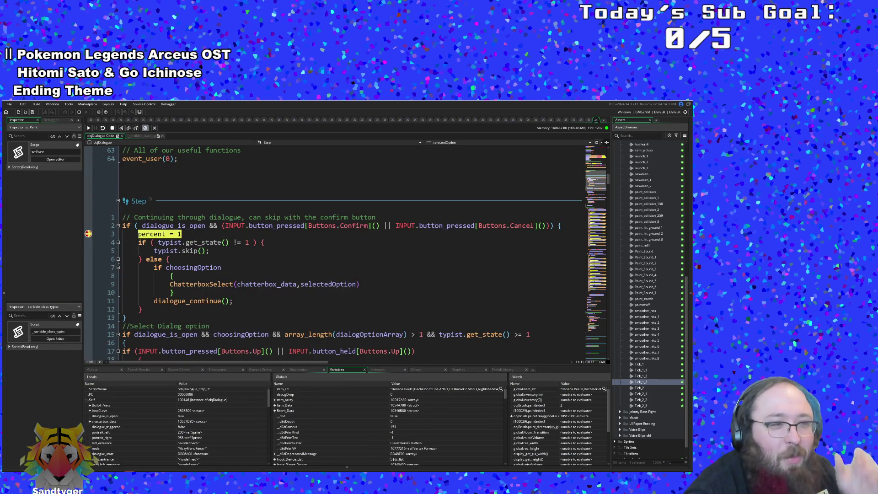
click(206, 243)
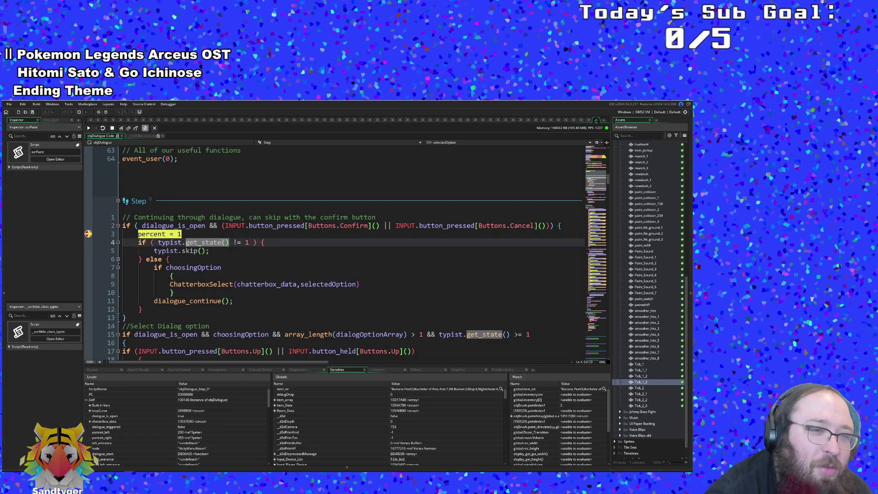
click(169, 234)
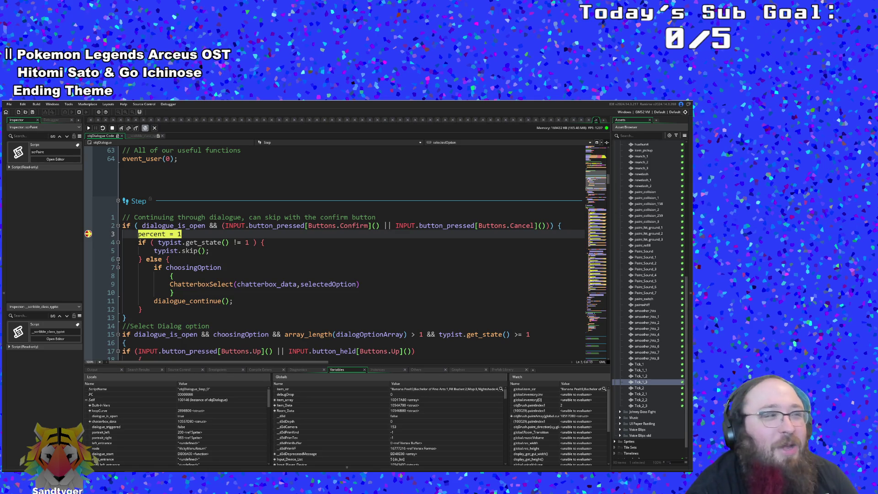
key(Down)
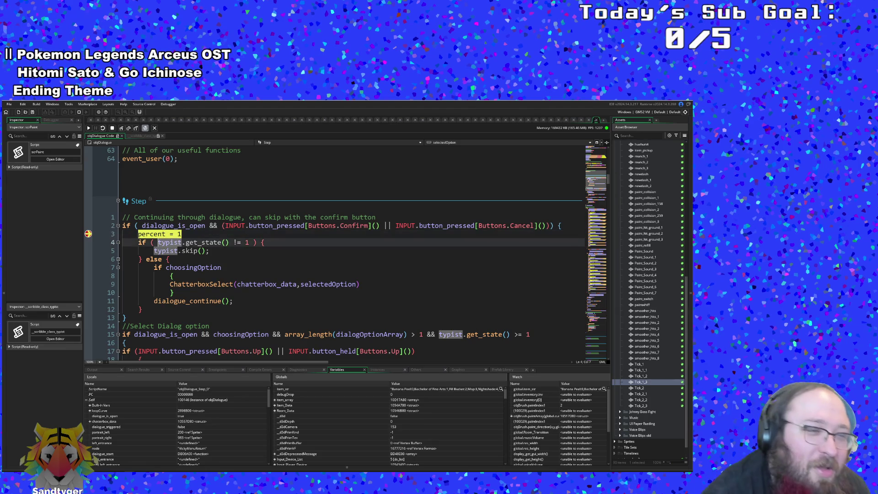
key(Up)
key(Home)
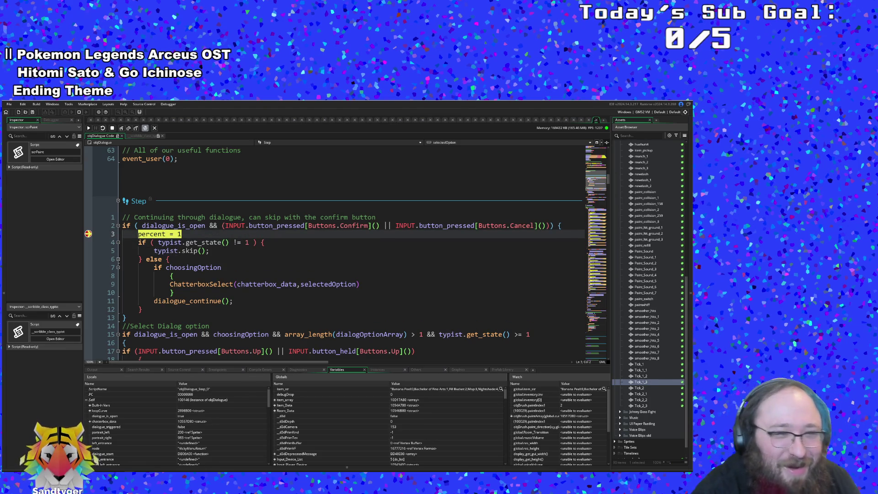
Step into and out of the get_state and skip calls down to line 15's option check
click(122, 128)
click(121, 128)
click(122, 128)
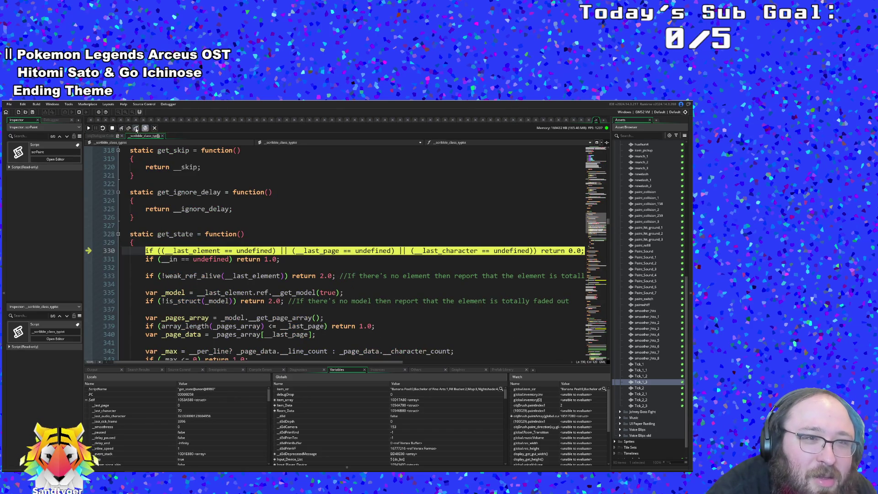
click(121, 129)
click(122, 129)
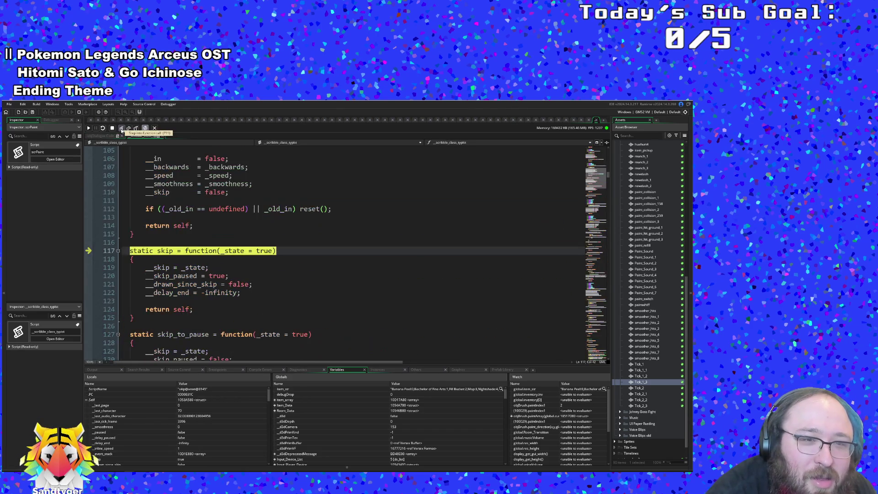
click(138, 129)
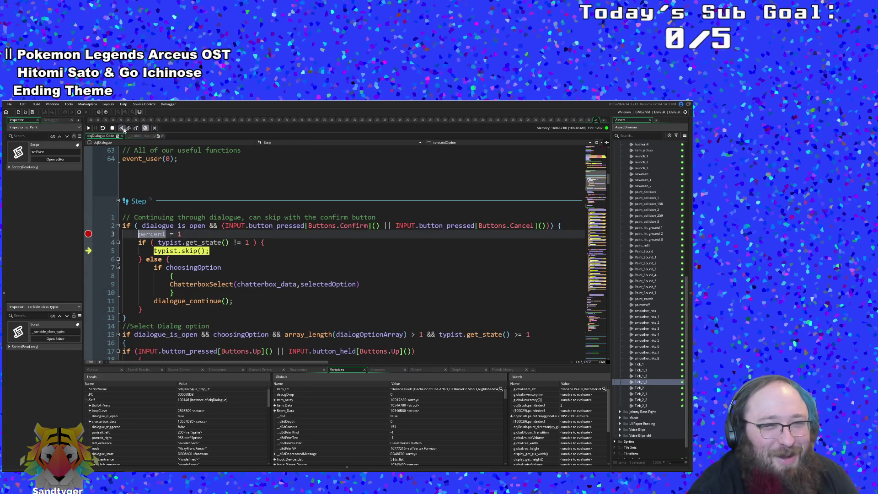
click(122, 128)
click(122, 129)
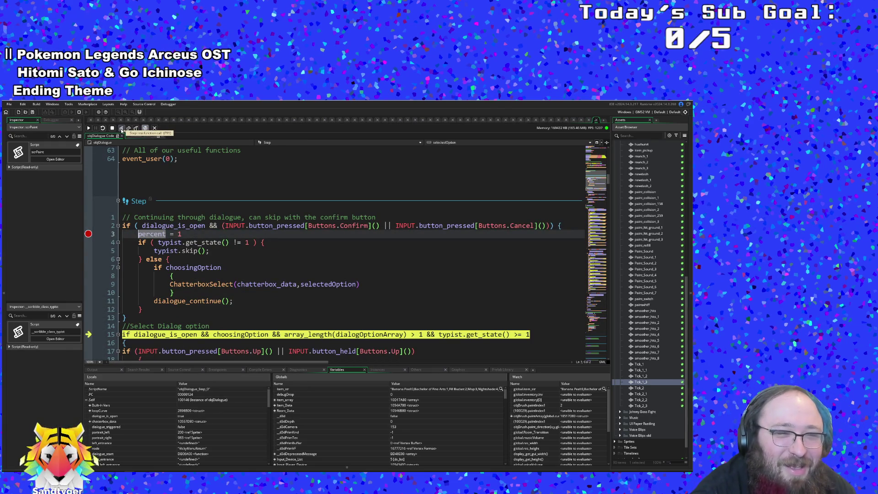
Inspect get_state's value and highlight uses of skip and dialogue_is_open, then switch to Yarn Editor
click(169, 259)
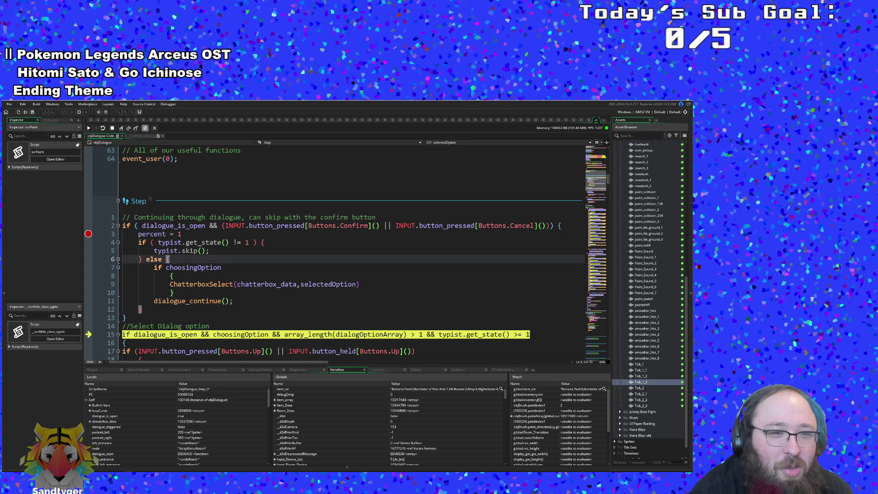
double_click(198, 243)
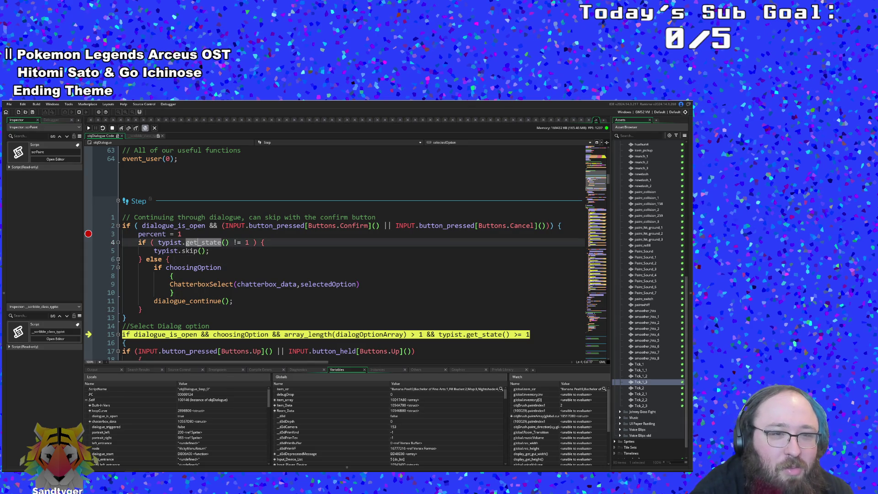
mouse_move(198, 243)
click(169, 259)
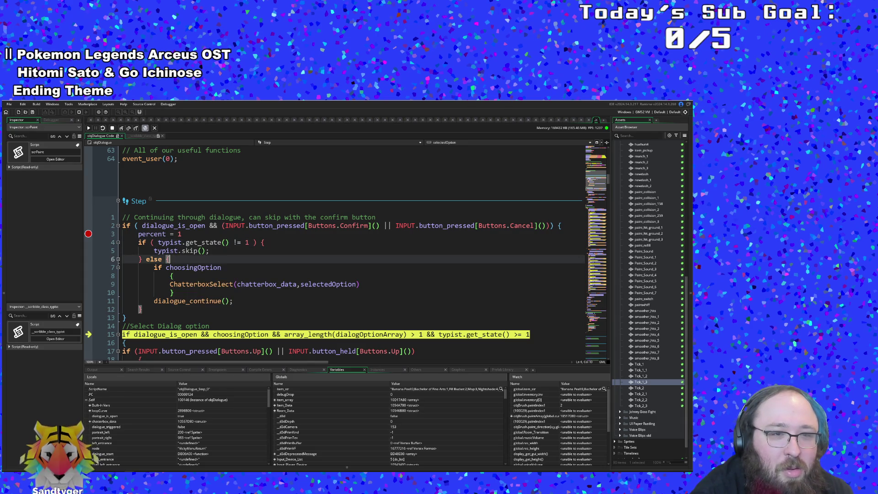
click(186, 251)
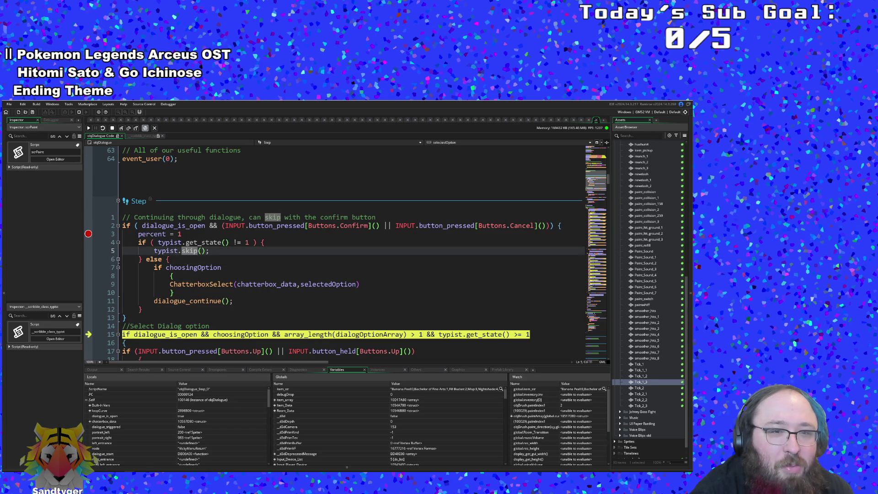
click(234, 242)
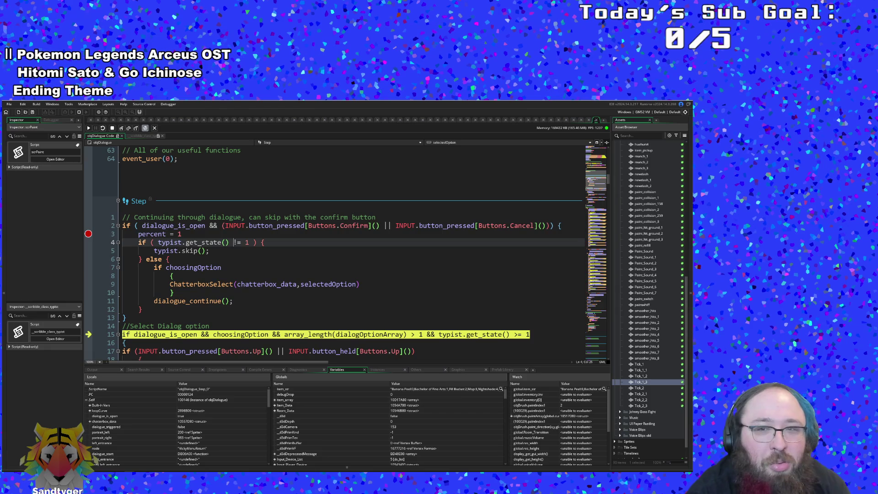
click(178, 226)
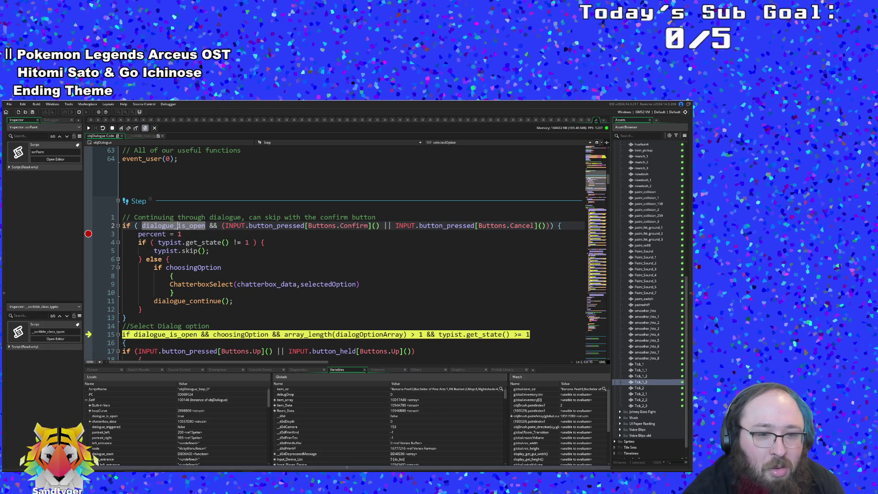
key(alt+Tab)
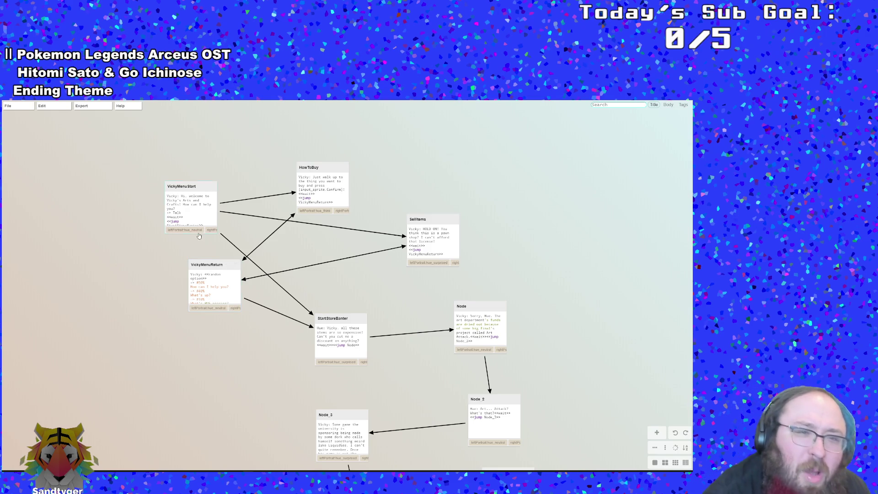
Open the VickyMenuReturn node and move up through its option lines to Shop and Talk
double_click(207, 296)
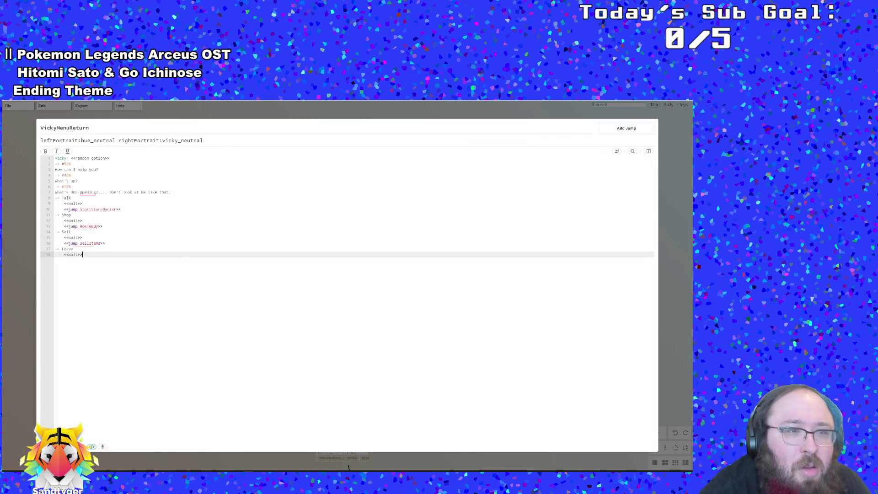
key(Up)
key(Up)
key(Up)
key(Down)
key(Down)
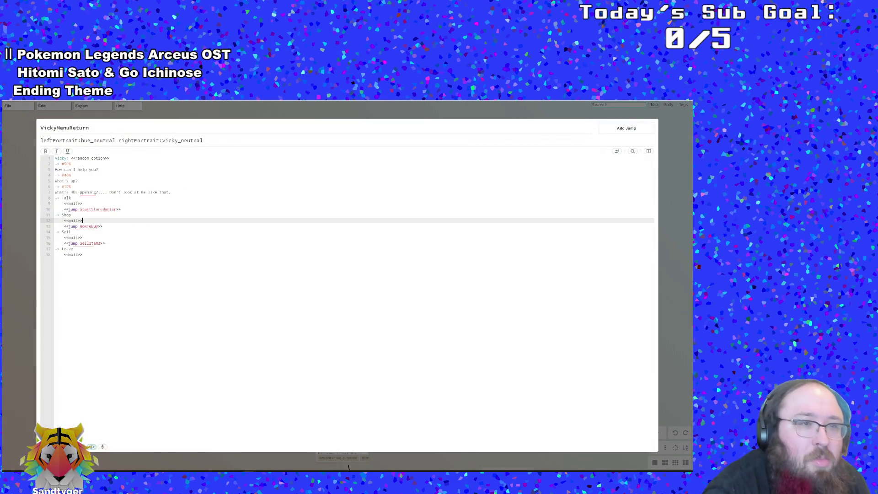
key(Up)
key(Up)
key(Up)
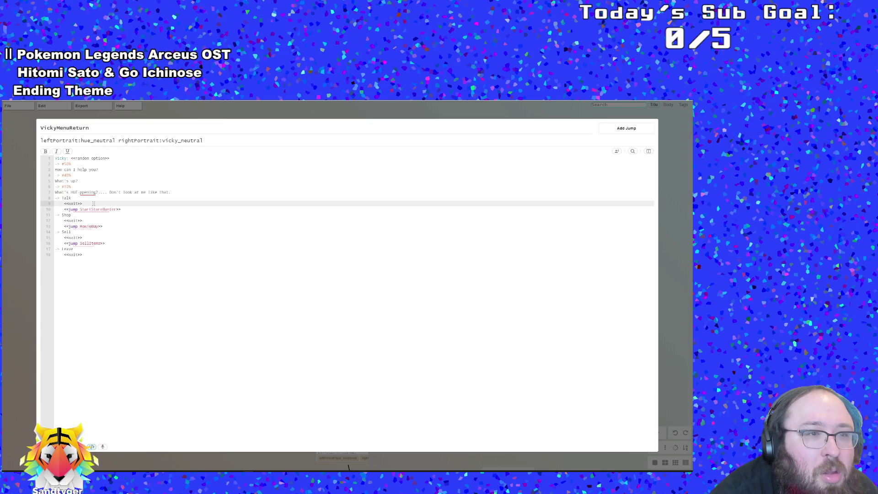
key(Up)
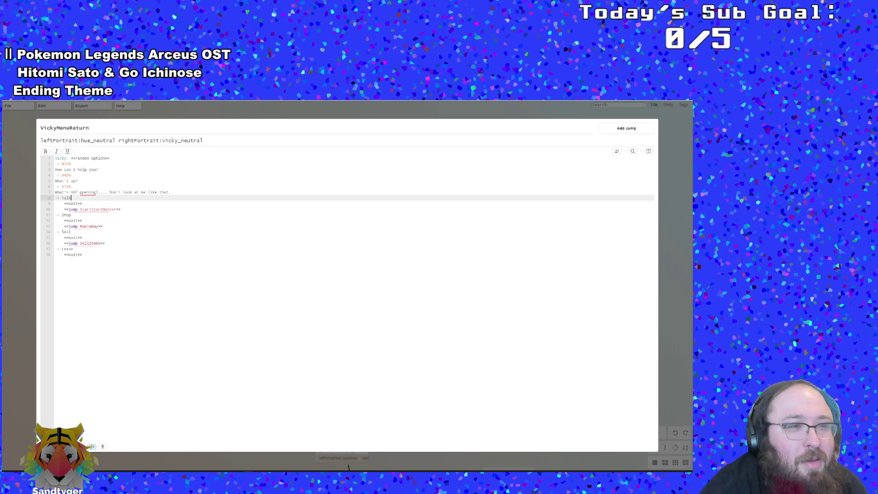